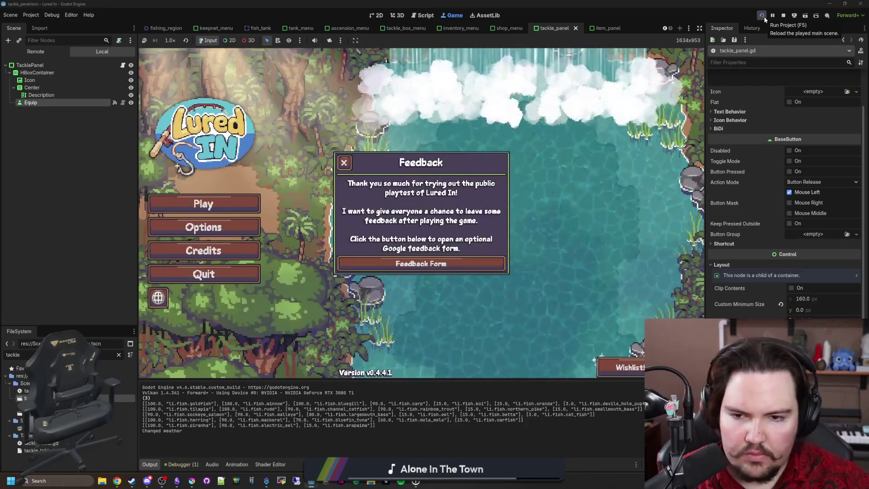
Start the game from the main menu and travel to the Pond for free.
click(182, 212)
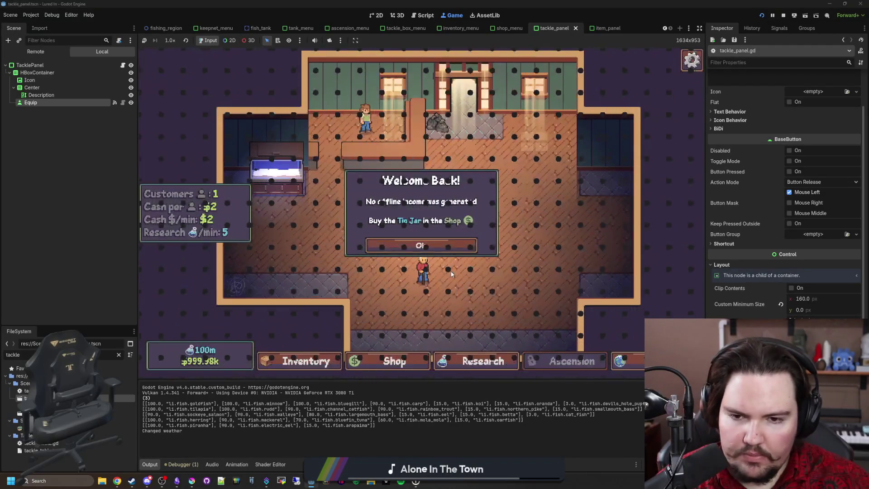
click(635, 363)
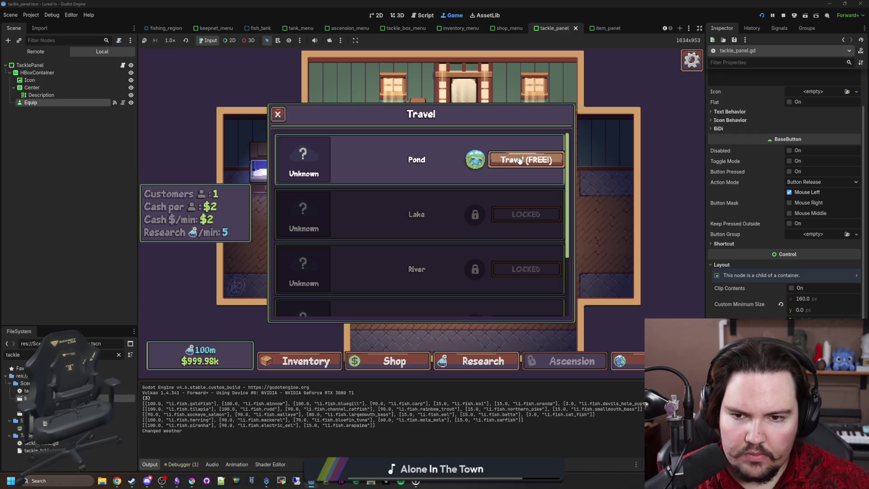
click(519, 160)
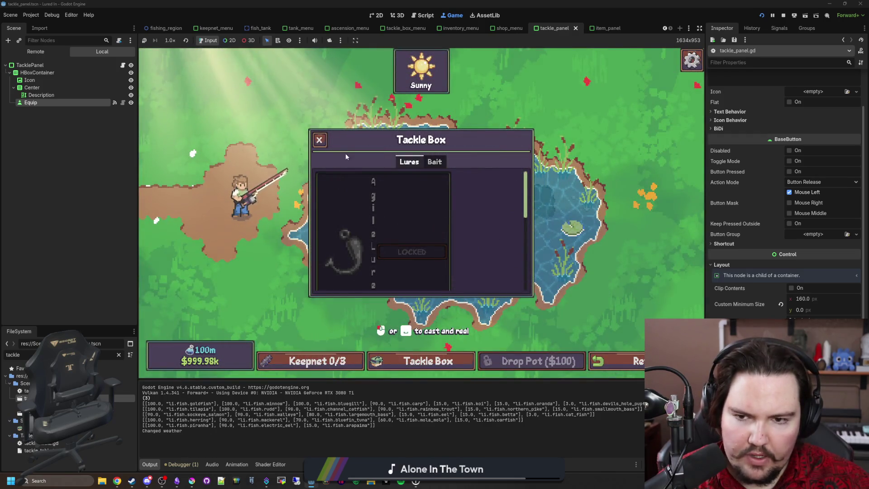
Toggle the Tackle Box panel repeatedly to check the locked lure, then stop the game.
click(431, 367)
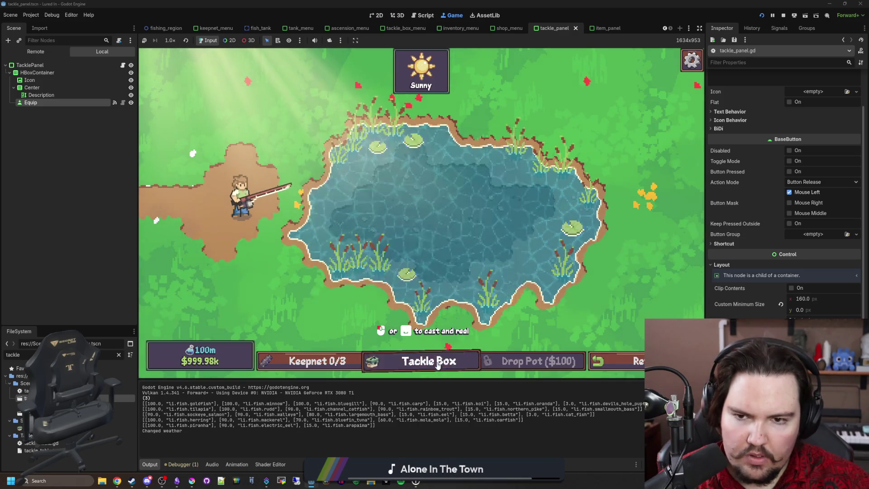
double_click(439, 365)
click(438, 365)
click(438, 366)
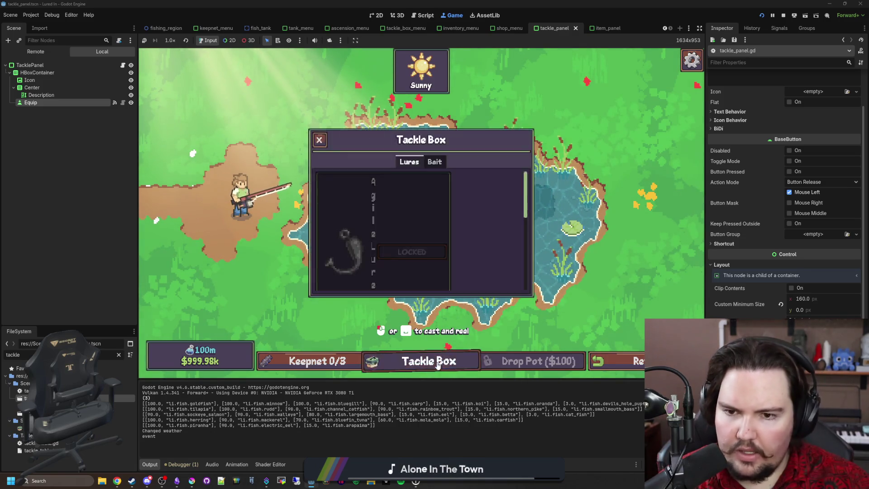
double_click(437, 365)
click(439, 365)
double_click(439, 366)
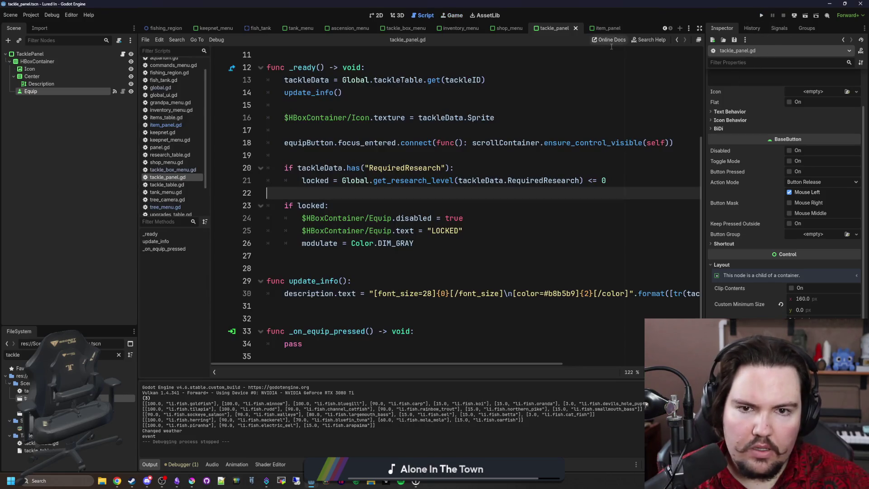
click(783, 15)
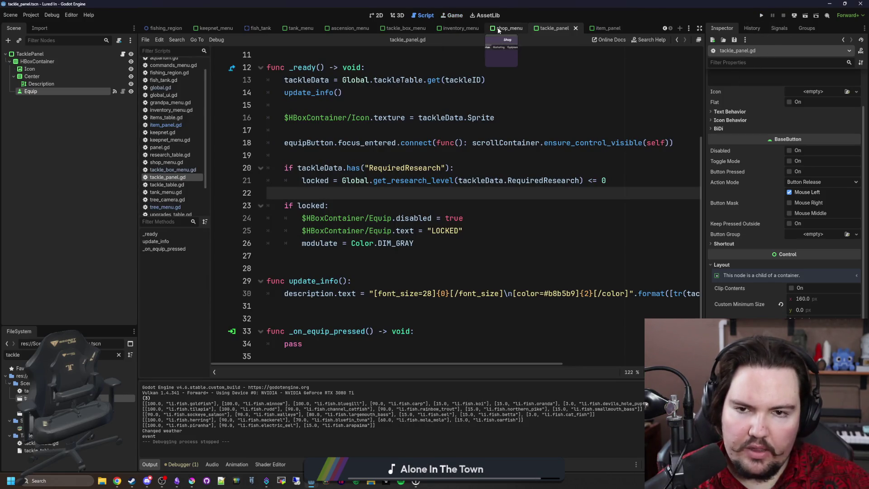
In the tackle_box_menu scene's 2D view, set the pivot offset ratio under Layout > Transform and save.
click(415, 28)
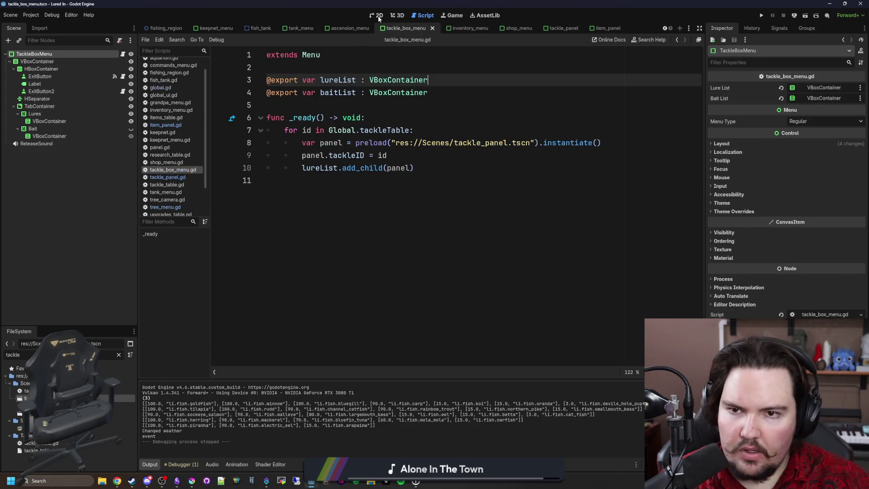
click(377, 15)
click(722, 145)
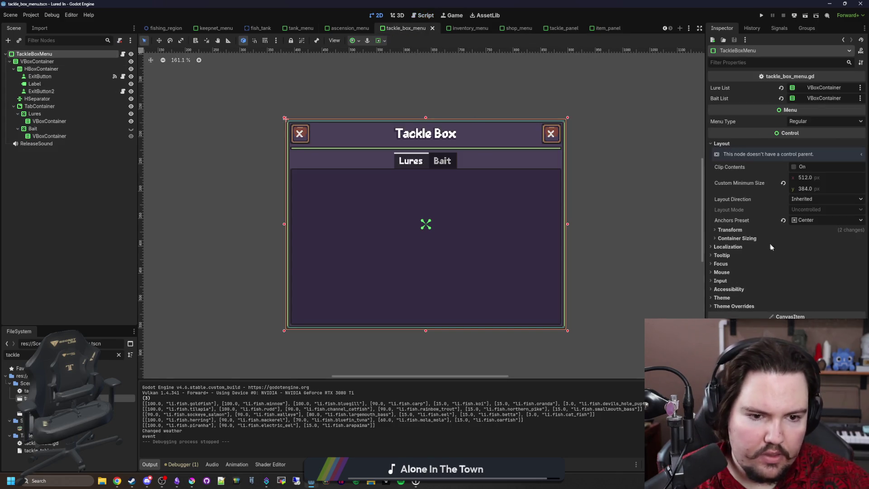
click(745, 239)
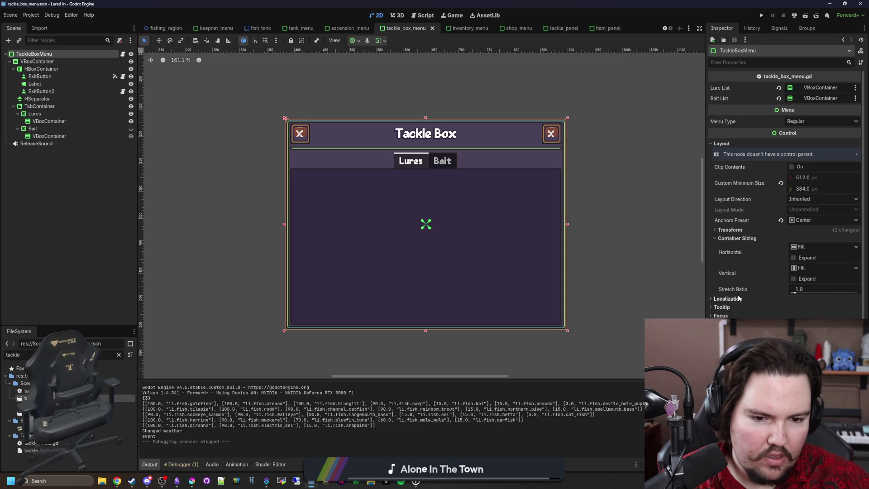
click(730, 232)
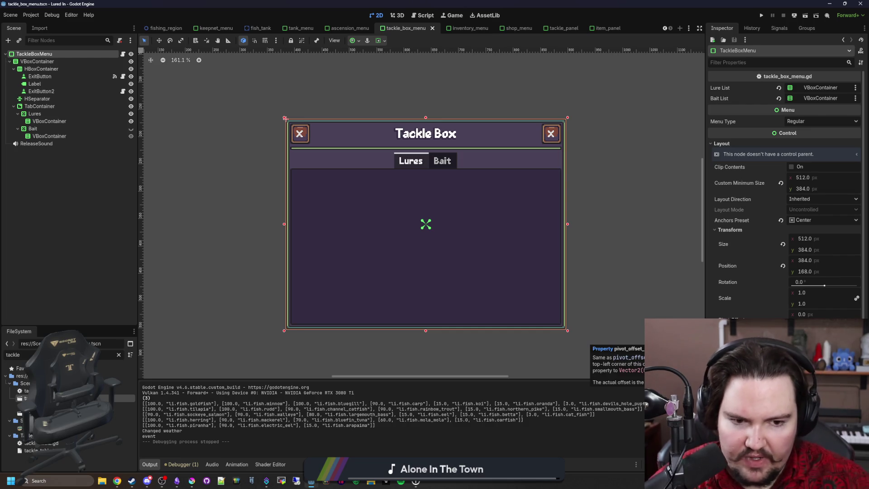
key(Return)
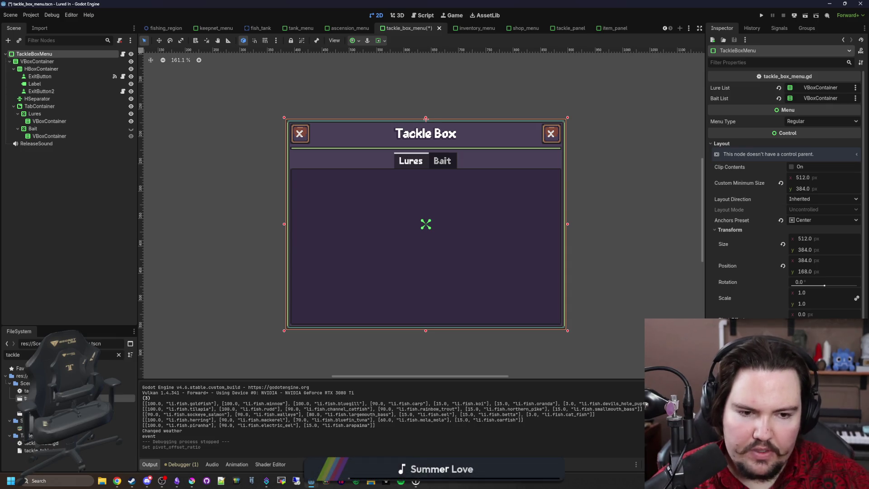
key(ctrl+s)
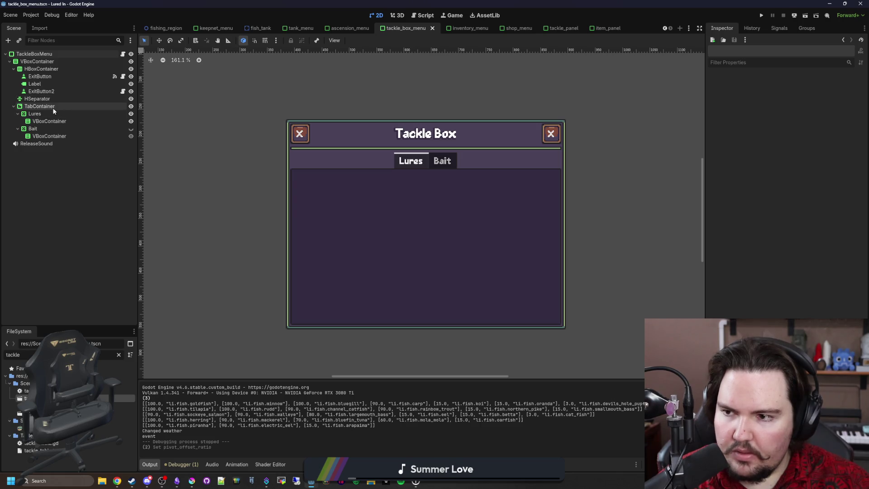
click(49, 121)
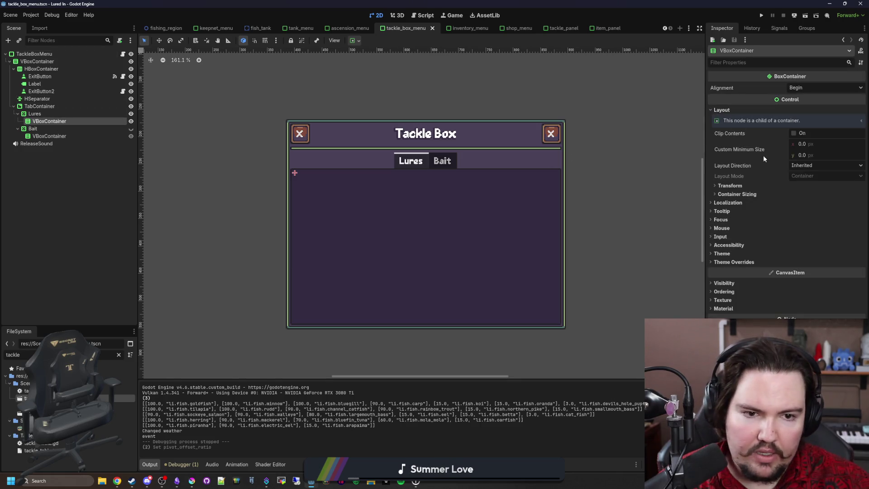
Make the Lures VBoxContainer expand horizontally and vertically under Container Sizing.
click(737, 194)
click(796, 214)
click(796, 234)
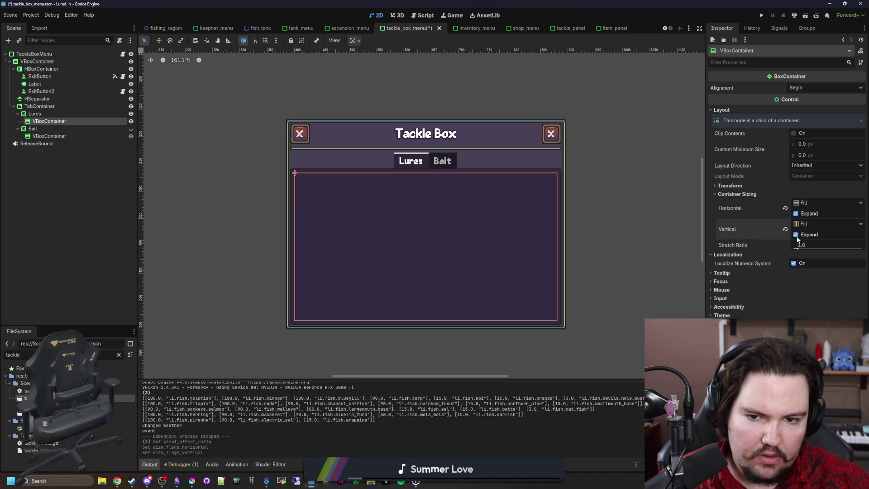
Give the Bait VBoxContainer expand sizing with vertical Fill, save the scene and launch the game.
click(49, 136)
click(722, 110)
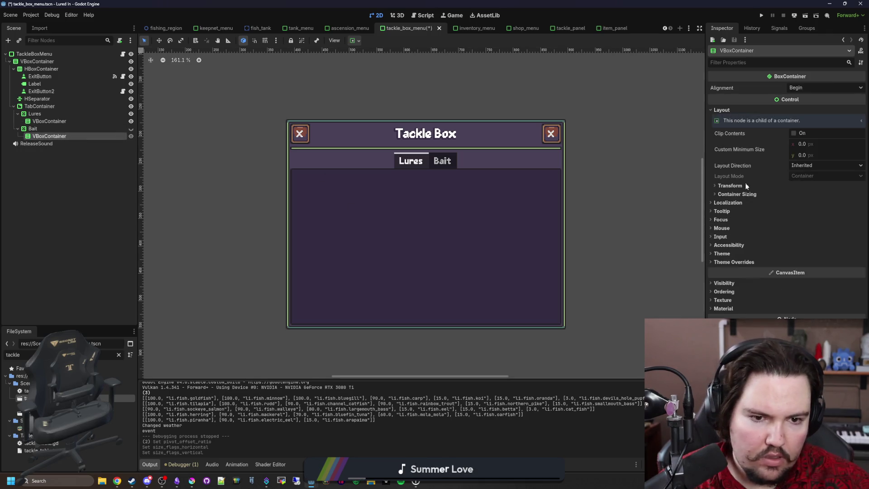
click(737, 194)
click(802, 223)
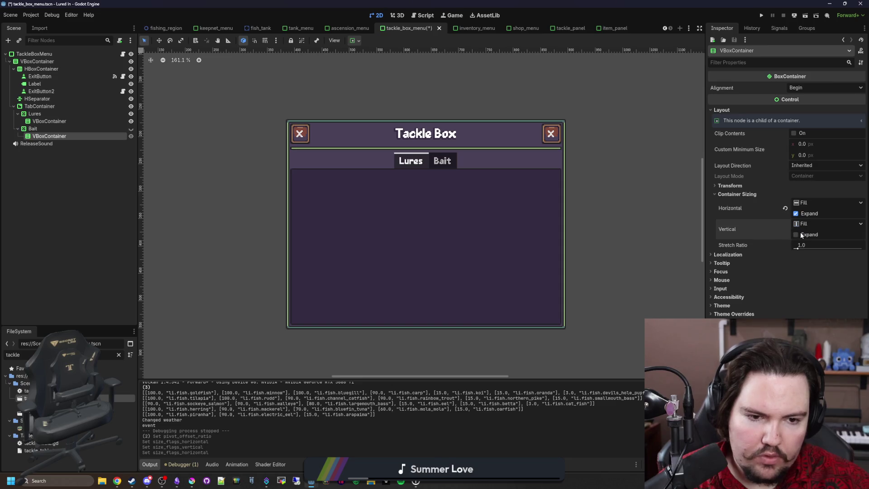
click(109, 227)
key(ctrl+s)
click(761, 14)
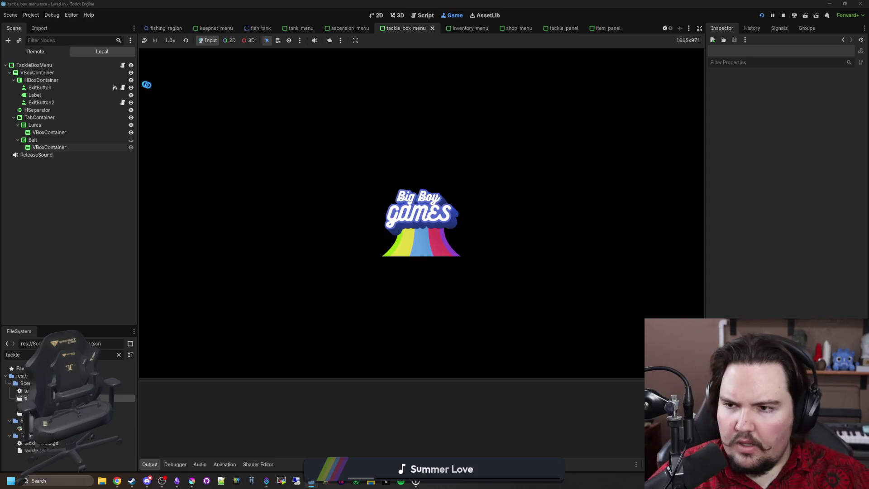
Stop the game, add a new line after _ready() in tackle_box_menu.gd, and relaunch.
click(782, 16)
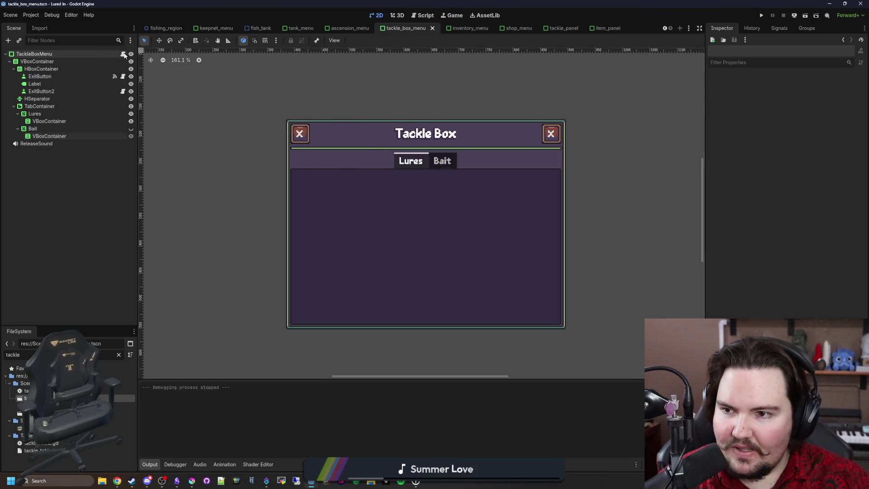
click(124, 54)
click(392, 119)
key(Return)
text(super()
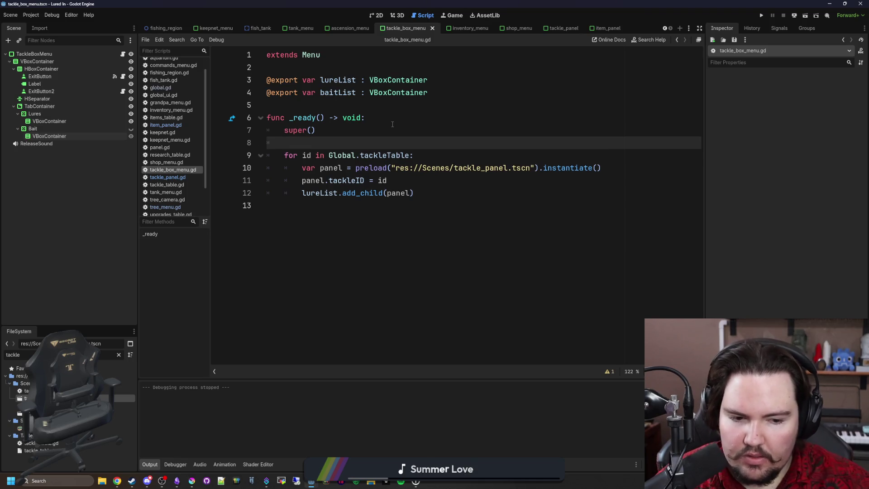
click(767, 15)
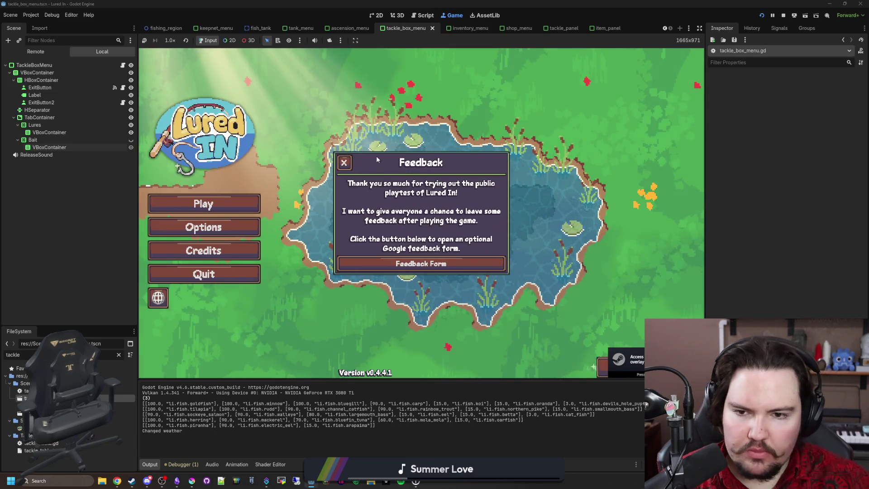
Dismiss the messages, start the game and travel to the Pond.
click(344, 162)
click(184, 206)
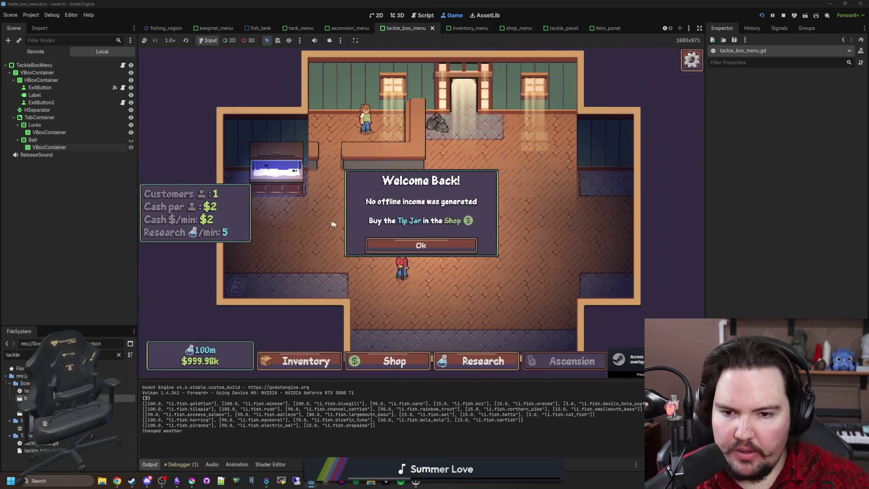
click(421, 246)
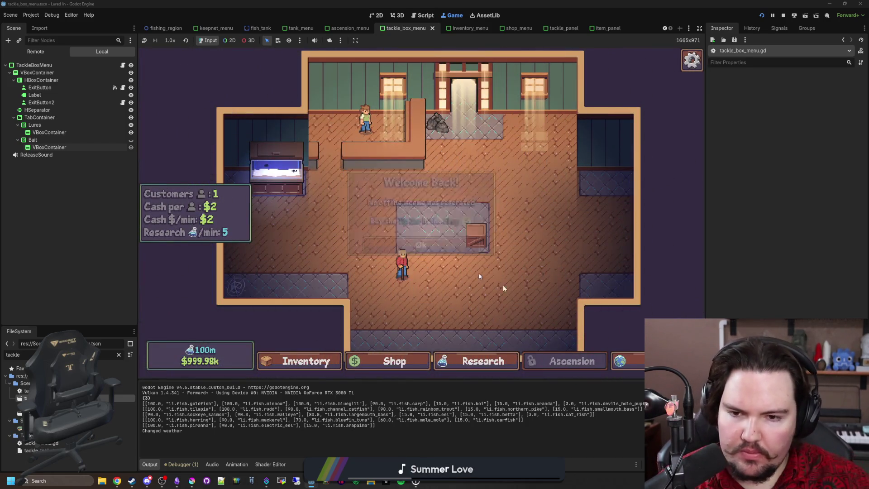
click(619, 360)
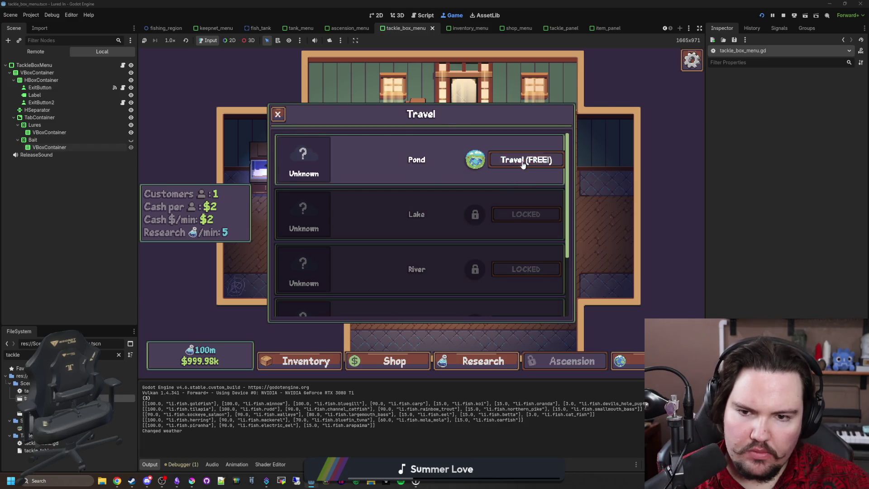
click(523, 158)
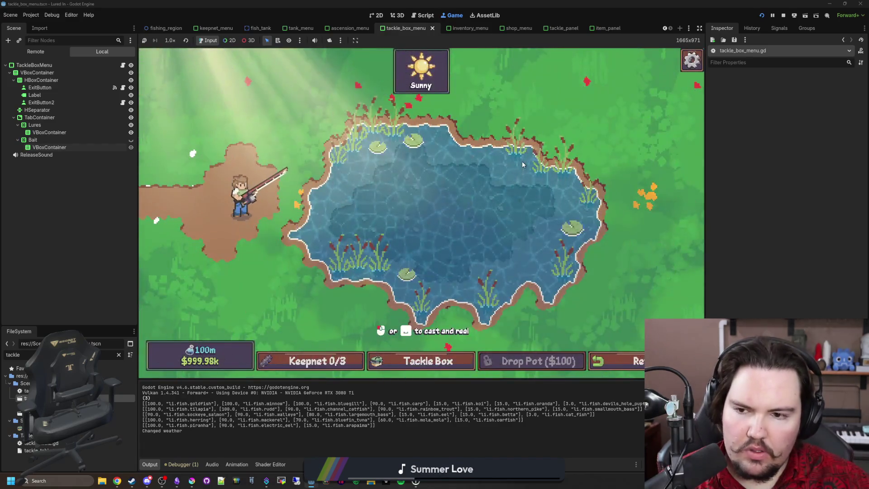
Toggle the Tackle Box panel repeatedly until it stays open showing the lure rows.
click(422, 362)
double_click(423, 362)
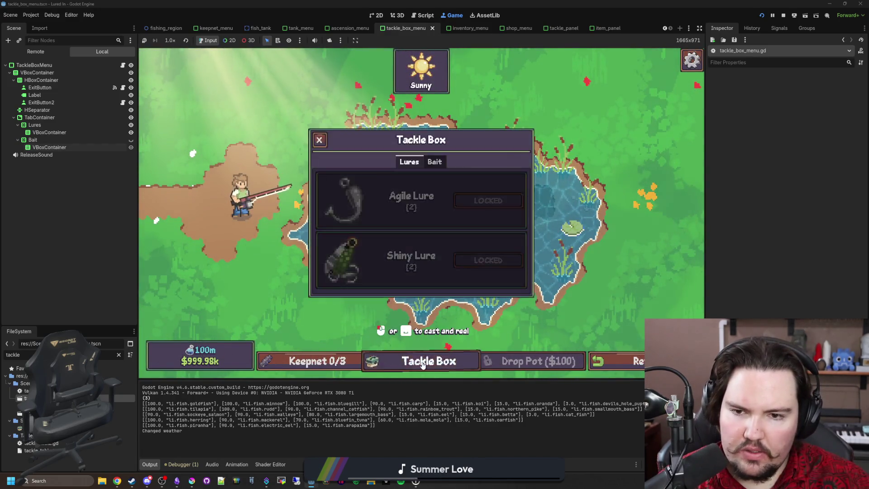
click(422, 362)
double_click(422, 362)
click(422, 362)
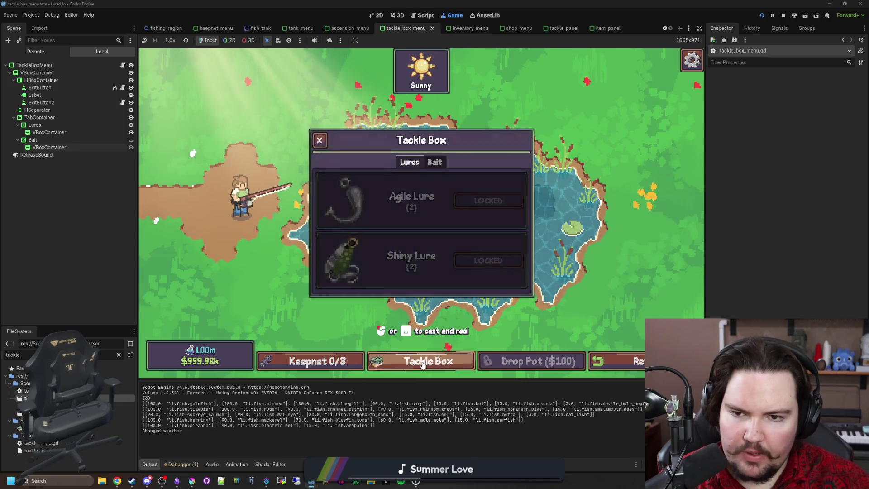
double_click(423, 363)
click(423, 362)
double_click(422, 362)
click(422, 363)
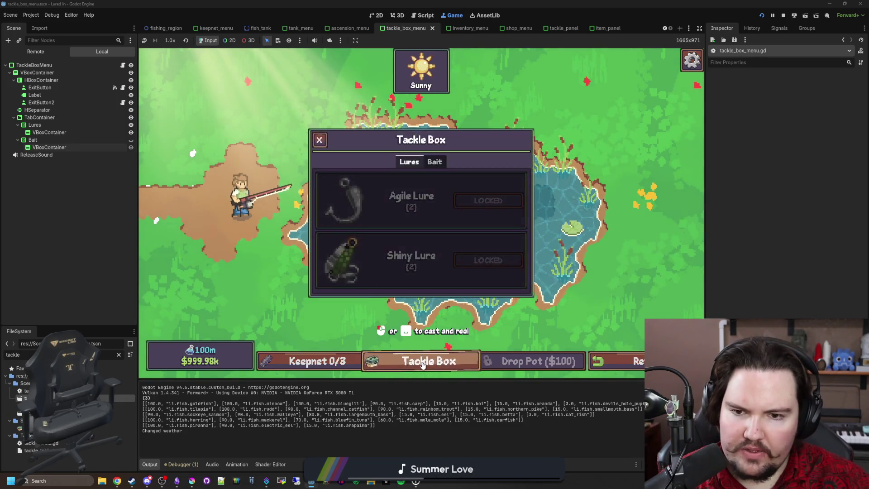
double_click(423, 362)
click(422, 362)
click(423, 362)
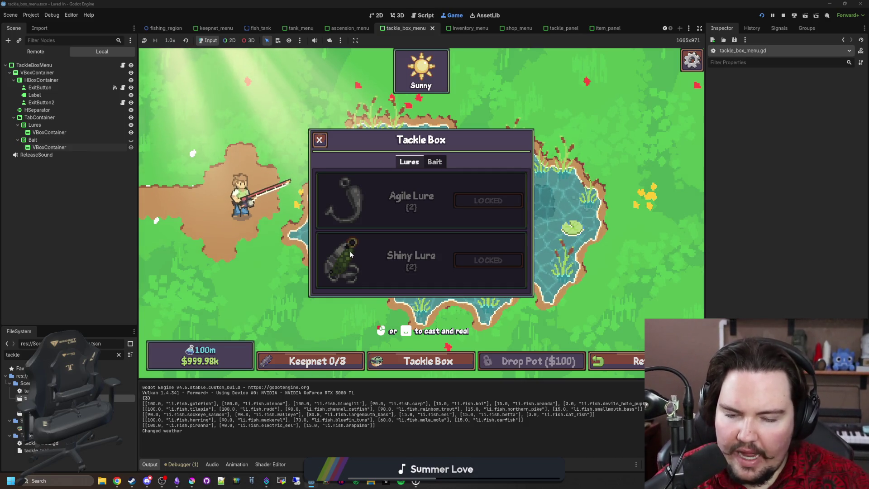
Switch between the Bait and Lures lists, then clear the FileSystem filter.
click(435, 162)
click(408, 165)
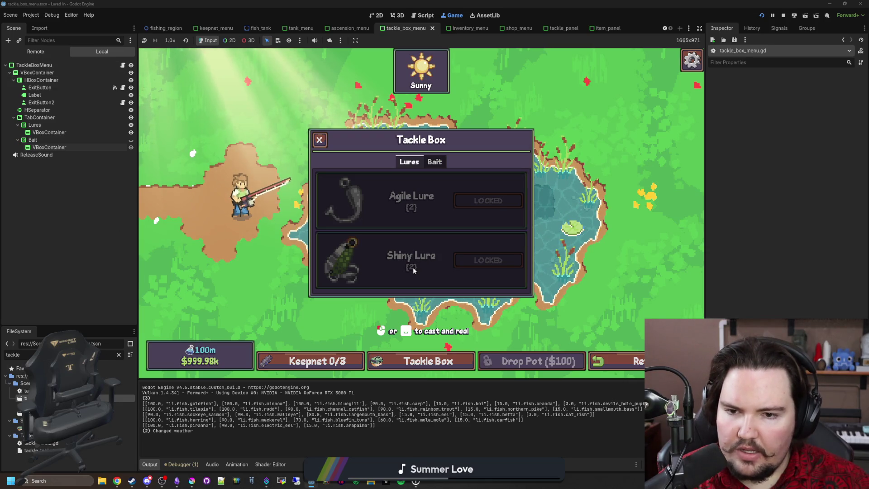
click(120, 354)
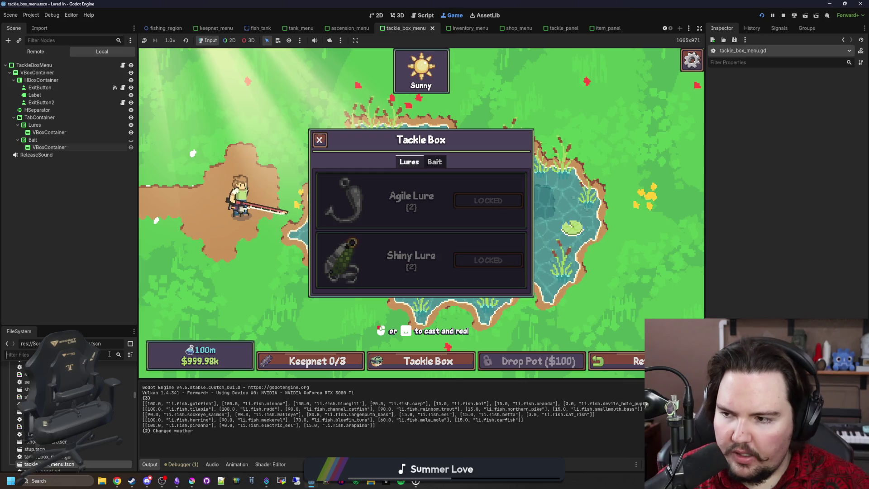
Move from the tackle_box_menu script to the tackle_panel script.
click(122, 65)
click(436, 217)
click(336, 132)
click(188, 178)
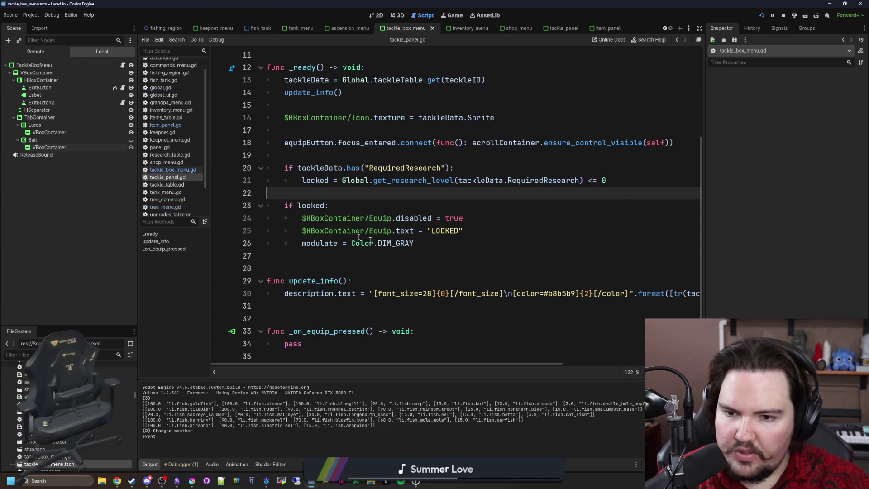
Change the description format placeholder from {2} to {1} in update_info and save.
click(588, 293)
key(BackSpace)
text(1)
scroll(552, 354, right, 5)
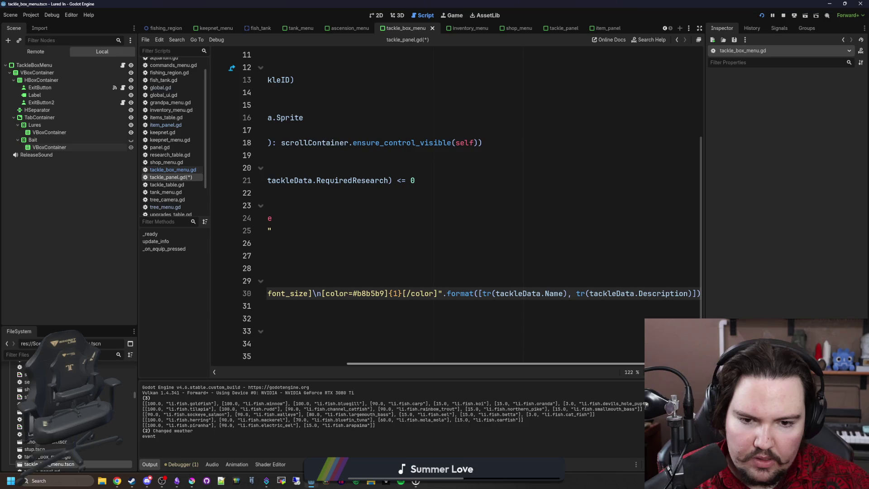
click(494, 256)
key(ctrl+s)
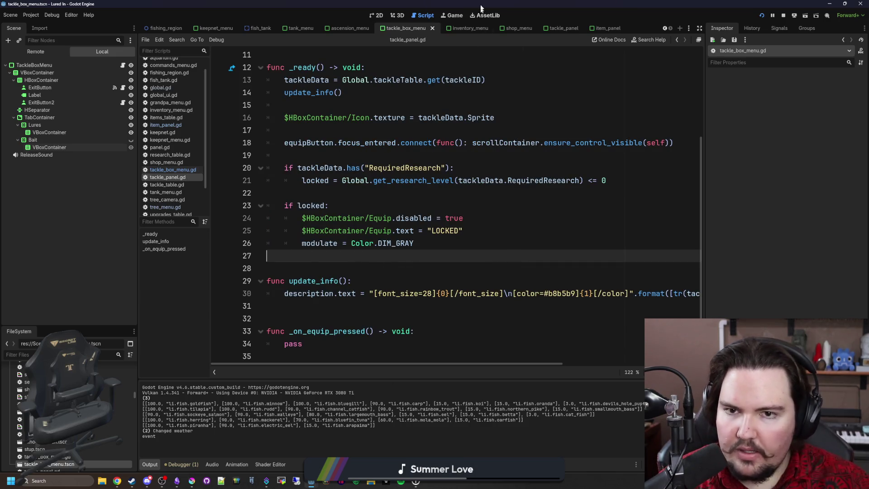
Run the game and dismiss the in-game escape menu.
click(454, 15)
key(Escape)
key(F8)
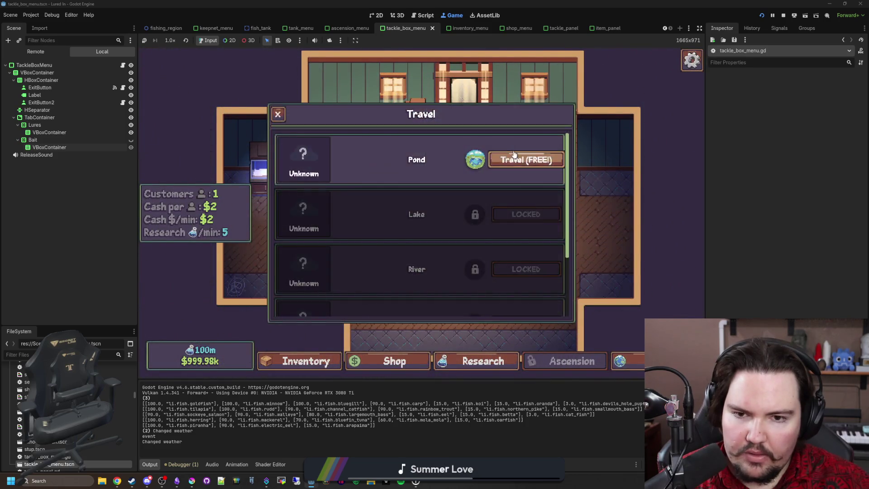
Check the Tackle Box lure descriptions at the Pond, then open tackle_panel.tscn via the 'tackle' filter.
click(537, 158)
click(393, 365)
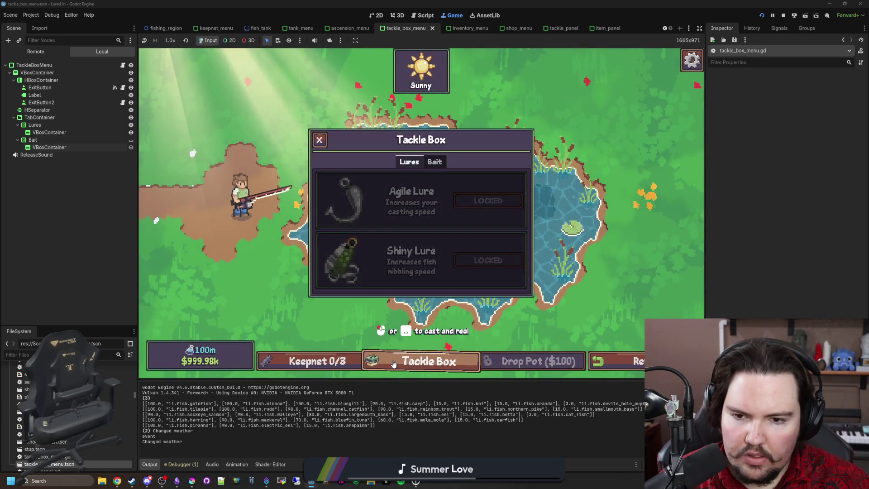
click(393, 365)
click(393, 362)
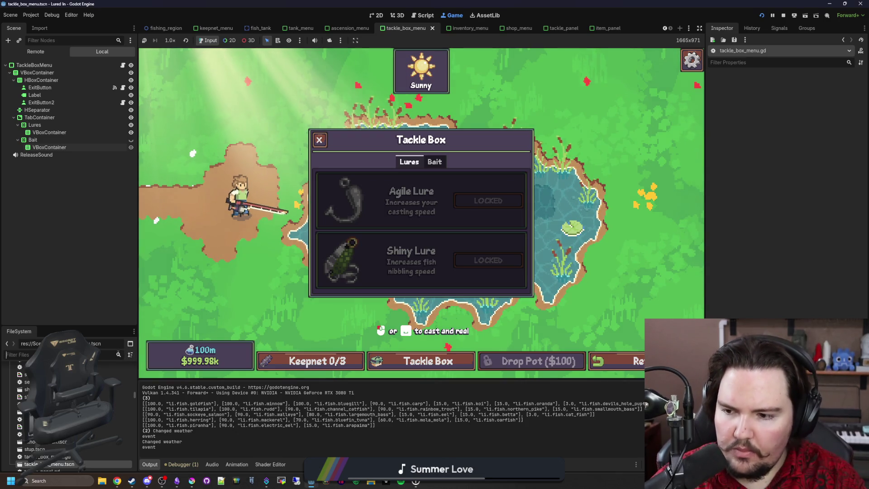
text(tackle)
key(BackSpace)
text(le)
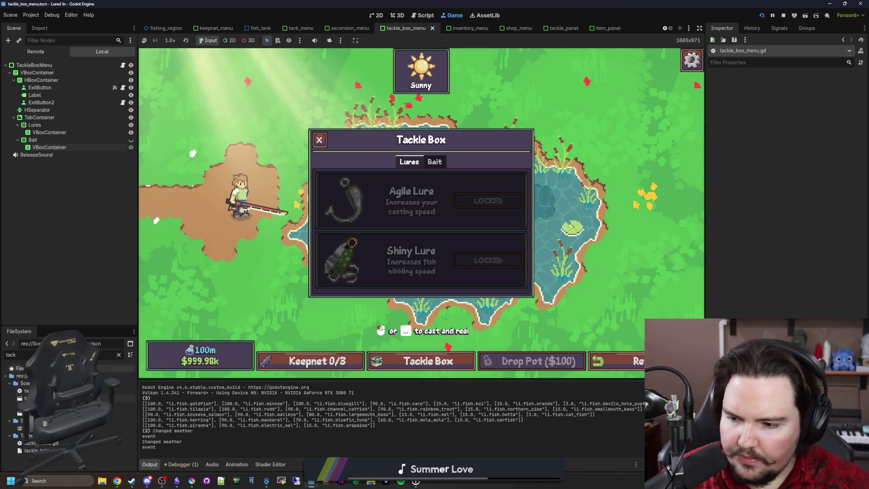
double_click(41, 412)
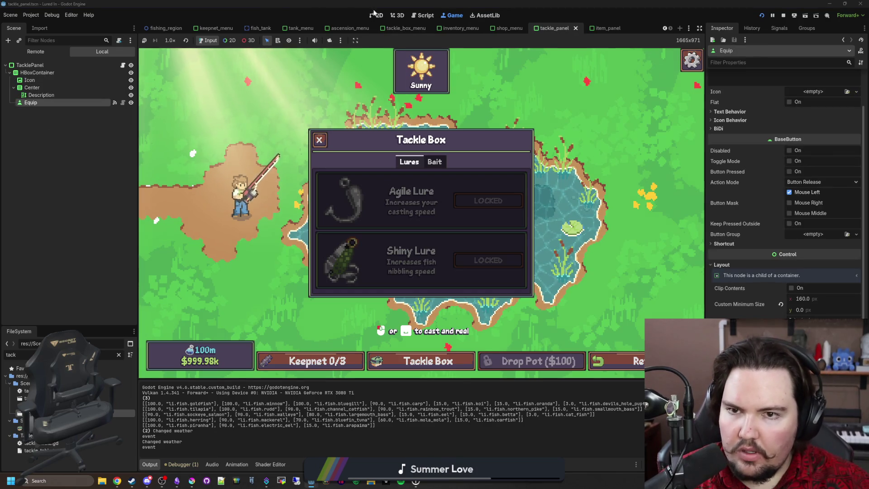
Set the Icon node's custom minimum width to 64 in 2D, save, and run with F5.
click(375, 15)
click(45, 79)
scroll(408, 204, down, 5)
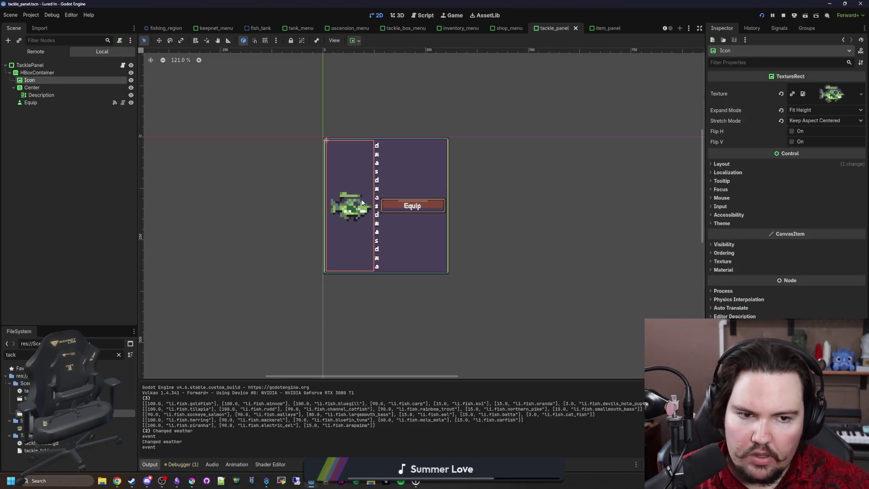
scroll(408, 204, up, 4)
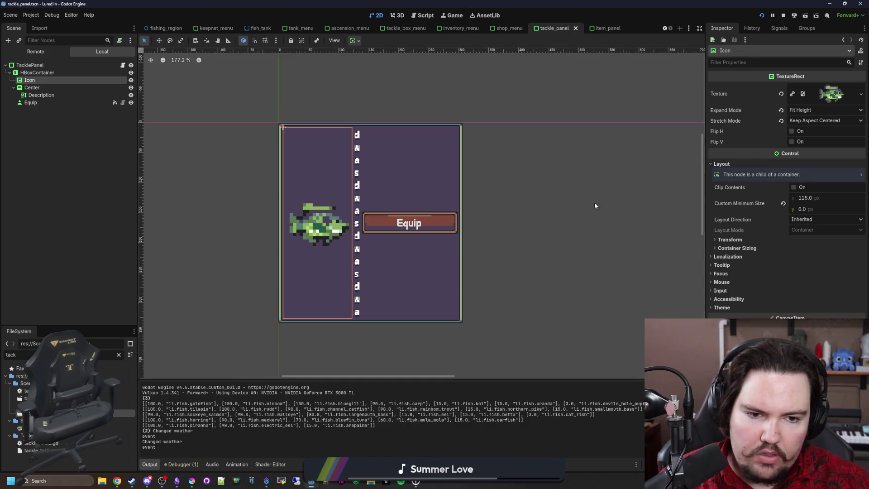
mouse_move(813, 197)
mouse_down()
mouse_move(798, 197)
mouse_move(805, 198)
mouse_up()
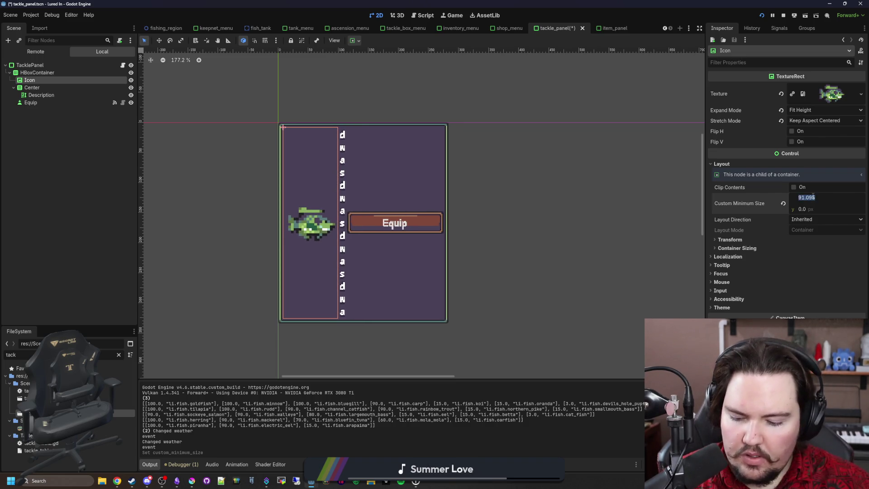
key(Return)
key(ctrl+s)
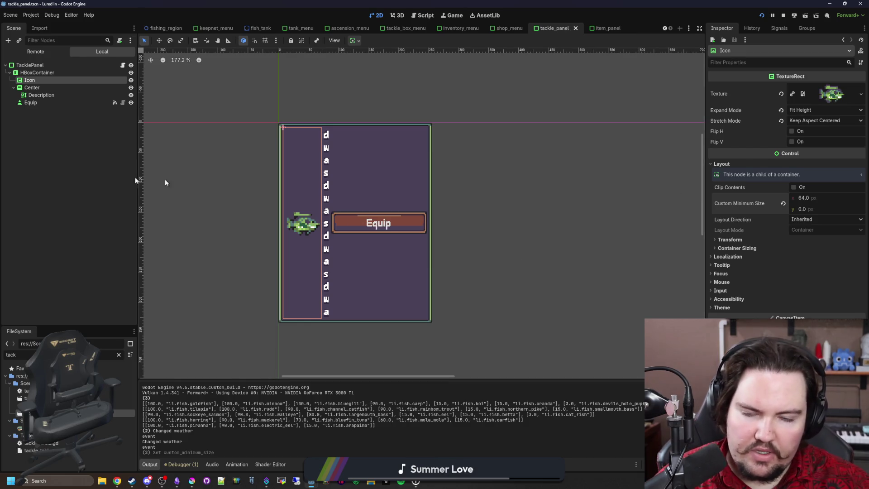
key(F5)
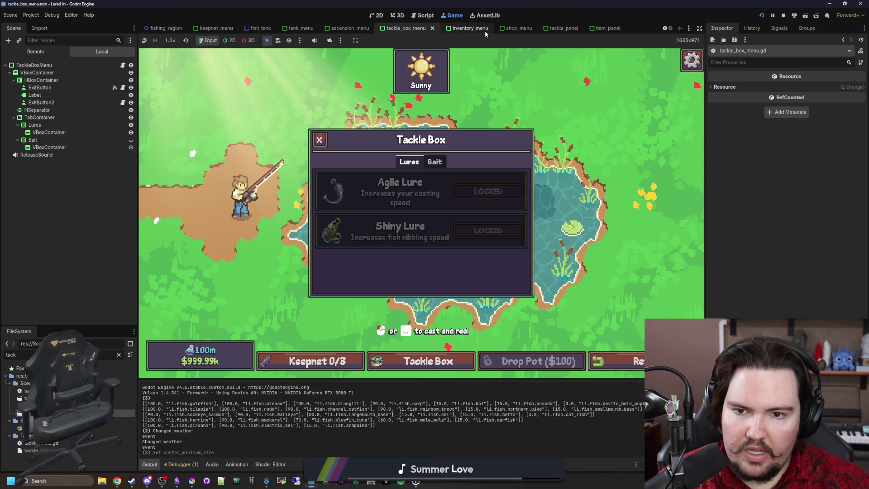
Give the tackle_box_menu a 700 × 500 custom minimum size.
click(485, 31)
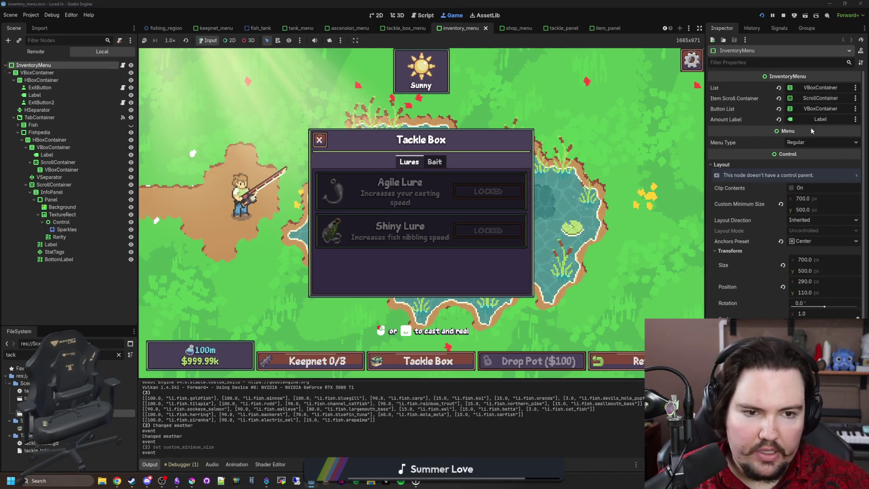
click(406, 28)
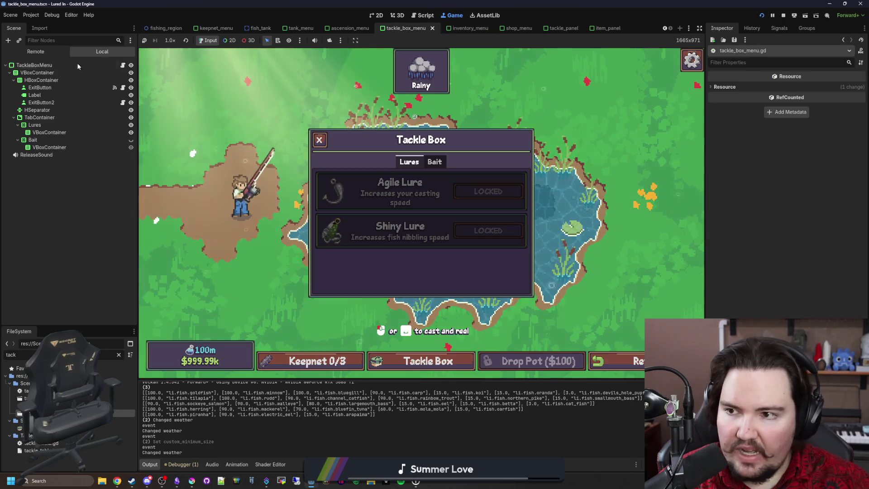
text(700)
key(Return)
click(805, 188)
text(500)
key(Return)
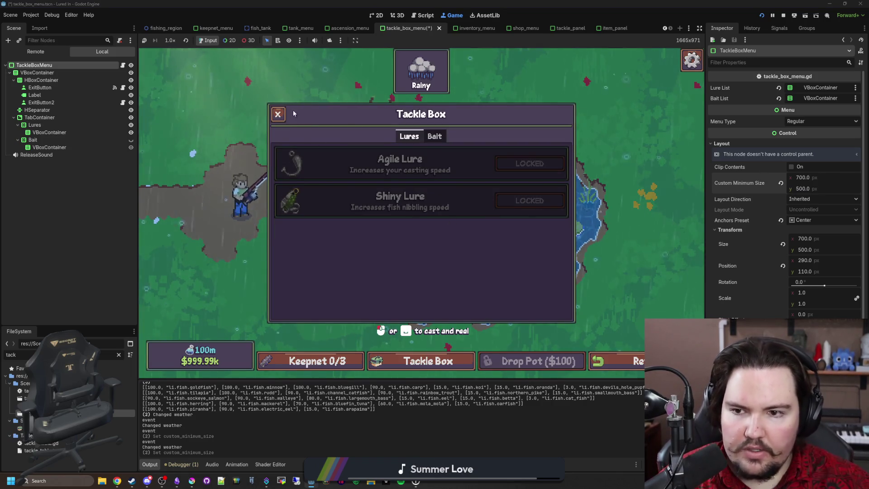
Compare the Keepnet and Tackle Box panels in the running game.
click(278, 114)
click(320, 360)
click(372, 361)
click(317, 360)
click(428, 360)
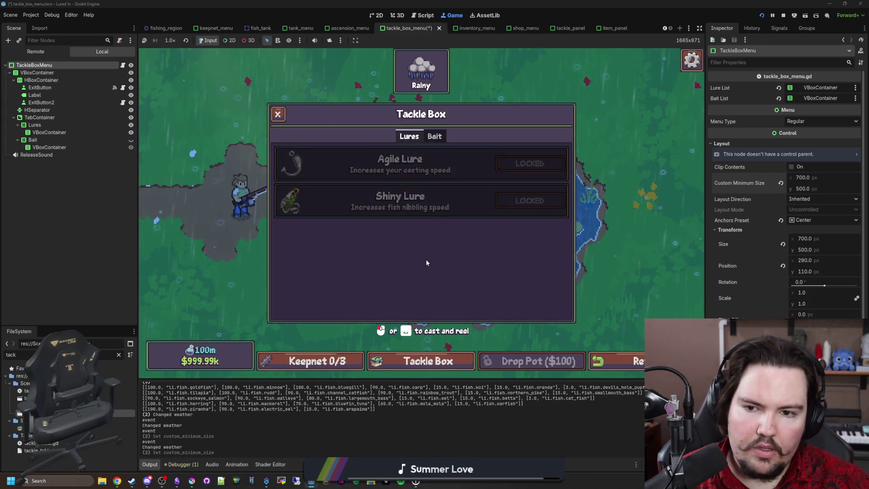
Change the Tackle Box menu's custom minimum size to 600 × 400.
click(808, 177)
text(600)
key(Tab)
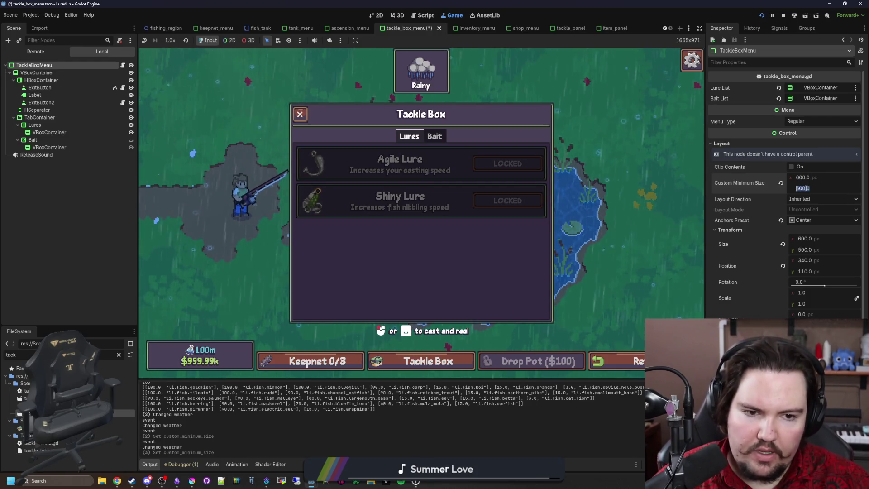
text(400)
key(Return)
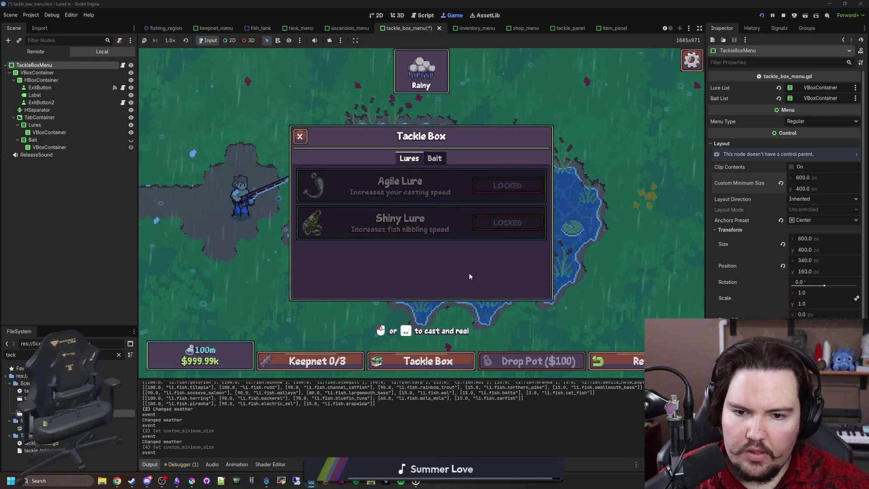
Reopen the Tackle Box panel several times to confirm its more compact proportions.
click(469, 276)
click(421, 361)
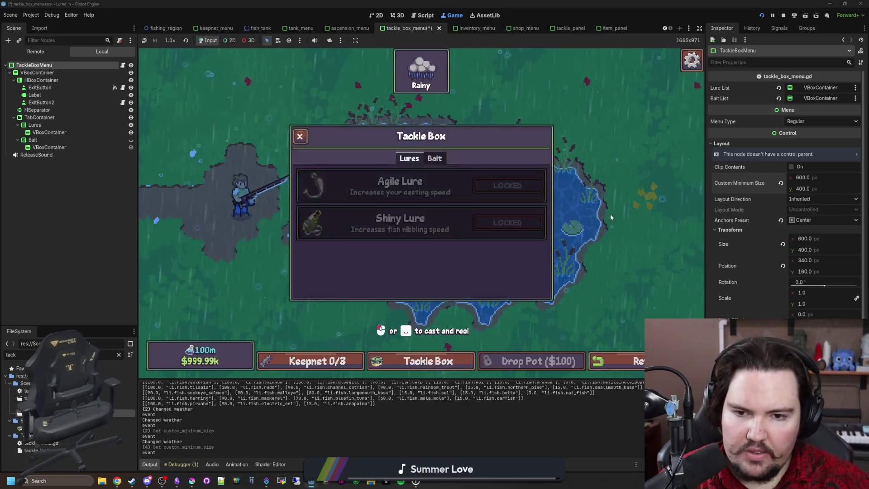
click(610, 217)
click(422, 361)
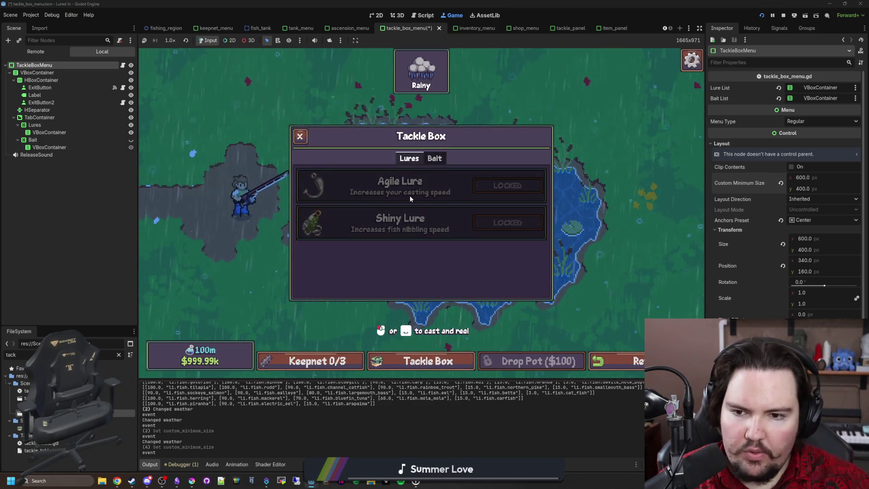
click(428, 361)
click(432, 358)
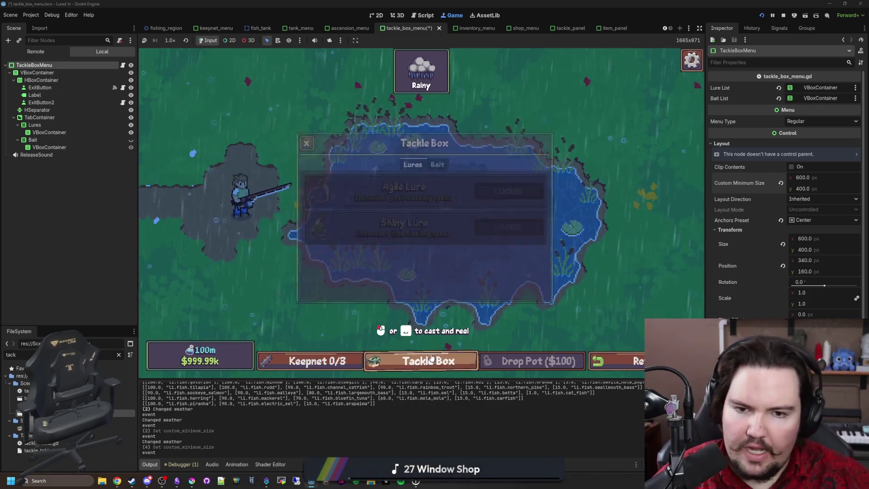
Stop the game, save, and open keepnet_menu.tscn via the 'keep' FileSystem filter.
key(F8)
key(ctrl+s)
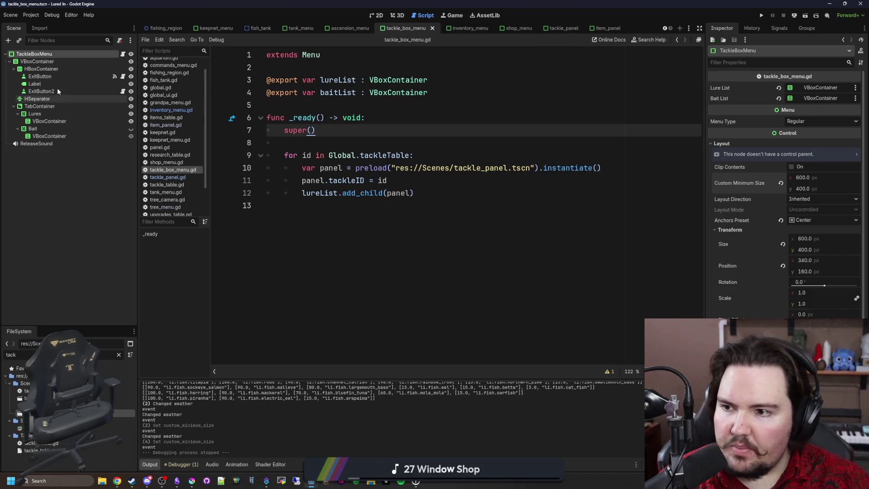
click(119, 355)
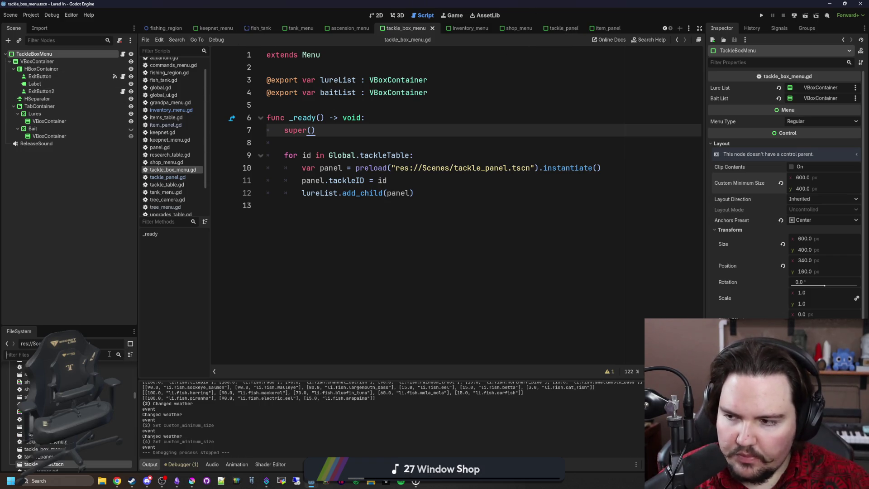
text(feed)
key(BackSpace)
key(BackSpace)
key(BackSpace)
text(keep)
double_click(122, 407)
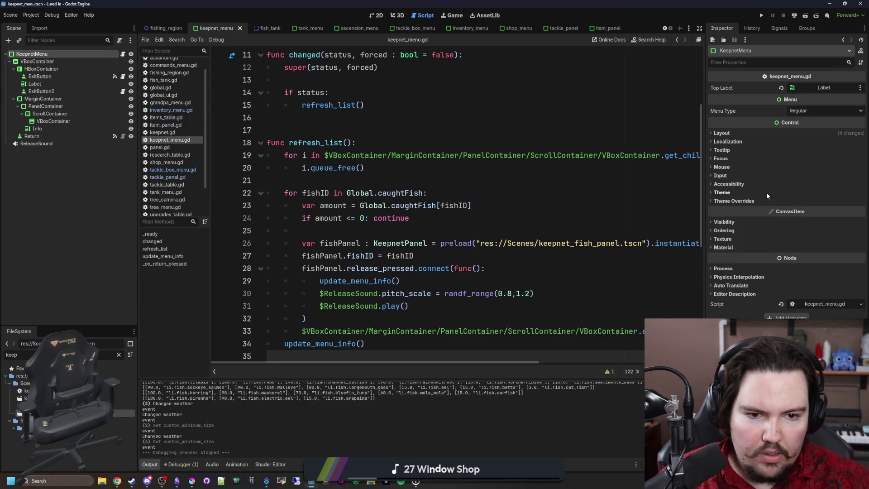
Read the keepnet menu's 512 × 384 size under Layout > Transform, then return to tackle_box_menu.
click(721, 132)
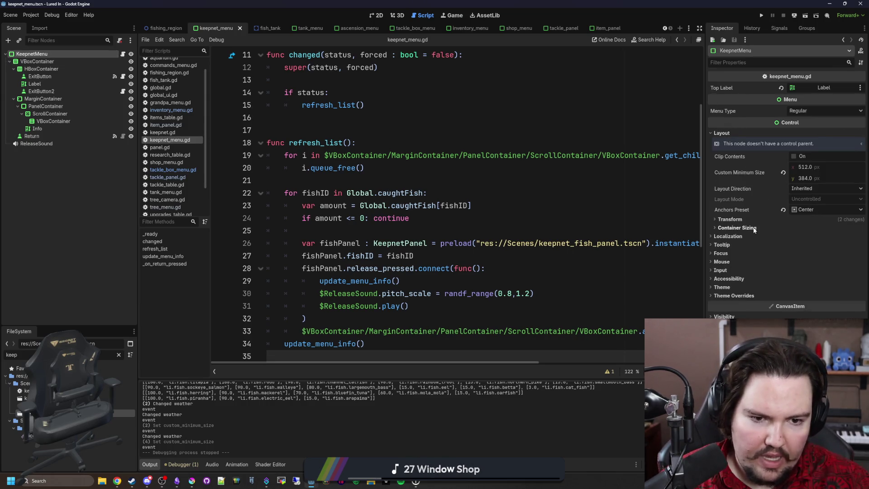
click(731, 219)
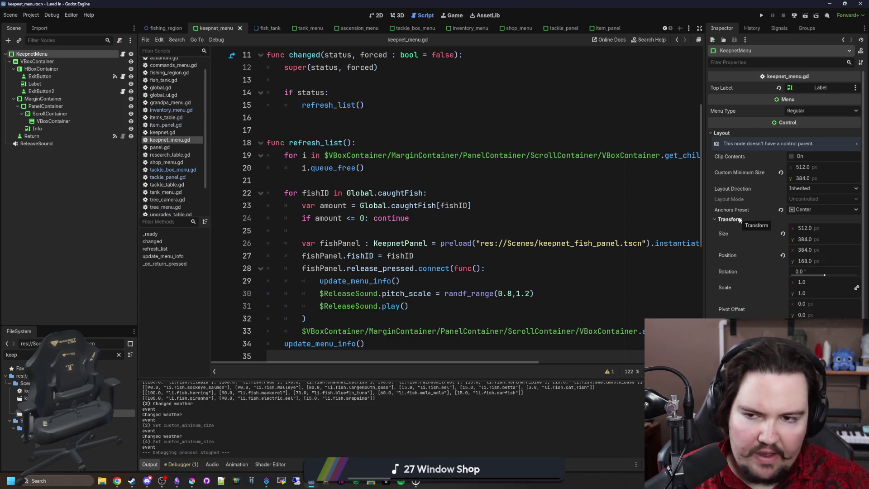
click(380, 143)
click(349, 120)
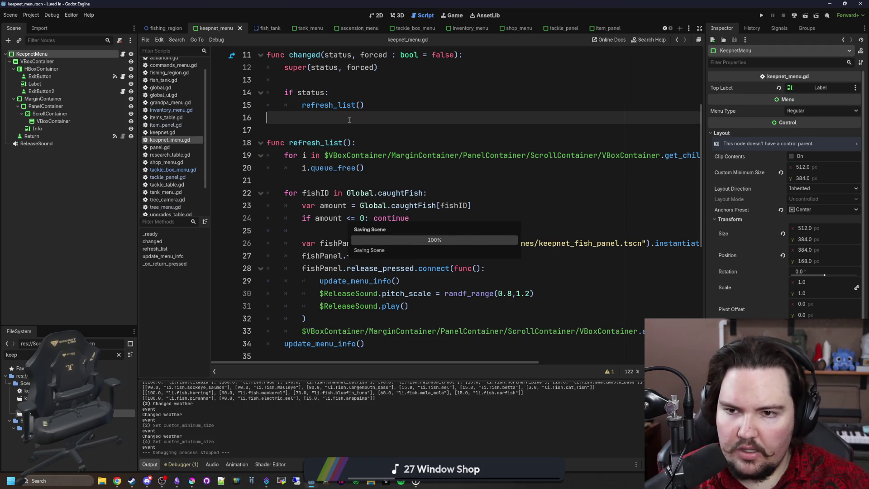
scroll(410, 133, up, 3)
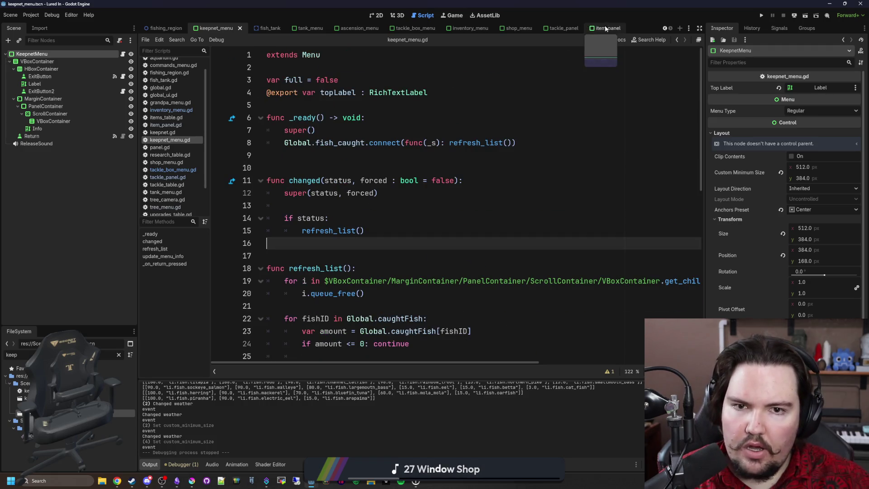
mouse_move(470, 28)
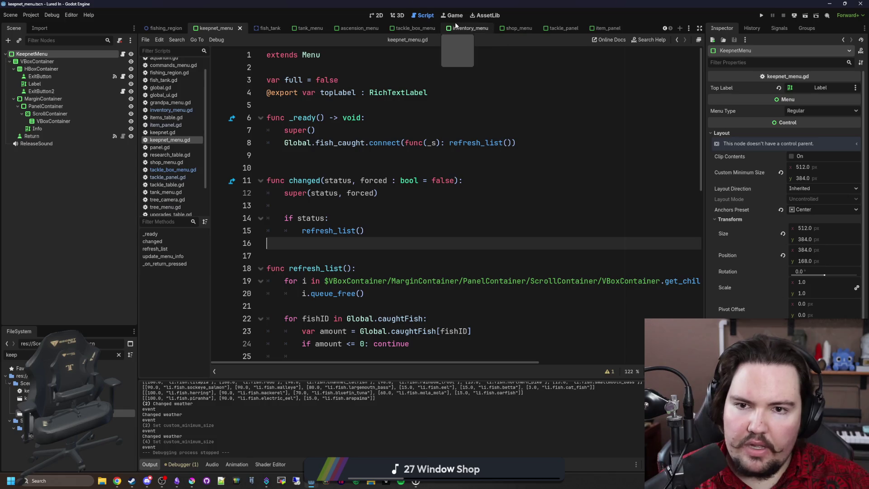
click(399, 29)
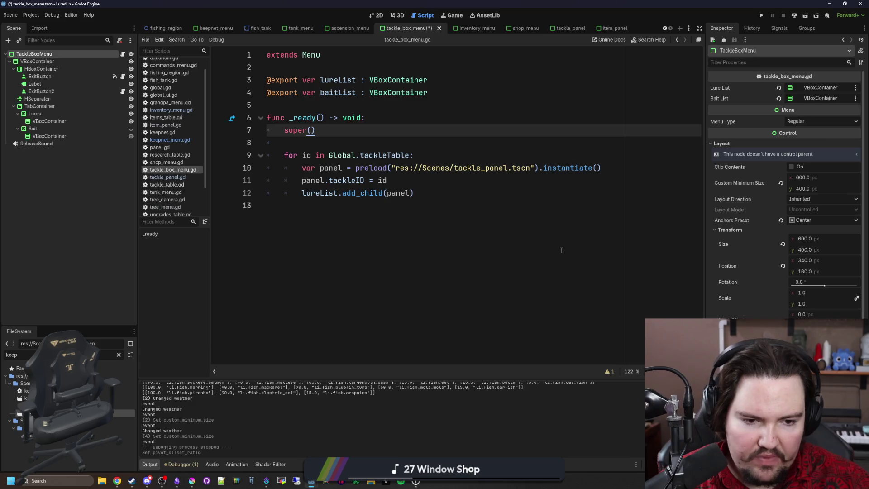
Run the game, start from the main menu and travel to the pond.
click(764, 18)
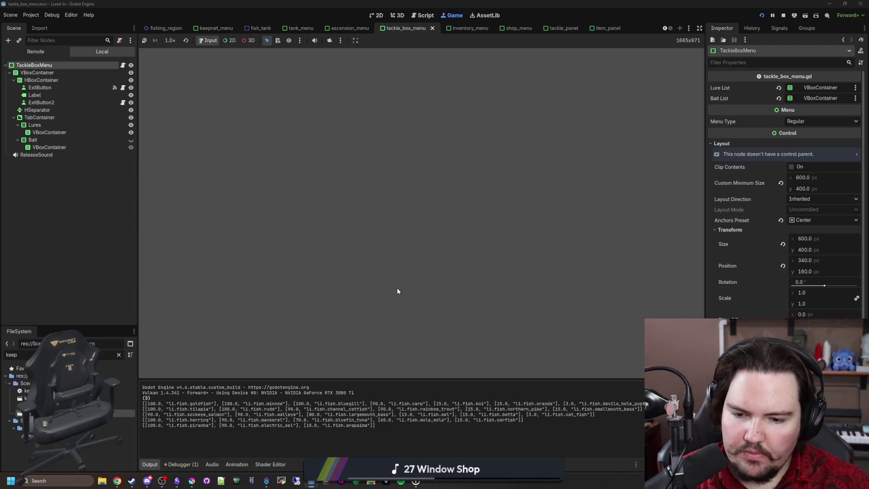
click(326, 180)
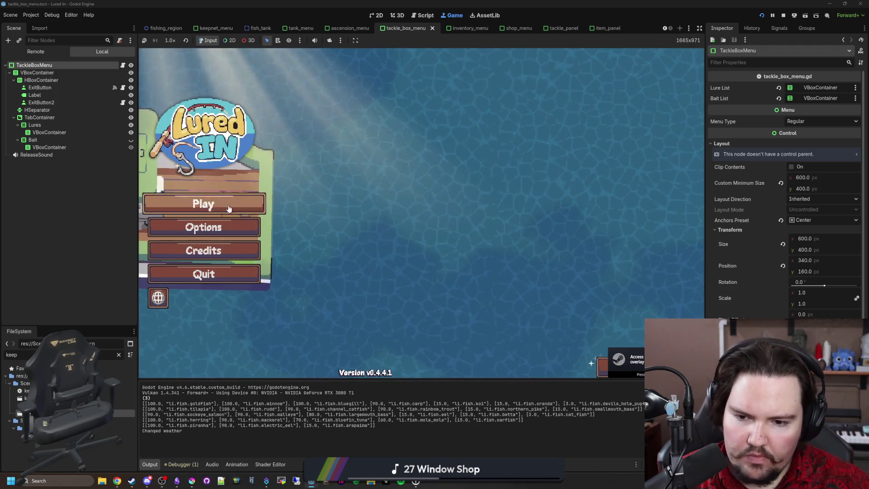
click(229, 206)
click(417, 245)
click(522, 159)
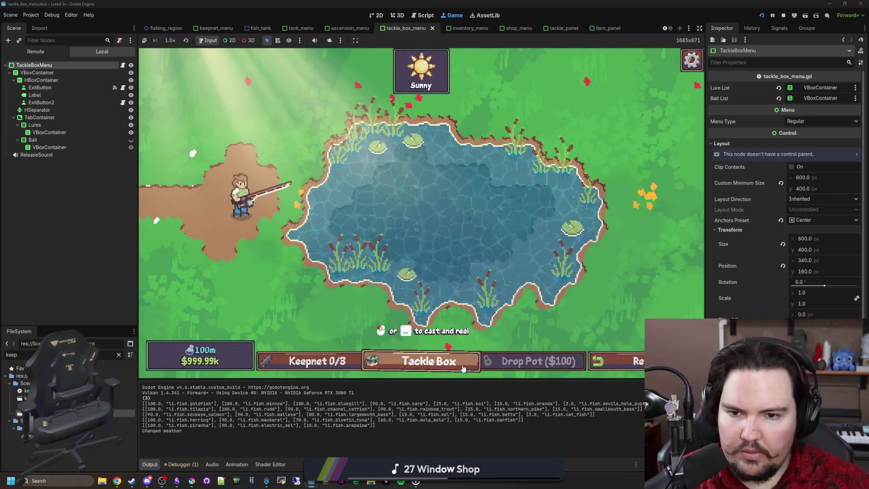
Test the Tackle Box, switching to the bait list, closing and reopening it.
click(463, 368)
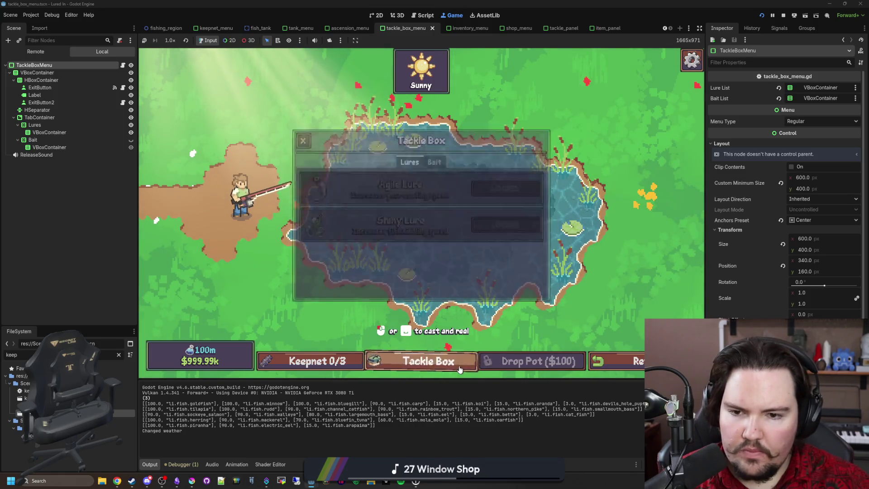
click(431, 159)
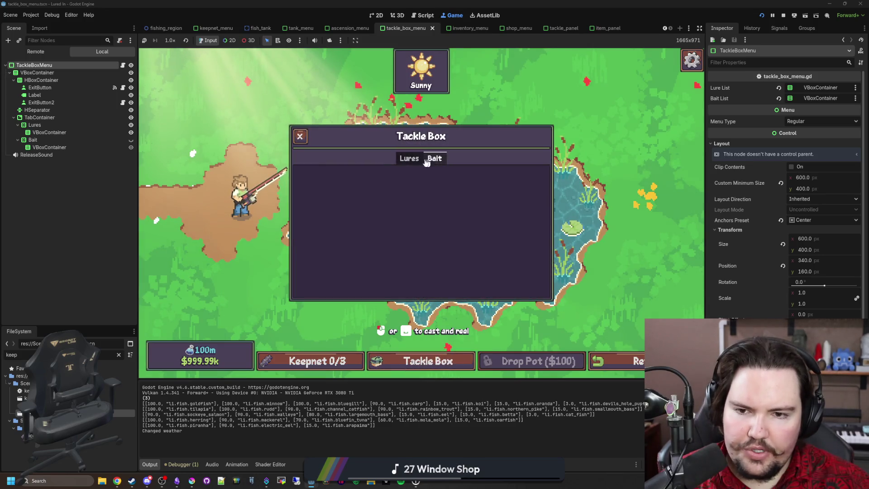
click(411, 360)
click(412, 360)
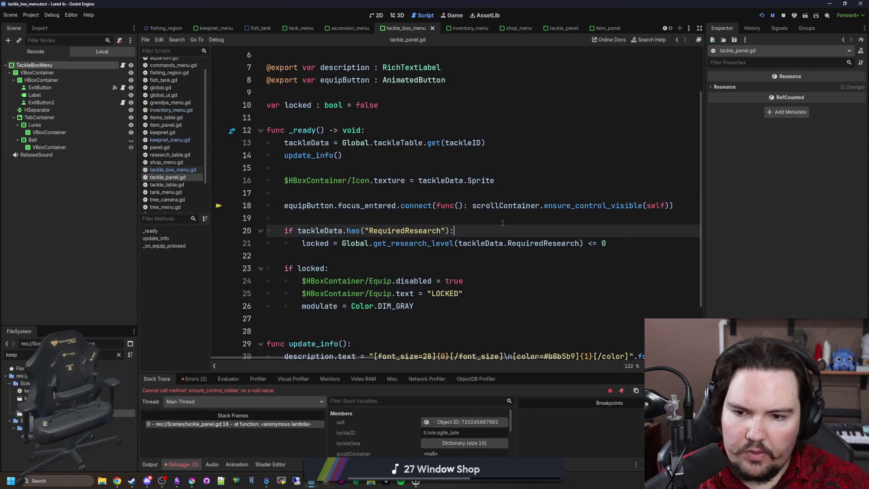
Bring up inventory_menu.gd to see how its panels get a scroll container.
click(394, 218)
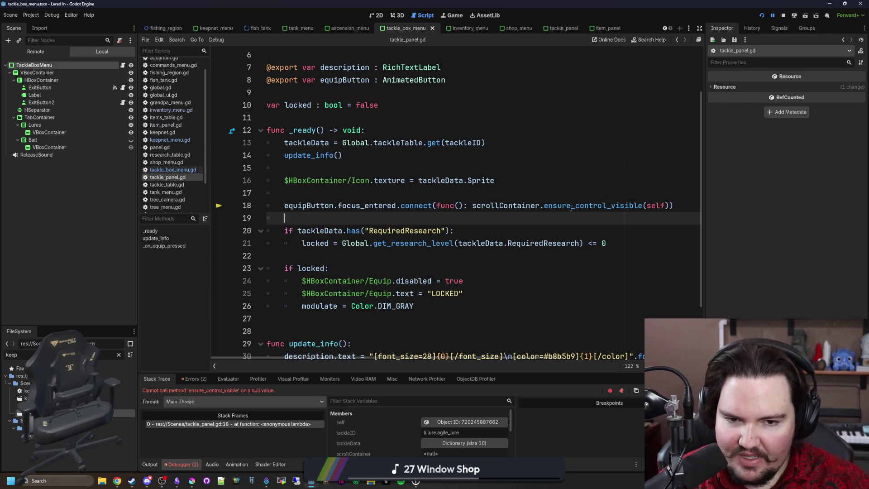
click(490, 193)
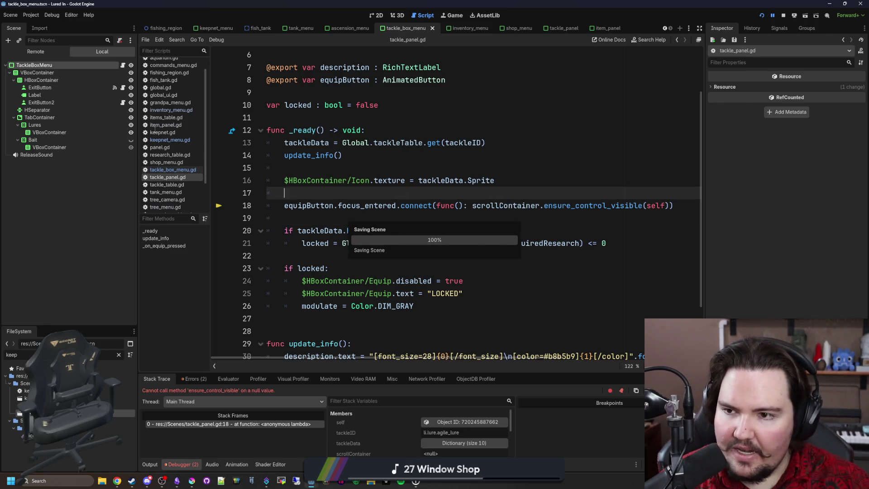
click(175, 109)
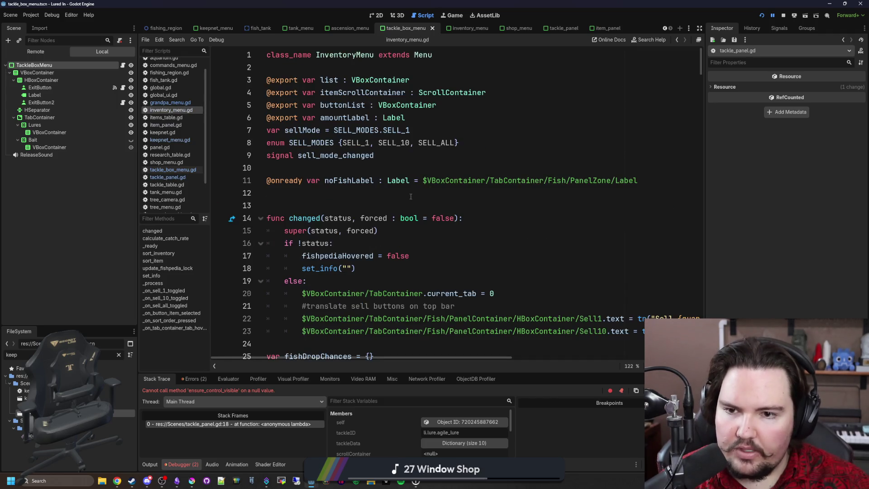
scroll(532, 177, down, 3)
click(532, 180)
scroll(328, 227, down, 3)
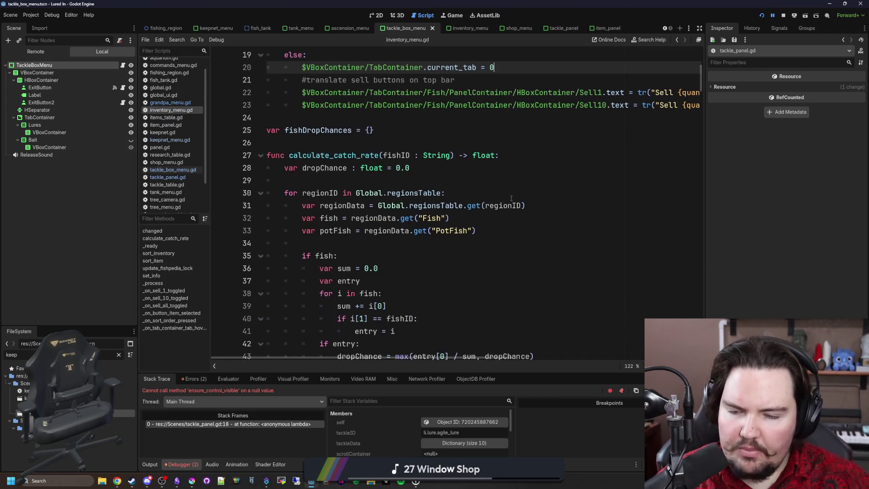
scroll(329, 226, up, 4)
Search for 'scroll' to the itemScrollContainer assignment on line 72, then return to tackle_box_menu.gd.
click(313, 266)
key(ctrl+f)
key(Return)
key(BackSpace)
key(BackSpace)
key(BackSpace)
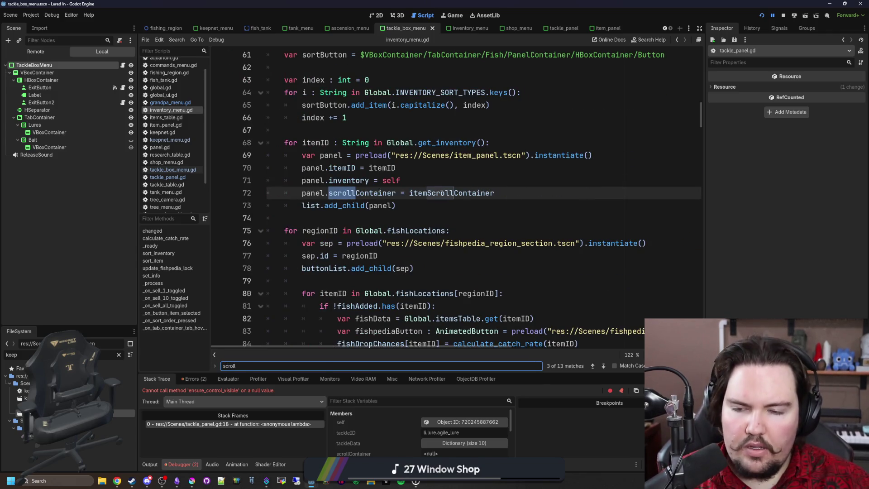
double_click(442, 193)
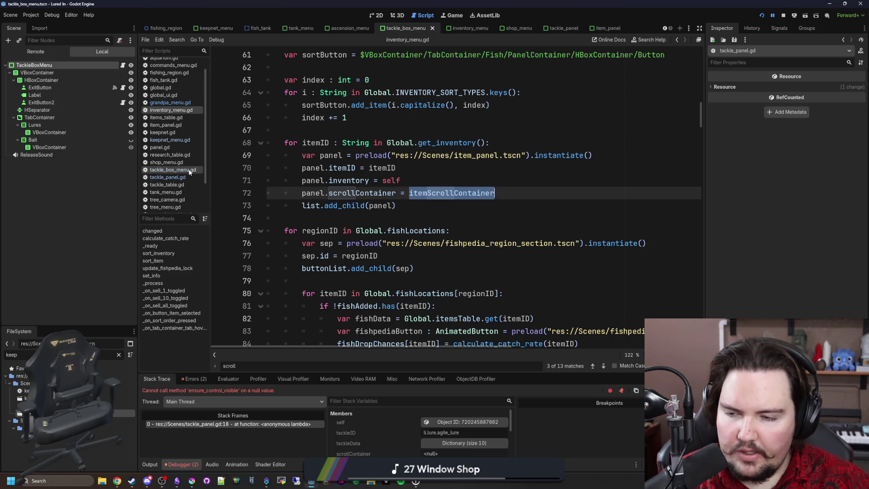
click(123, 64)
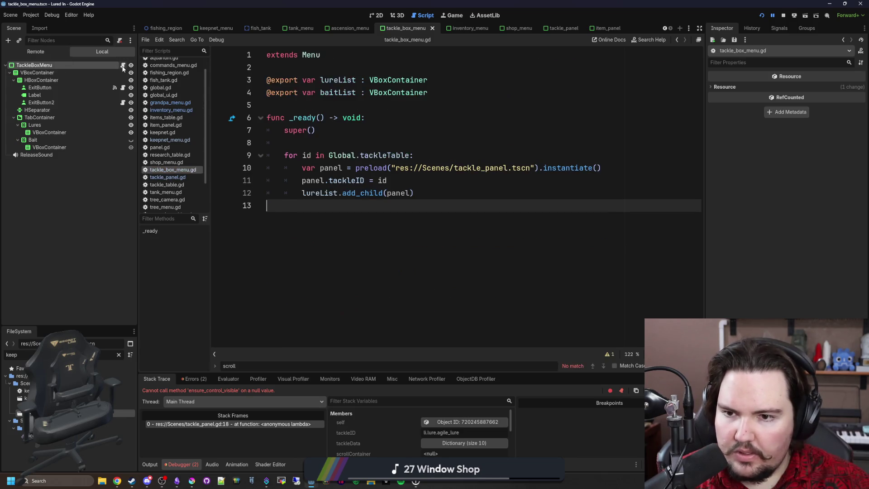
Add 'panel.scrollContainer =' after line 11 pointing at the Lures node dragged from the Scene dock.
click(376, 155)
click(439, 181)
key(Return)
text(panel.scrollContainer )
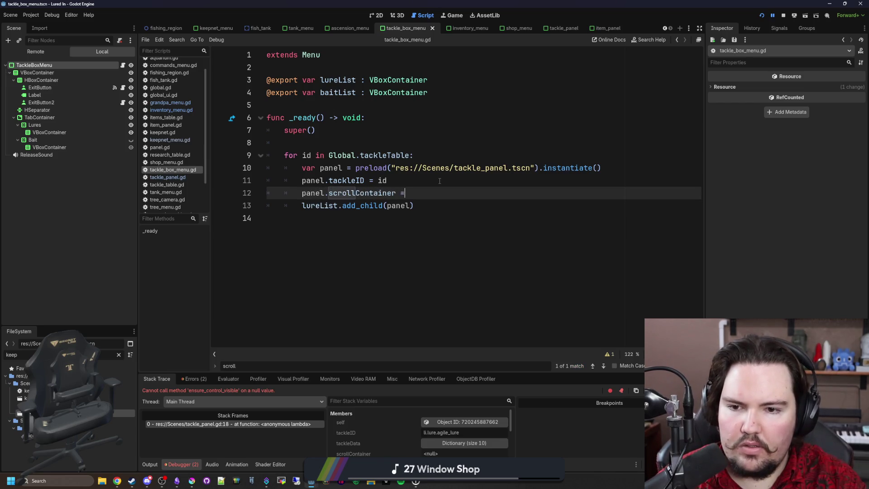
text(= itemScrollContainer)
double_click(457, 193)
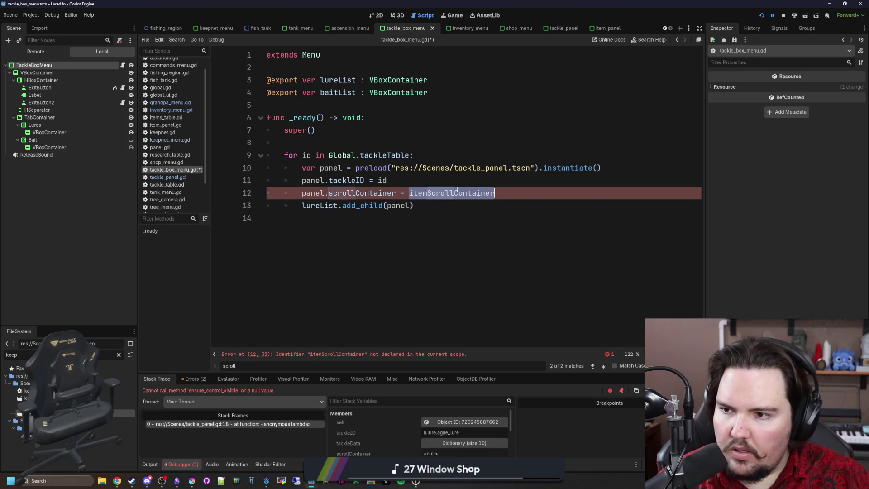
drag(35, 125, 458, 195)
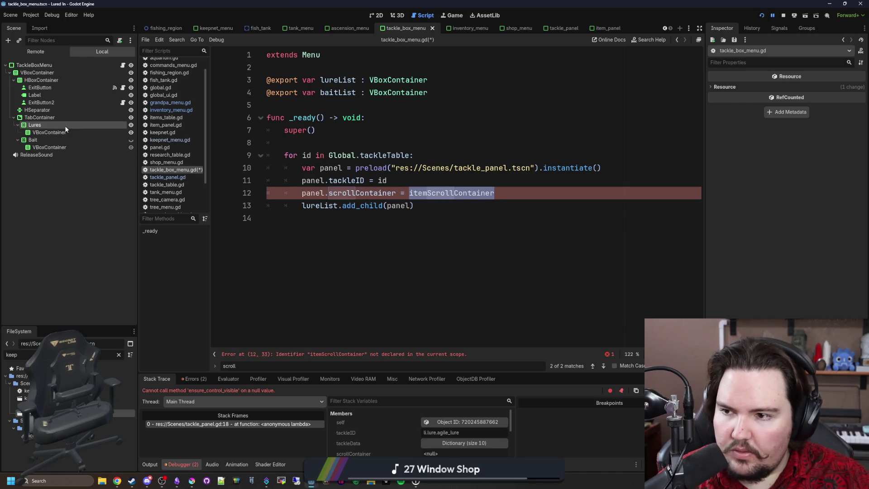
Save tackle_box_menu.gd and switch to the running game view.
click(477, 182)
key(ctrl+s)
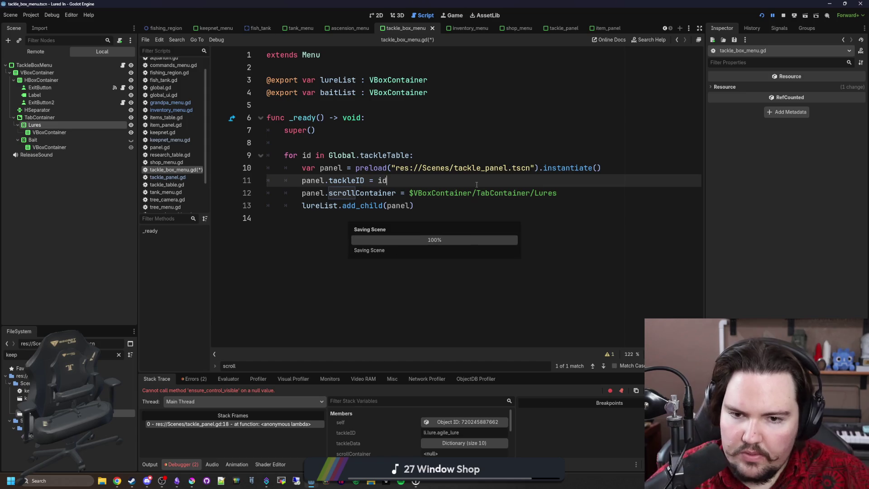
click(444, 146)
key(ctrl+s)
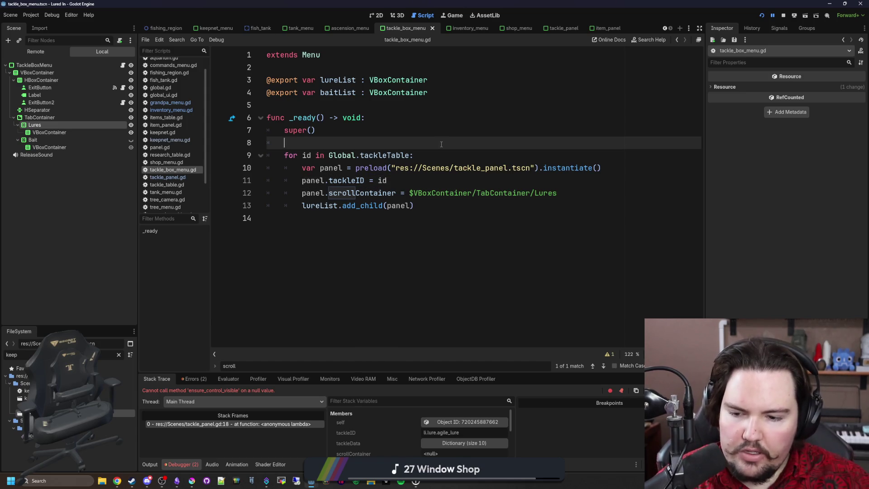
click(446, 15)
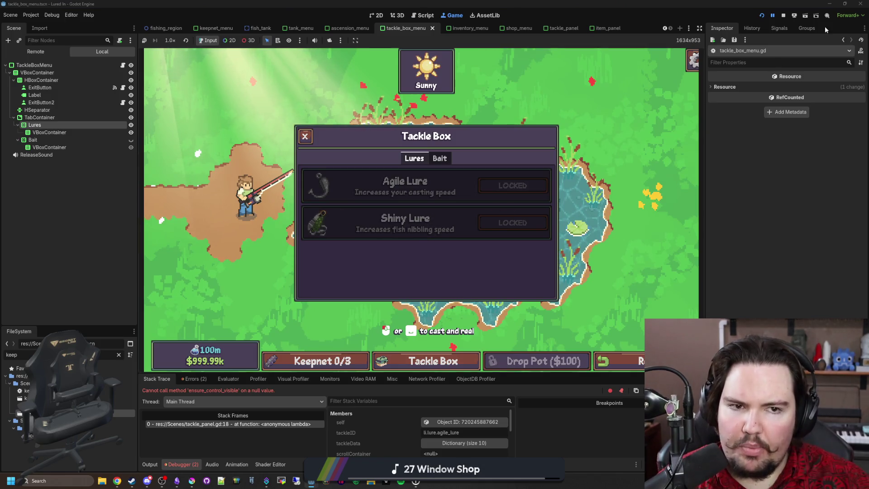
Restart the game and play from the main menu past the welcome back message.
click(784, 15)
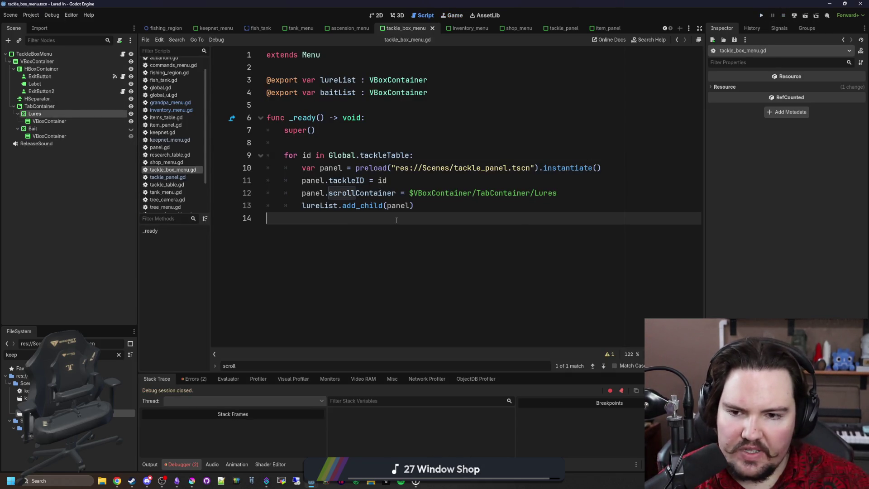
click(763, 17)
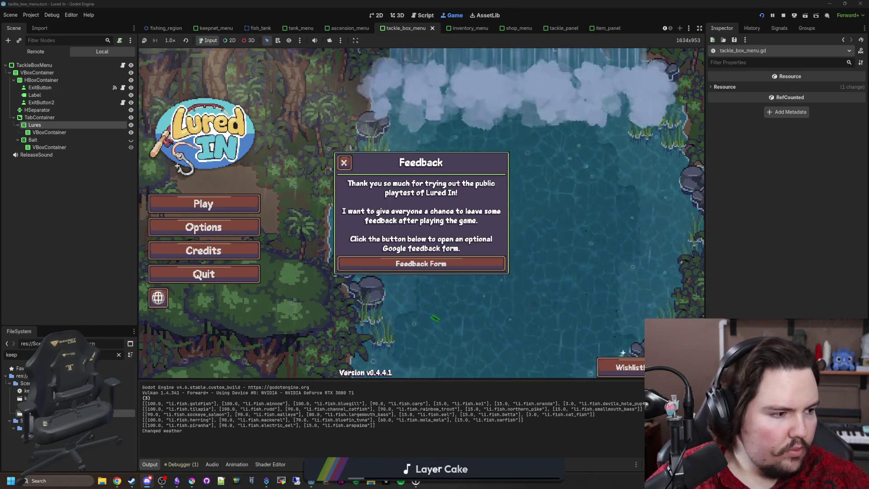
click(344, 162)
click(235, 206)
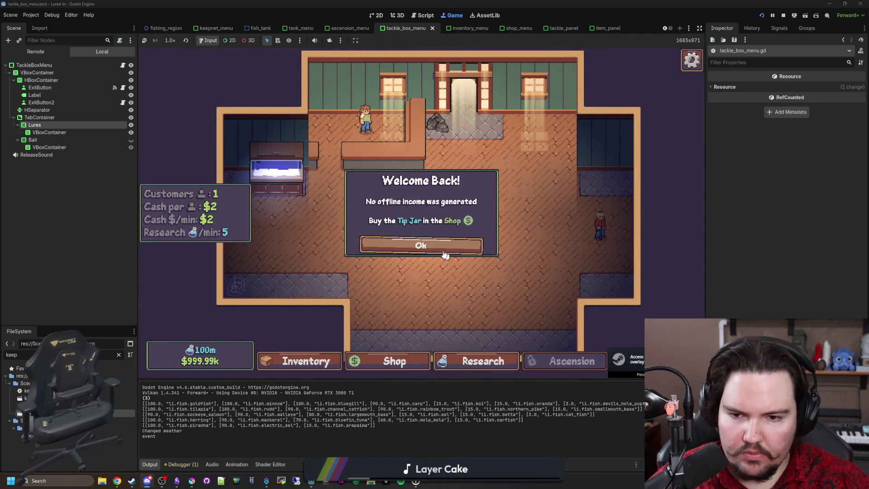
click(455, 247)
Travel to the pond, cast, check the Tackle Box lists Agile and Shiny lures, then stop the run.
click(641, 363)
click(516, 155)
drag(558, 198, 582, 190)
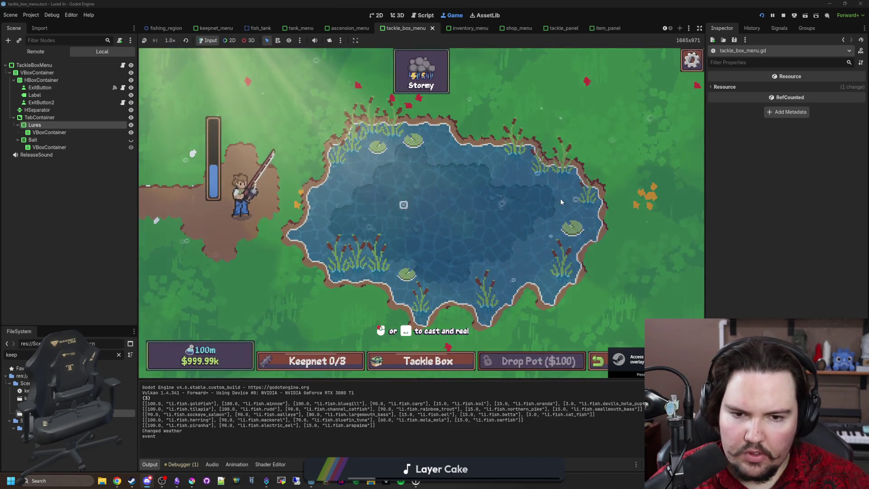
click(427, 362)
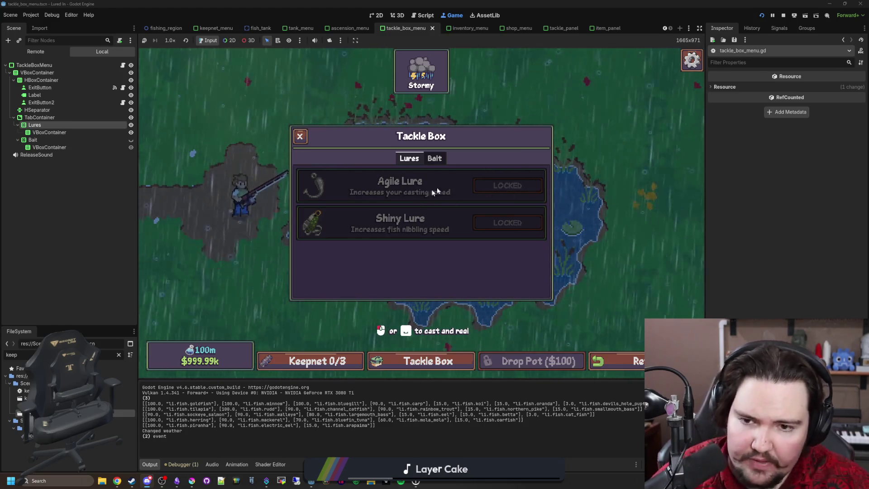
click(785, 16)
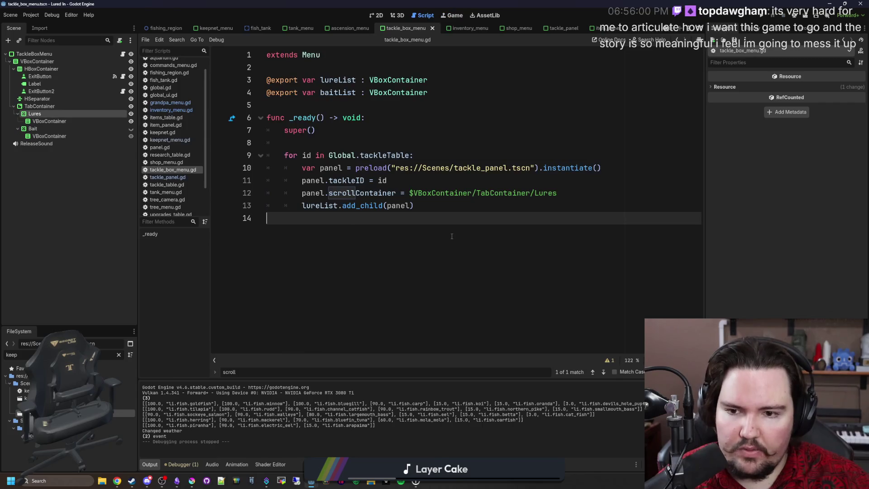
Save, view the tackle_panel scene in 2D, then switch to the item_panel scene.
key(ctrl+s)
key(ctrl+s)
key(ctrl+s)
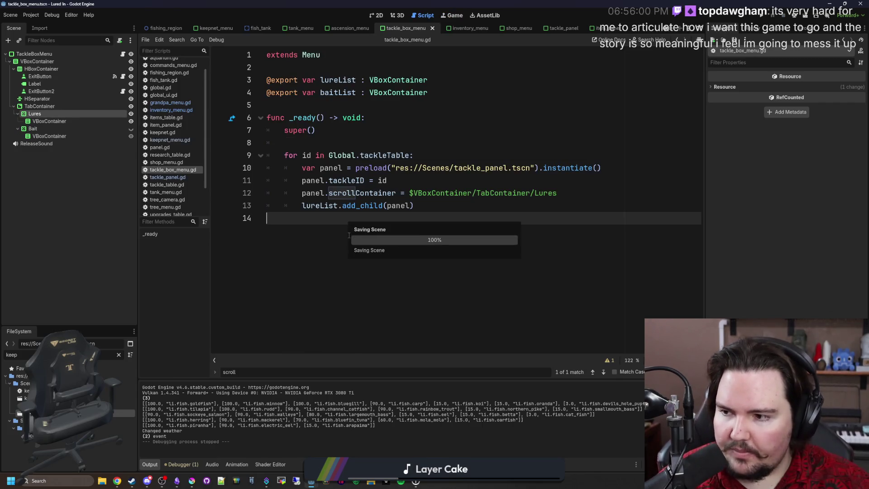
key(ctrl+s)
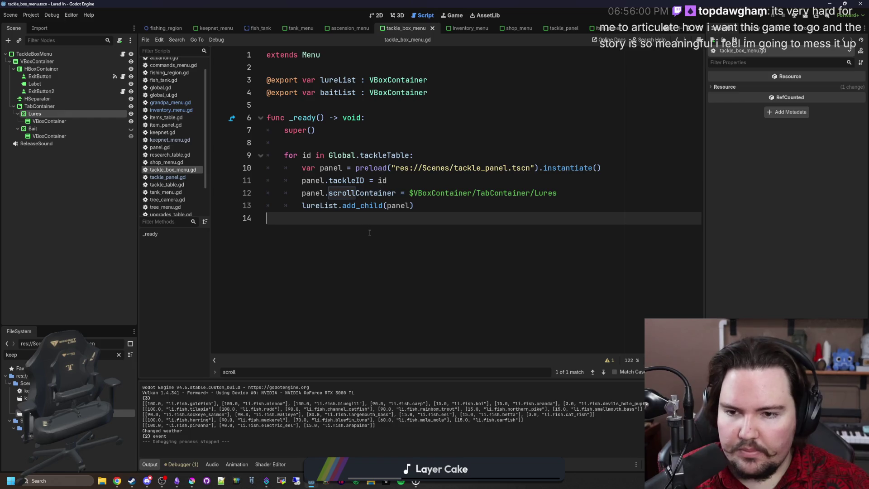
click(564, 29)
click(376, 15)
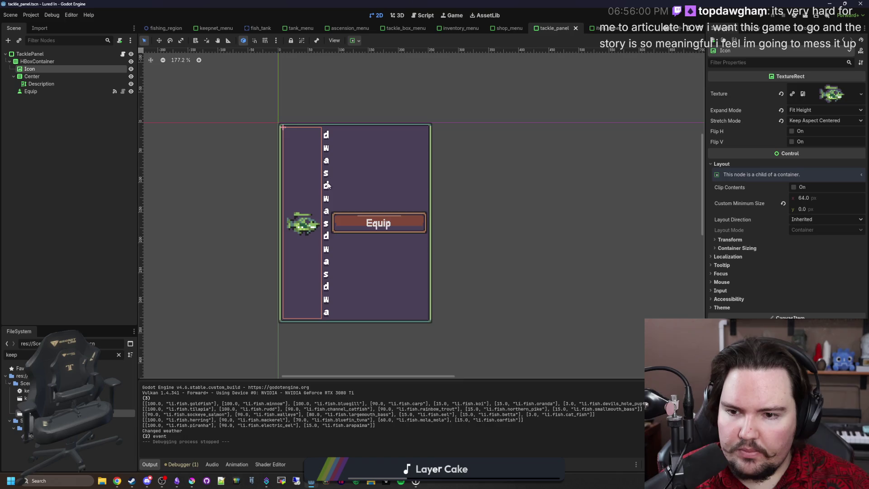
scroll(328, 185, down, 4)
key(ctrl+s)
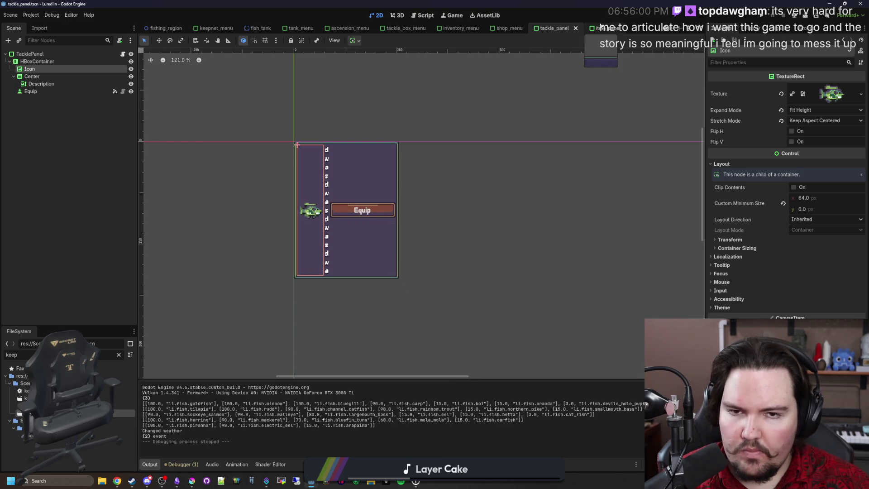
key(ctrl+Tab)
Filter the FileSystem for 'upgrade' and open upgrade_panel.gd.
double_click(106, 355)
text(upgrade)
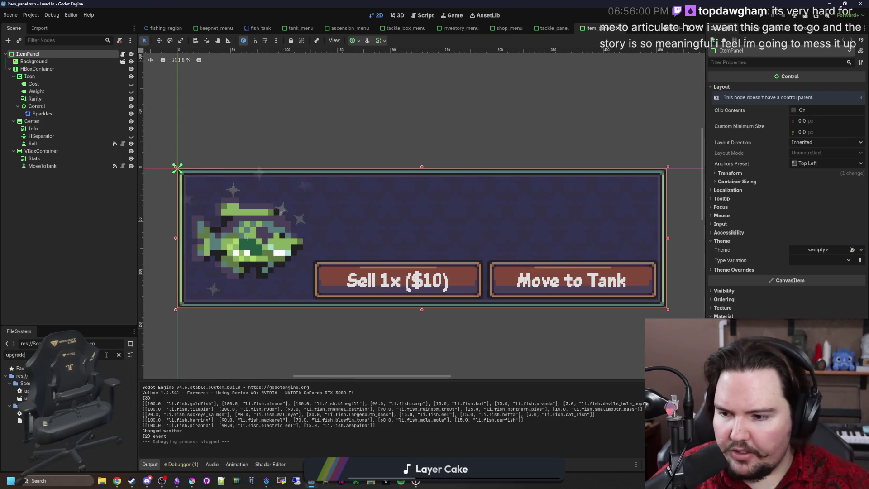
double_click(126, 392)
Find the _process function, copy it whole, and place the caret below the locked block in tackle_panel.gd.
click(396, 231)
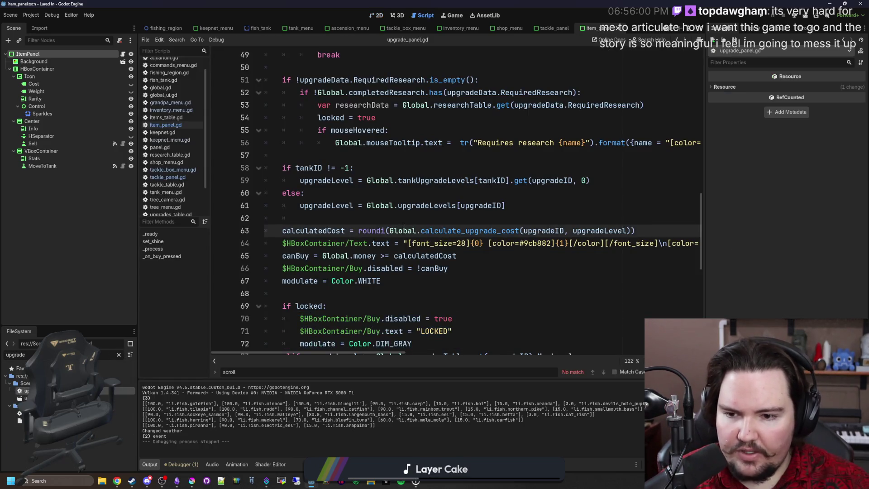
scroll(475, 211, down, 4)
click(536, 194)
key(ctrl+f)
text(_process)
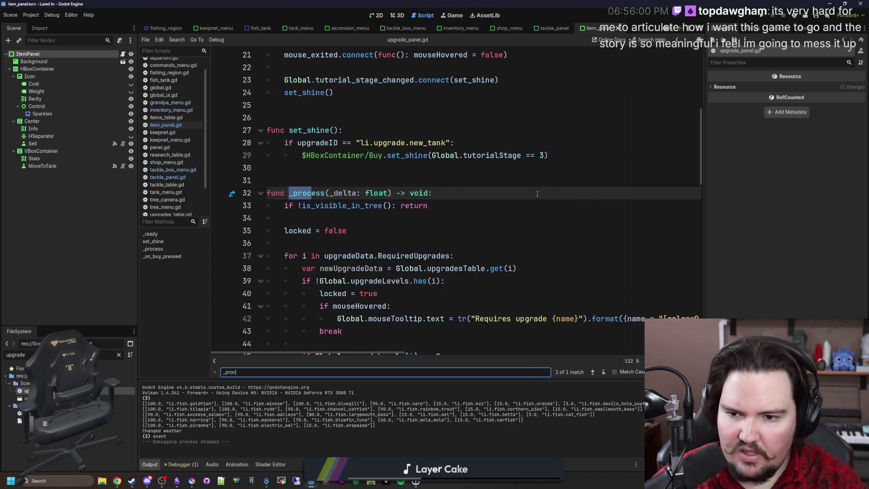
scroll(510, 238, down, 3)
scroll(488, 286, down, 3)
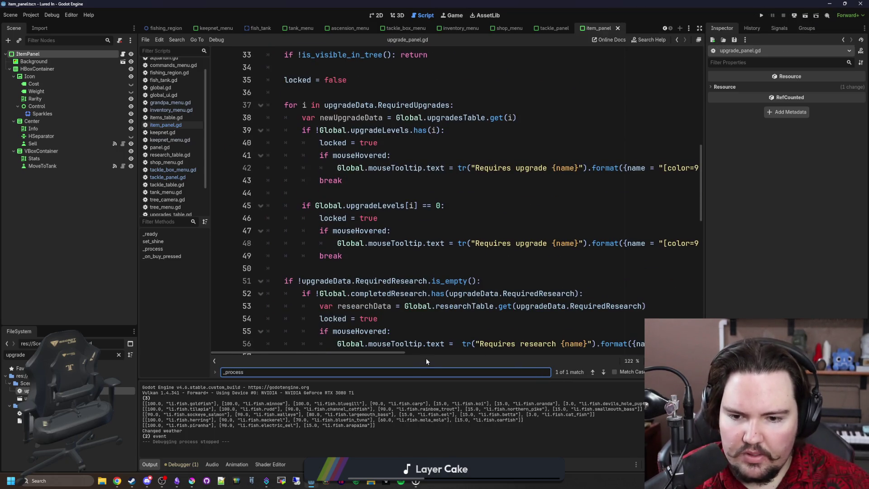
scroll(447, 276, down, 3)
scroll(446, 276, down, 3)
scroll(446, 277, down, 3)
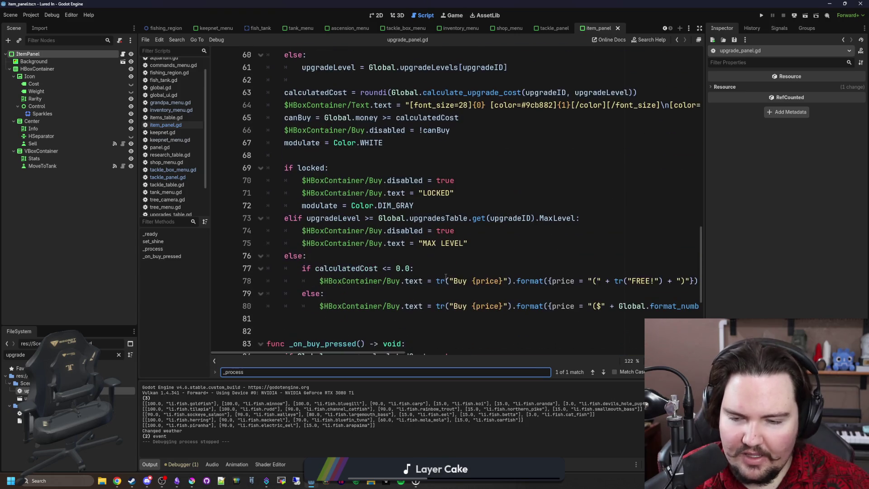
mouse_move(363, 318)
mouse_down()
mouse_move(311, 297)
mouse_move(312, 191)
mouse_up()
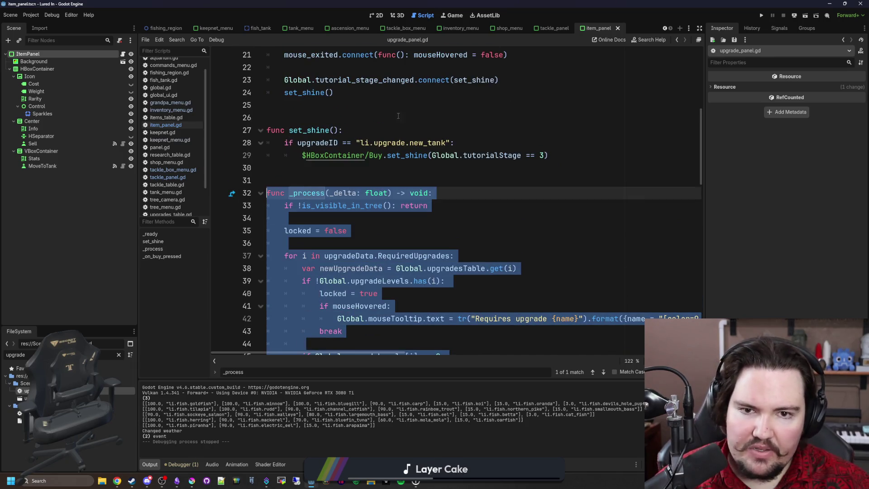
key(alt+Left)
scroll(311, 190, down, 2)
click(306, 243)
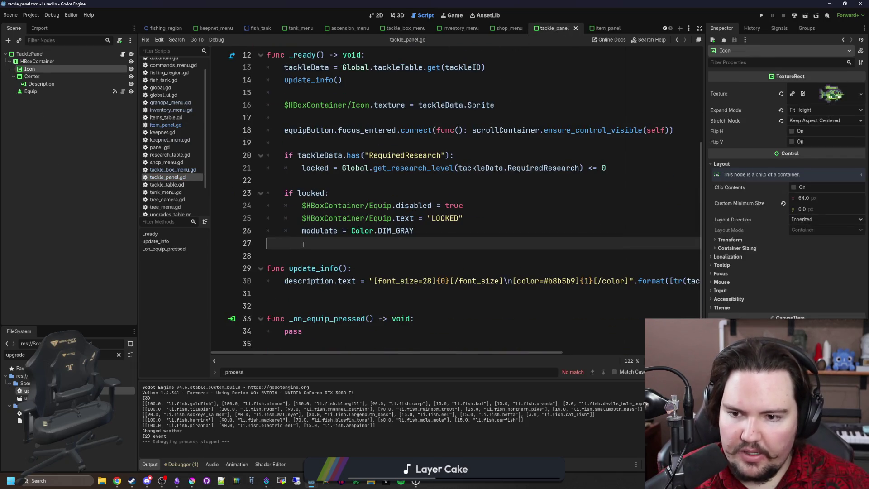
Paste the _process function and remove its locked = false reset line.
key(Down)
key(Down)
key(ctrl+v)
scroll(384, 180, up, 4)
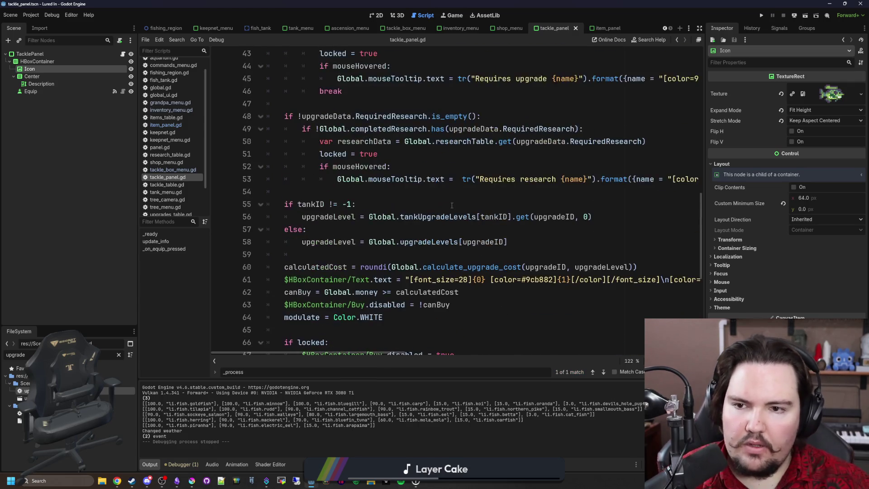
scroll(385, 181, up, 4)
scroll(385, 181, up, 2)
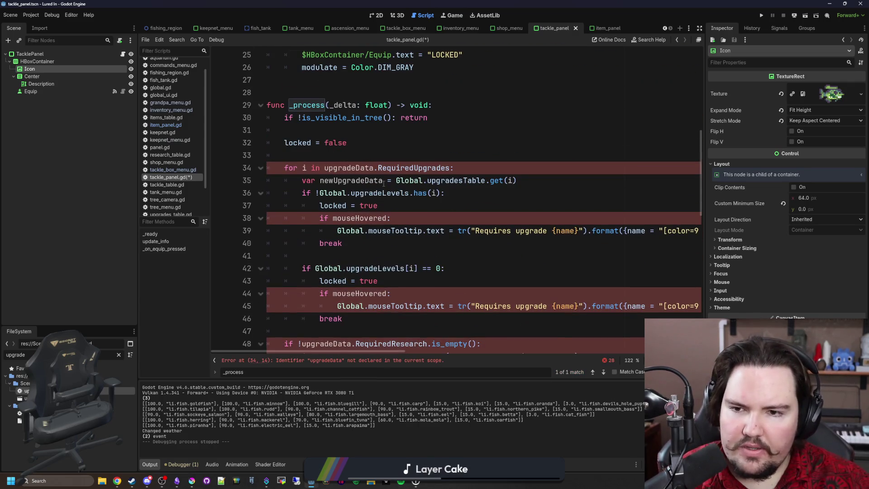
click(355, 143)
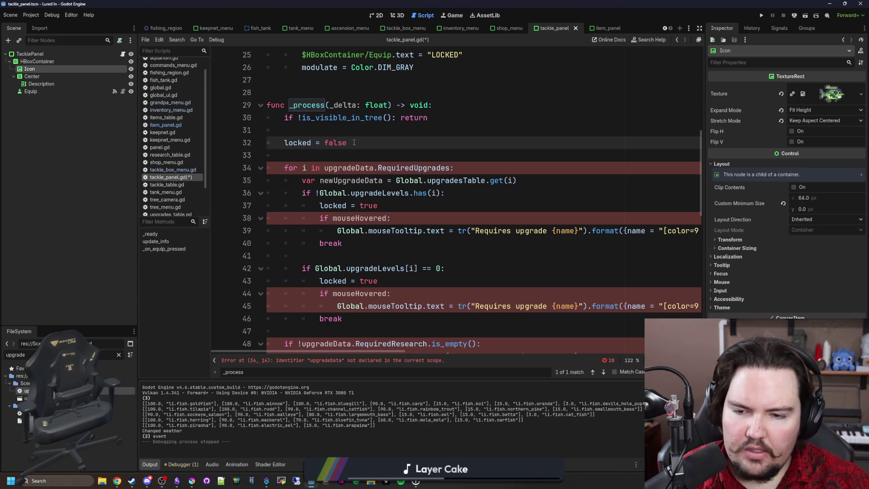
key(shift+Home)
key(BackSpace)
key(BackSpace)
key(BackSpace)
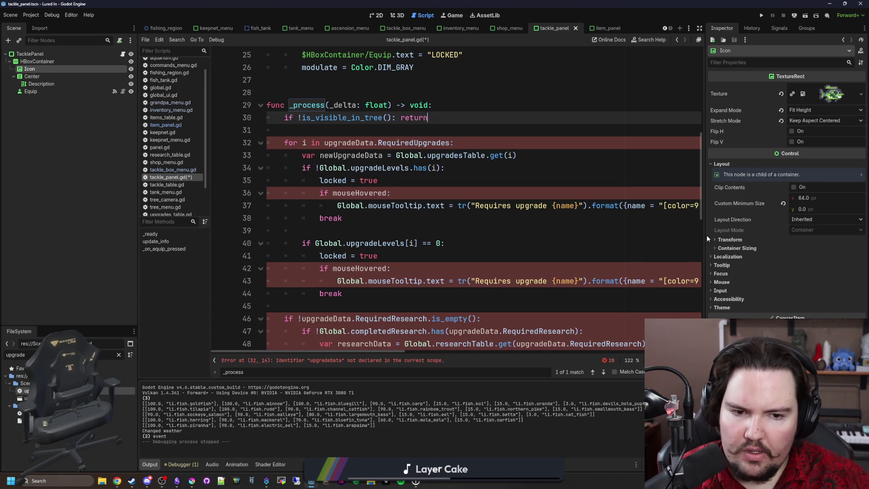
drag(707, 235, 792, 235)
scroll(400, 182, down, 2)
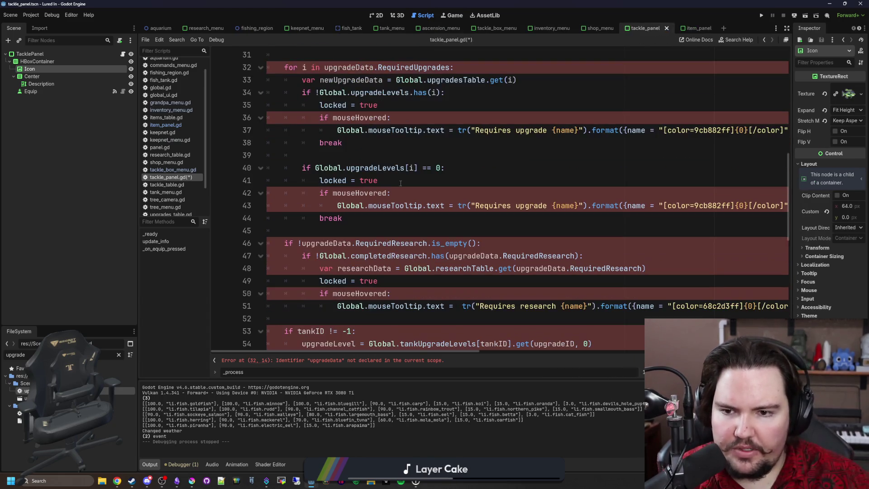
scroll(400, 182, up, 1)
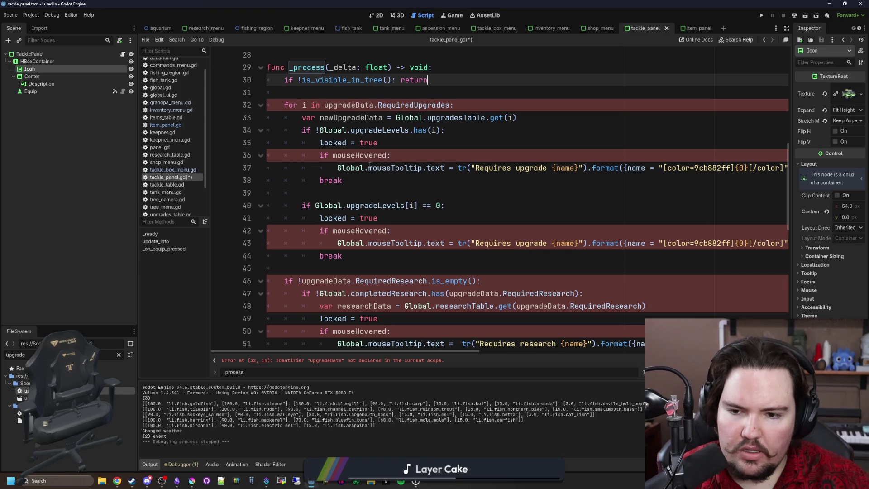
scroll(369, 164, down, 6)
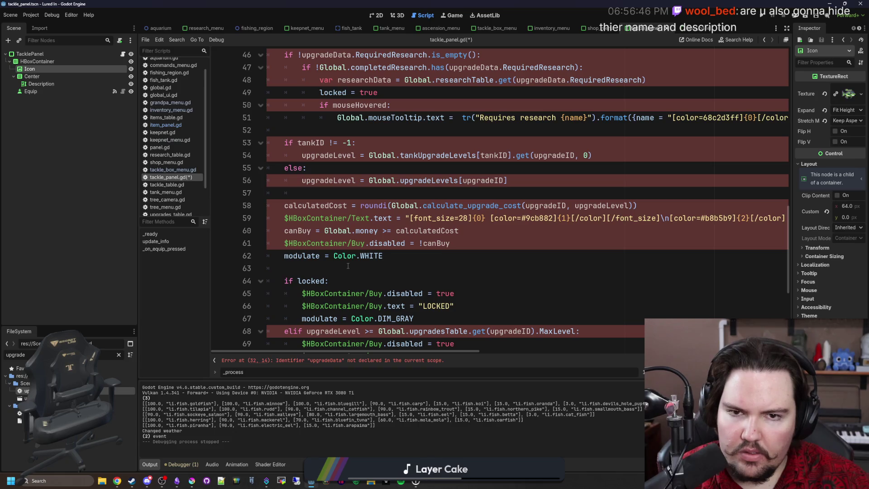
scroll(348, 265, down, 1)
scroll(348, 267, down, 2)
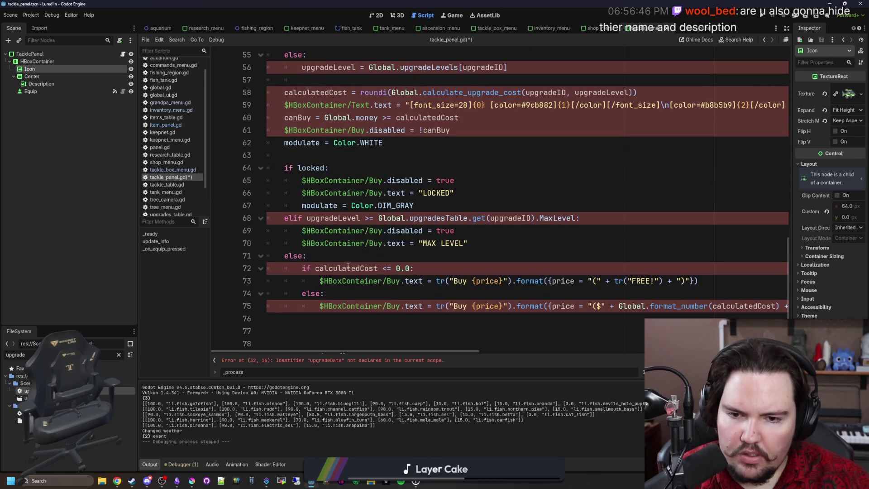
scroll(347, 261, down, 2)
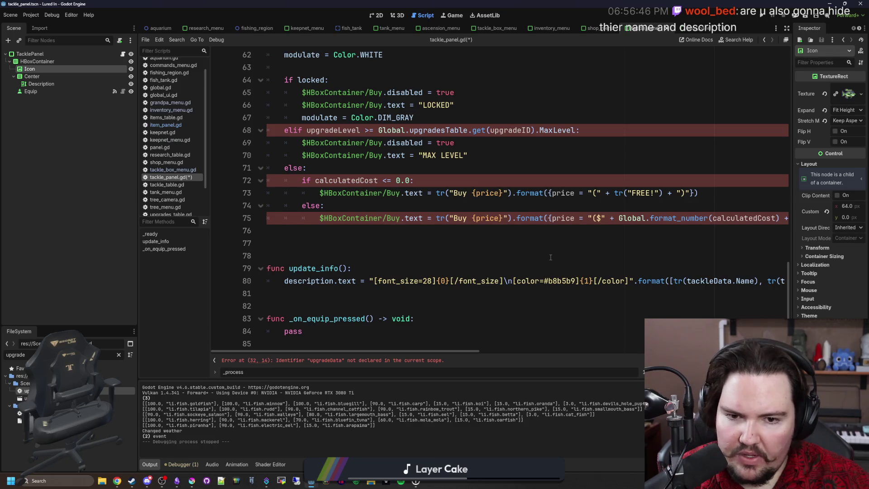
scroll(423, 250, up, 1)
Delete the if/elif/else button-state block, the upgrade level and cost lines, and the upgrade requirement loops.
mouse_move(413, 276)
mouse_down()
mouse_move(292, 230)
mouse_move(284, 218)
mouse_up()
scroll(302, 230, up, 3)
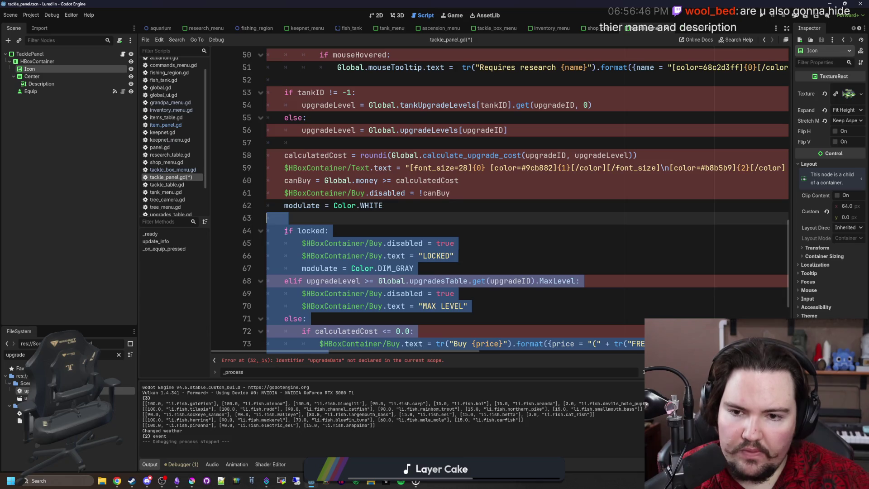
key(BackSpace)
scroll(419, 290, up, 3)
mouse_move(412, 307)
mouse_down()
mouse_move(335, 266)
mouse_move(355, 304)
mouse_move(403, 265)
mouse_up()
scroll(356, 303, up, 2)
key(BackSpace)
key(BackSpace)
scroll(403, 265, up, 2)
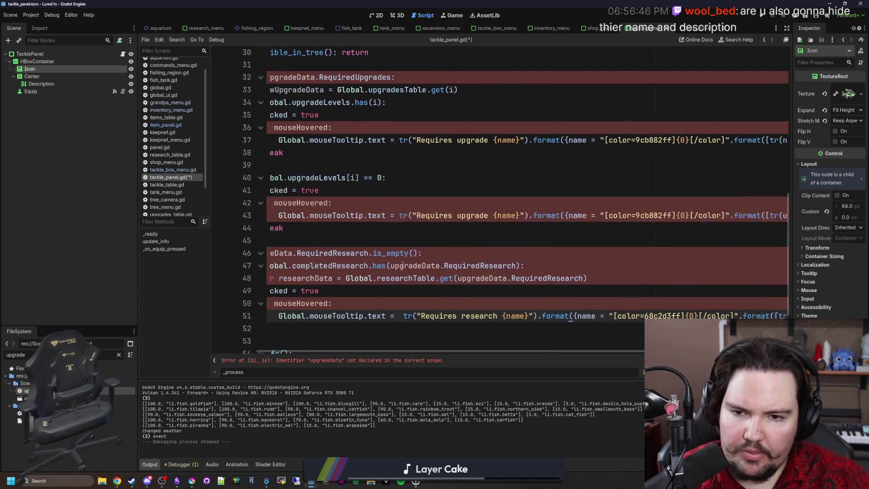
mouse_move(462, 227)
mouse_down()
mouse_move(389, 204)
mouse_move(286, 68)
mouse_up()
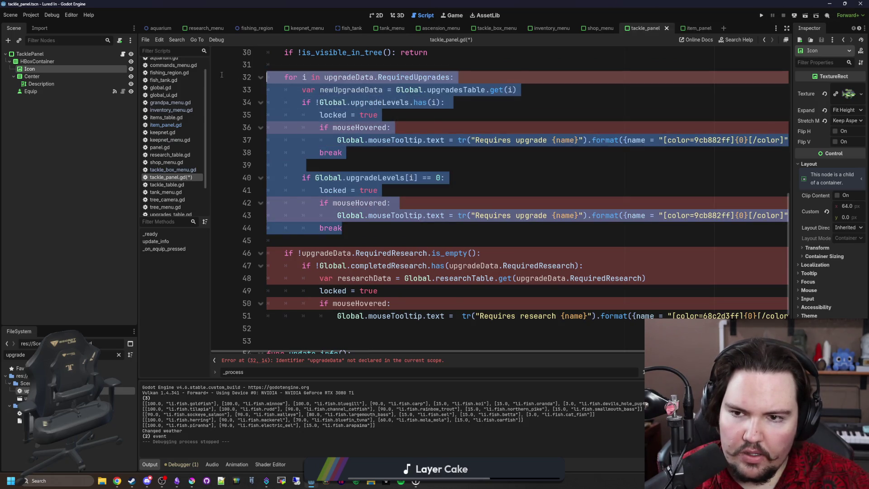
key(BackSpace)
scroll(379, 140, up, 4)
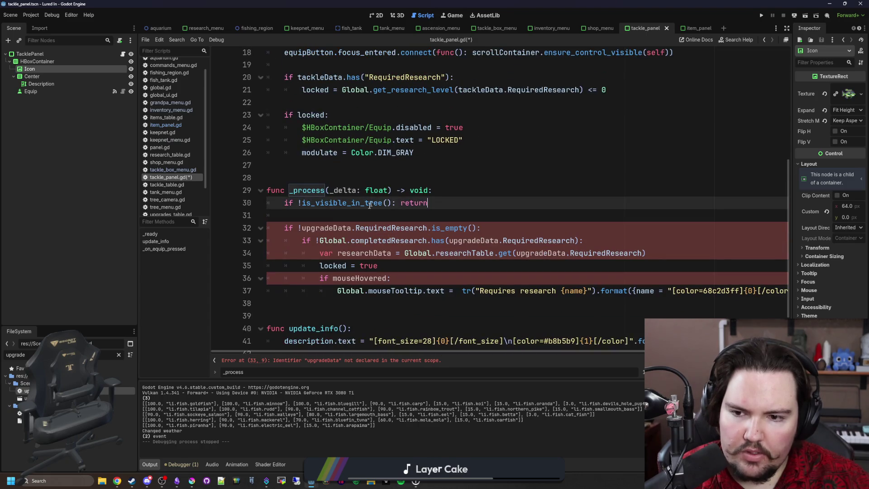
scroll(403, 177, down, 1)
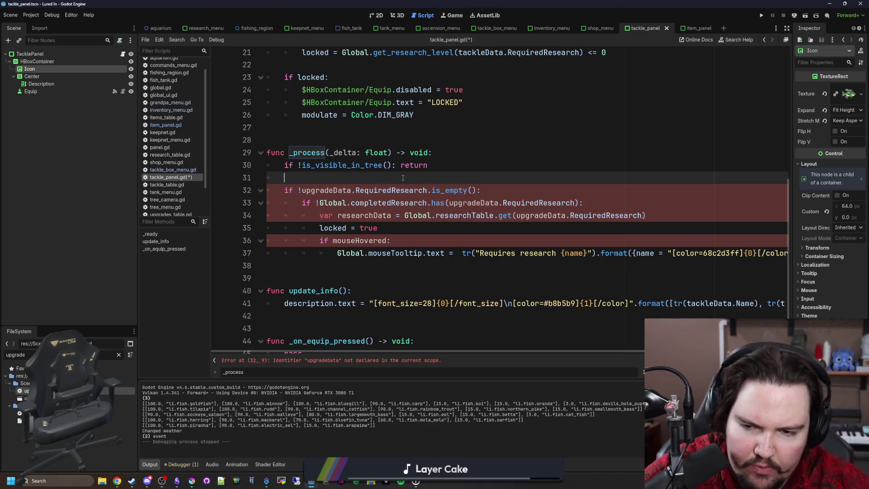
Replace upgradeData with tackleData in the RequiredResearch lookup on line 34.
click(427, 230)
double_click(550, 216)
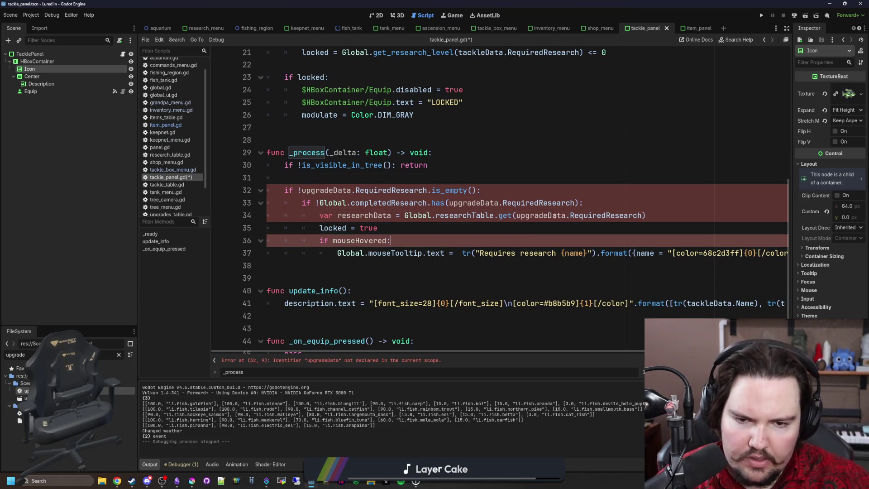
scroll(545, 185, up, 1)
scroll(545, 183, up, 3)
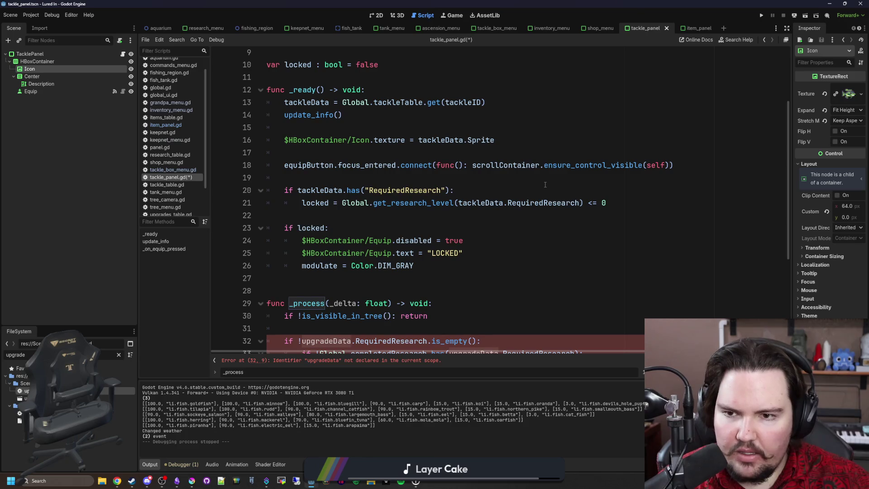
text(tackleData.RequiredResearch))
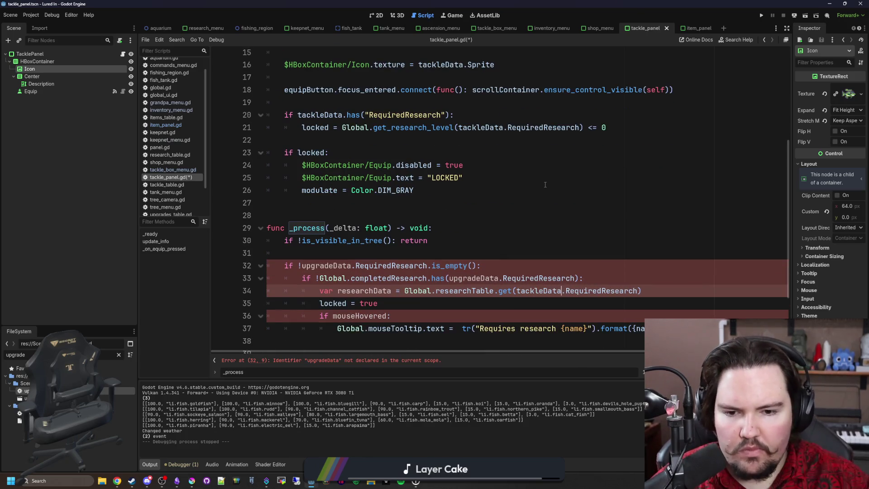
click(544, 202)
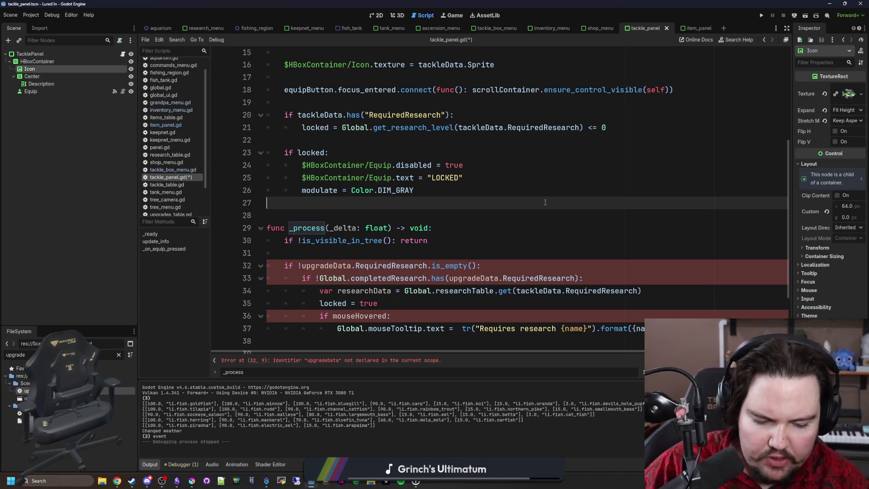
click(469, 242)
click(441, 227)
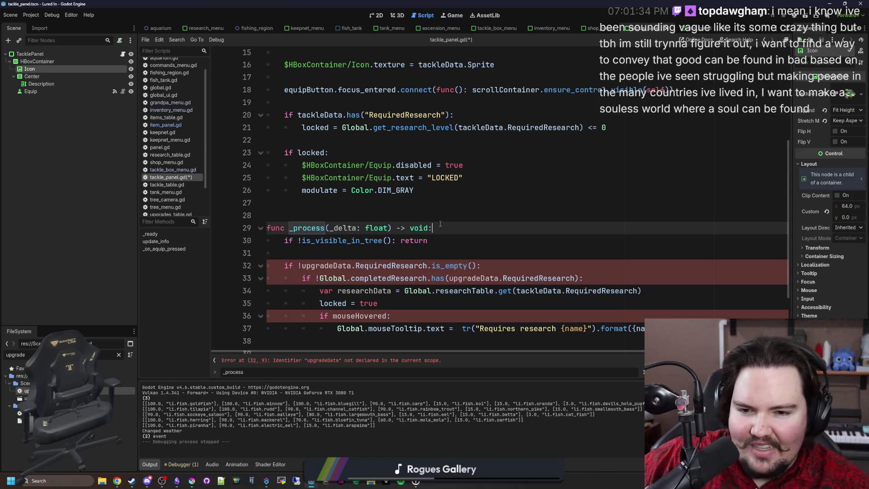
scroll(441, 223, down, 2)
Write 'if !tackleData.RequiredResearch.is_empty():' at the top of the _process research block.
key(Down)
key(Down)
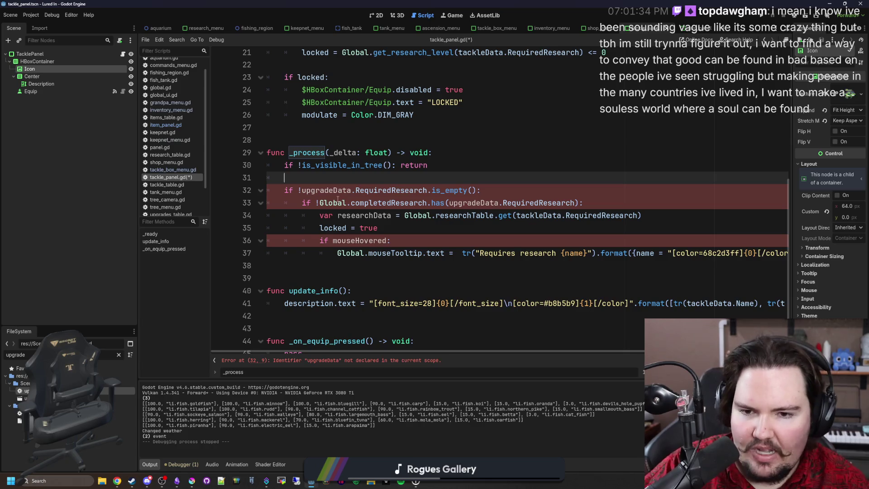
click(337, 203)
double_click(327, 191)
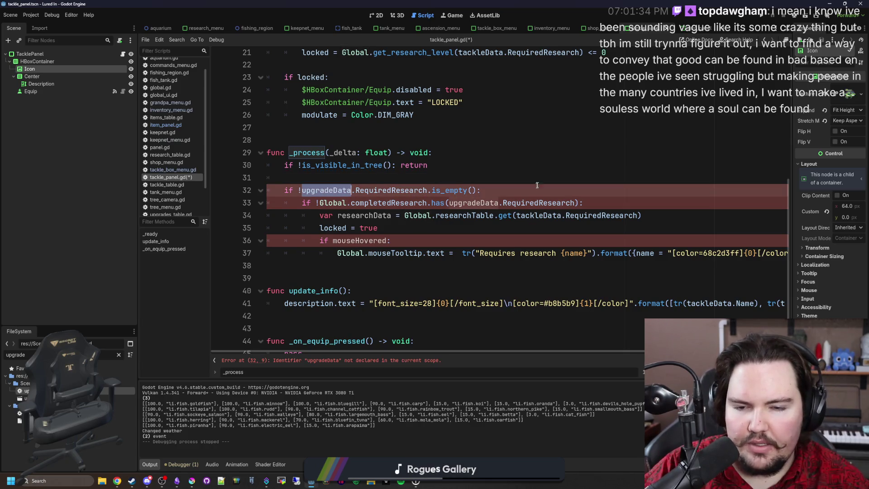
scroll(537, 185, up, 2)
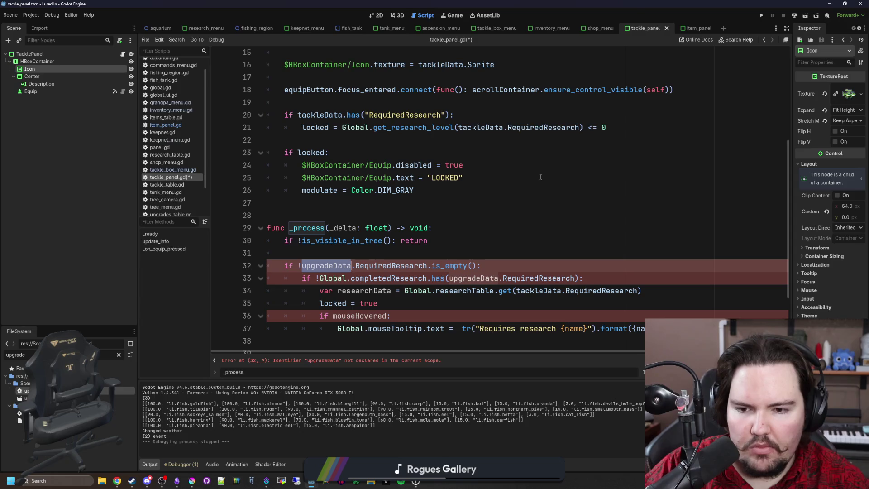
scroll(541, 177, up, 4)
scroll(540, 177, down, 3)
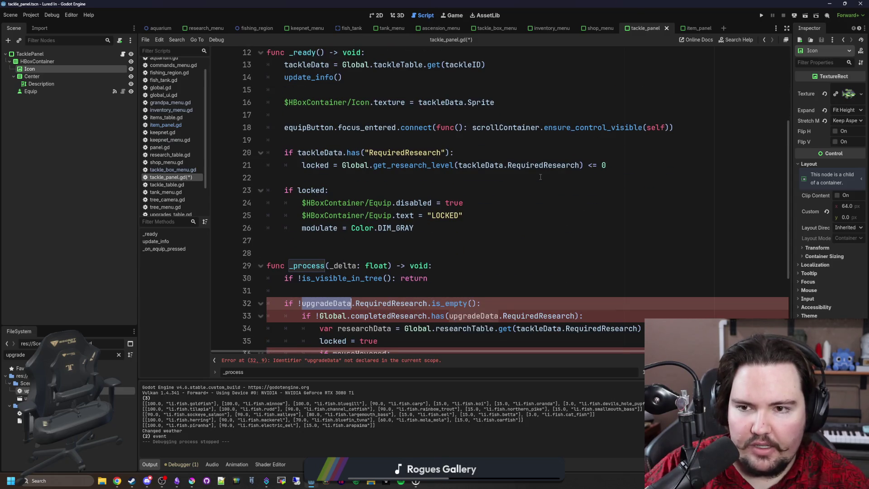
text(tackleData)
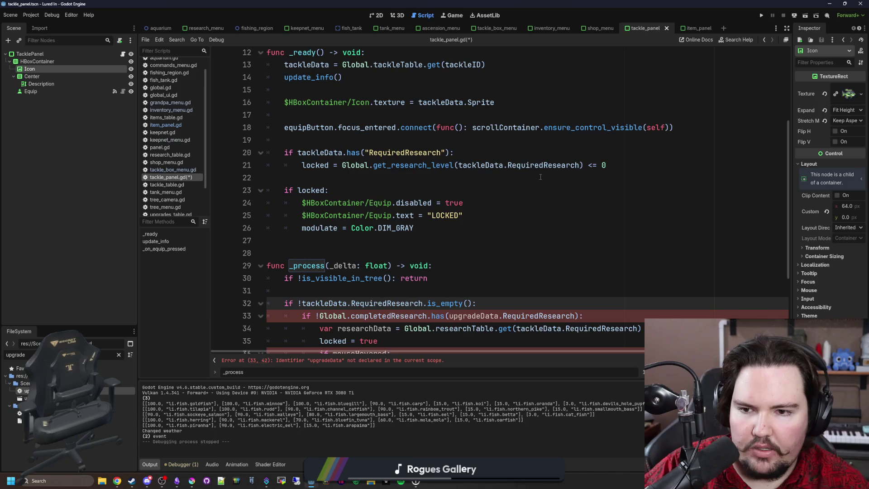
scroll(460, 238, down, 2)
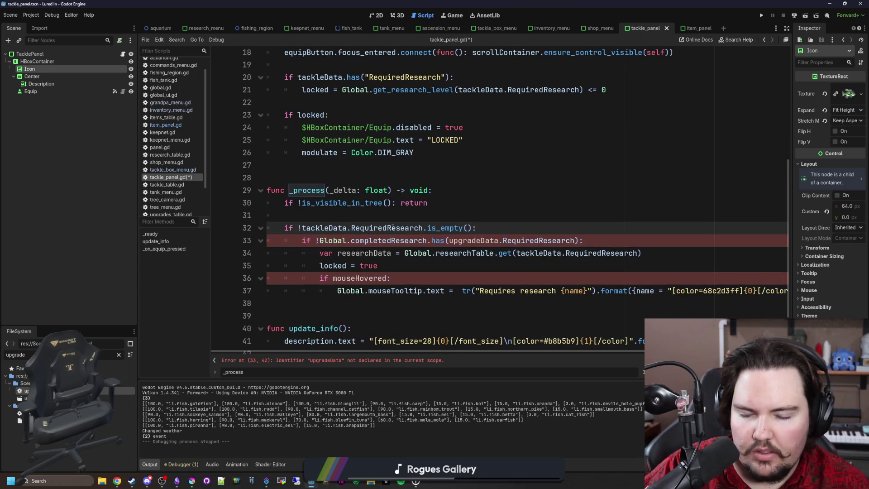
scroll(389, 228, up, 3)
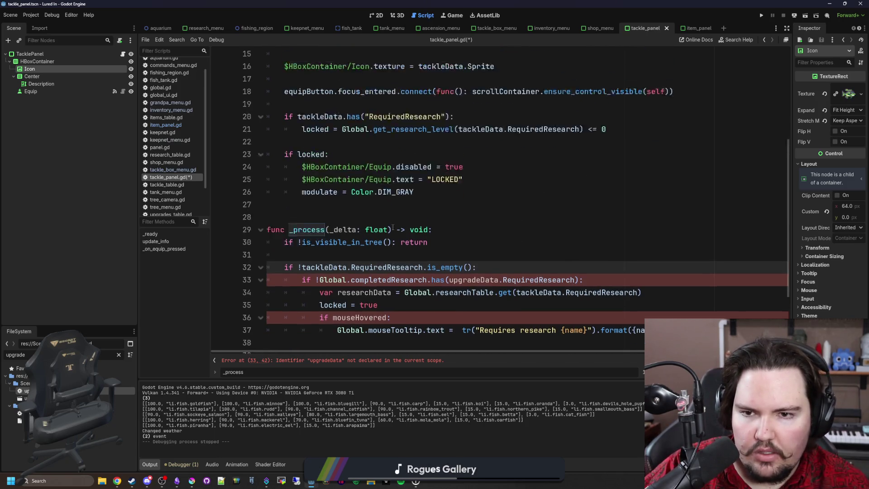
scroll(389, 227, down, 1)
Copy the is_empty() check into line 20's lock condition in _ready and negate it with '!'.
drag(474, 303, 299, 303)
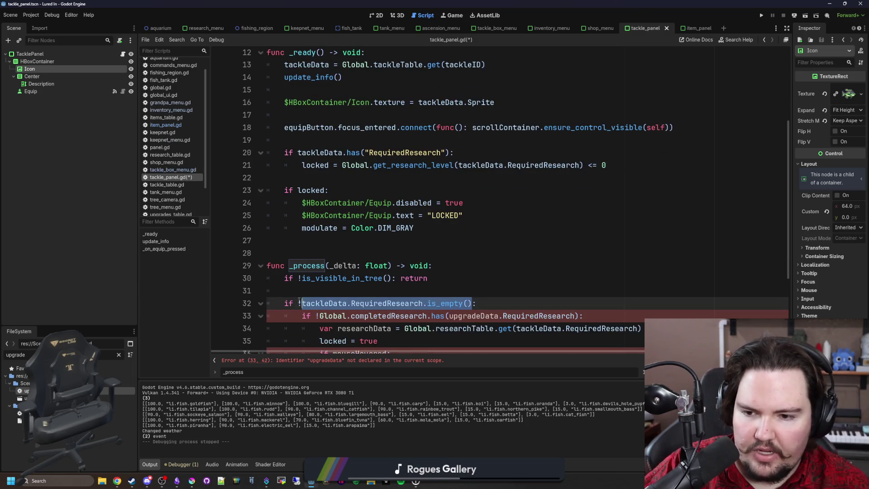
drag(450, 152, 297, 153)
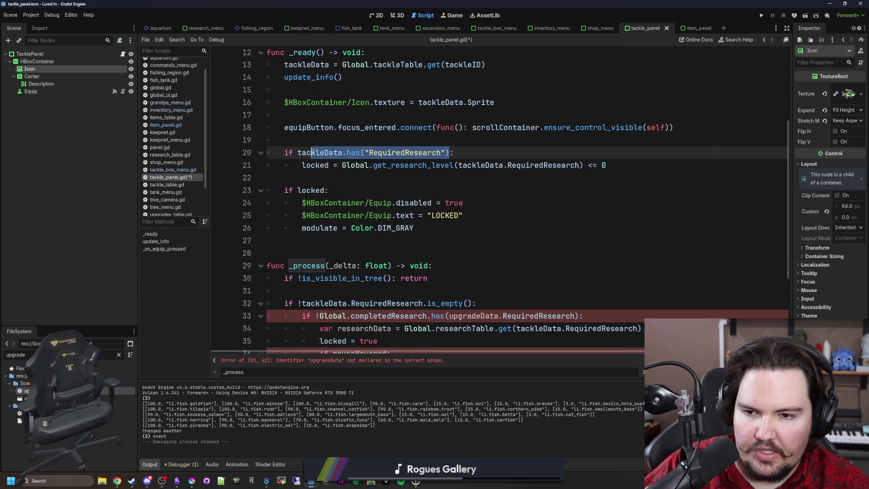
text(!tackleData.RequiredResearch.is_empty())
click(298, 153)
text(!)
scroll(372, 161, down, 1)
scroll(372, 161, down, 1)
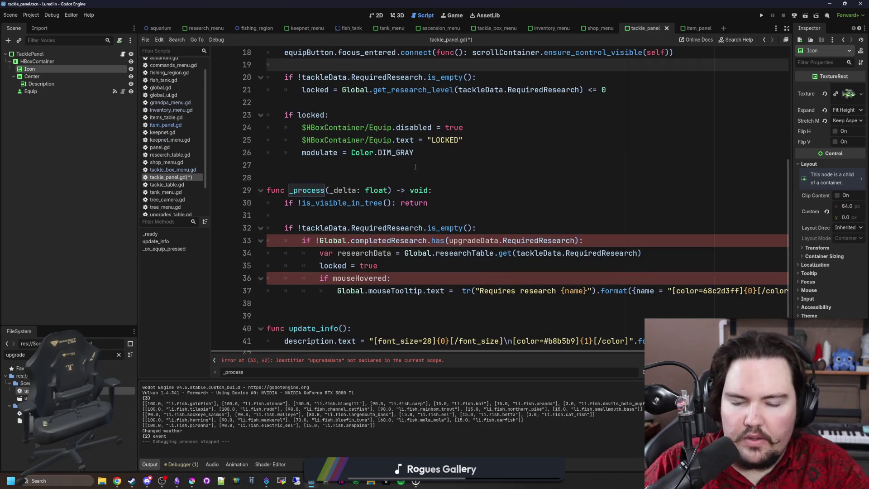
click(411, 228)
scroll(412, 227, down, 1)
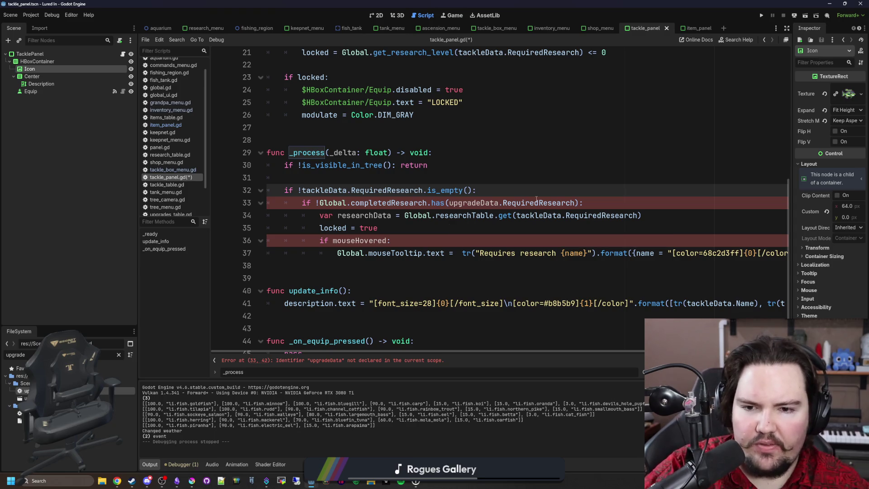
click(411, 229)
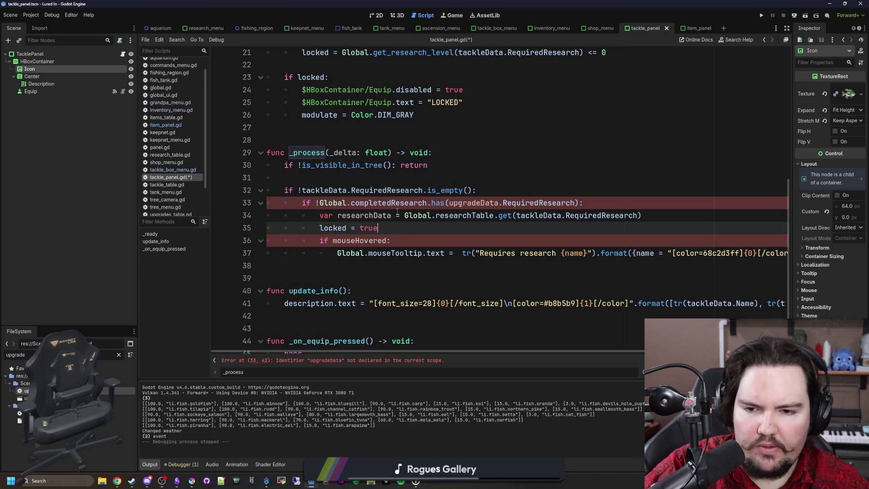
Change line 33 to use get_research_level(tackleData...) instead of completedResearch.has(upgradeData...).
click(314, 203)
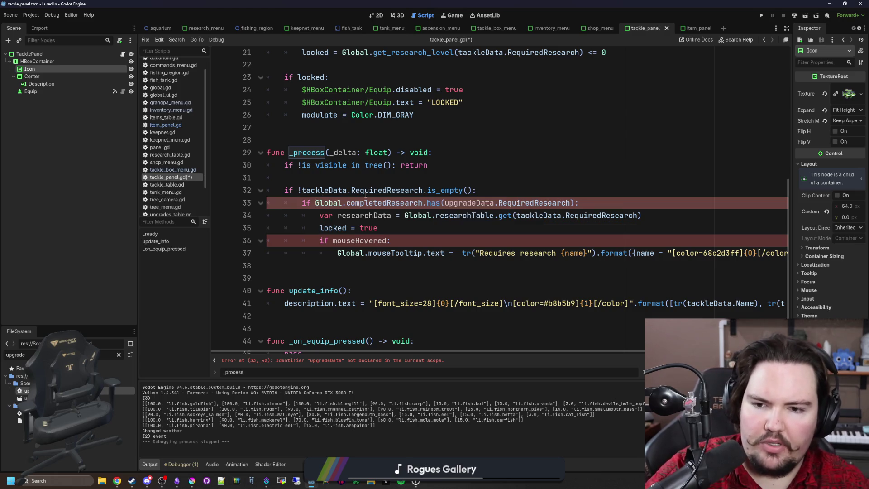
drag(442, 203, 346, 203)
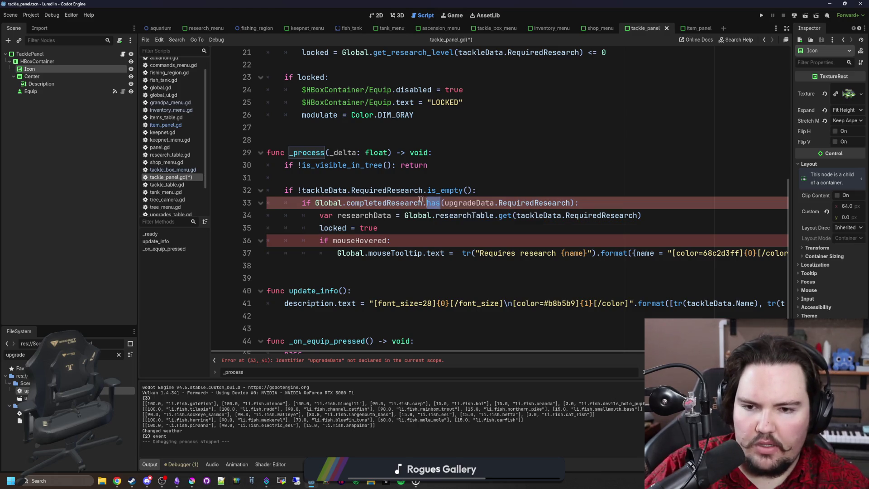
text(get_)
text(research)
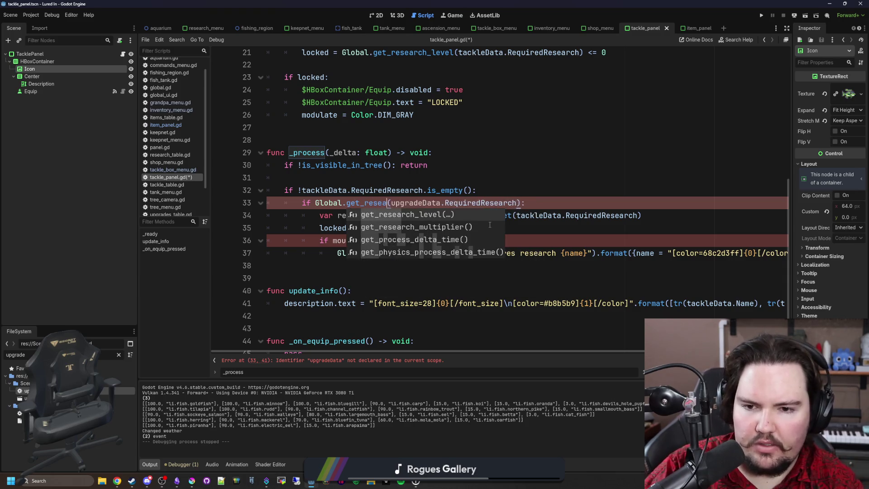
key(Return)
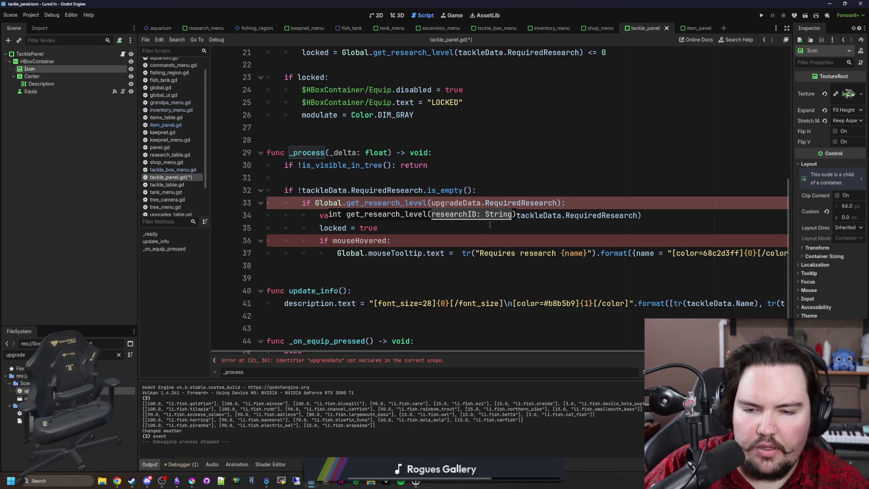
double_click(538, 203)
double_click(453, 203)
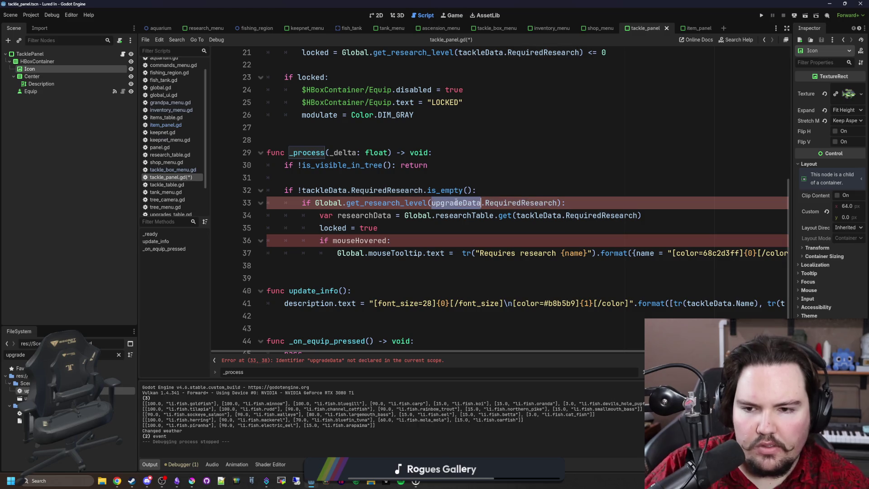
text(tackleData)
click(491, 188)
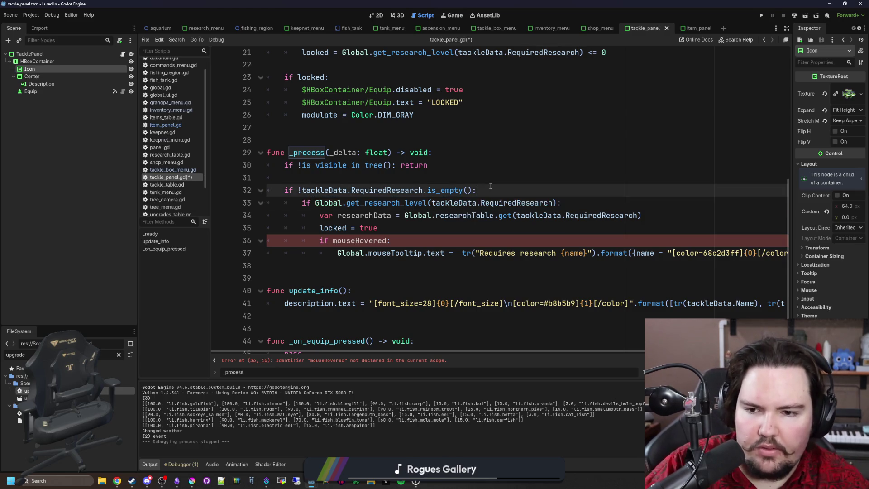
click(441, 226)
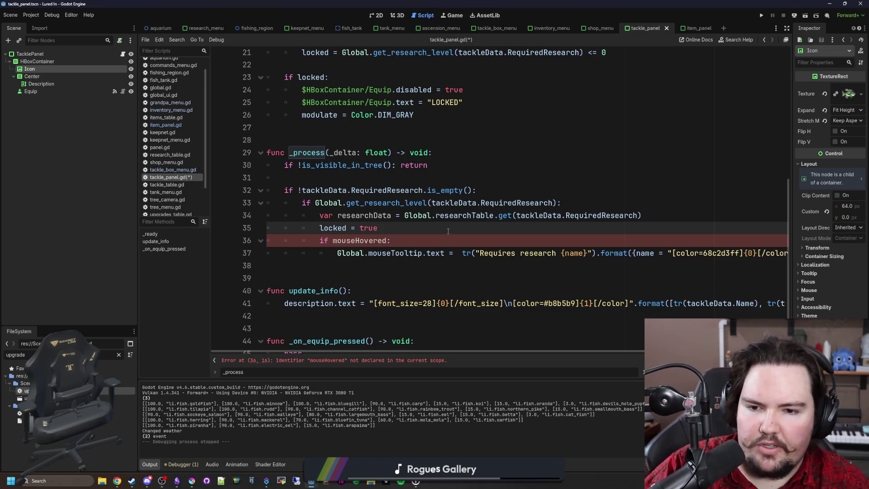
scroll(306, 231, down, 1)
drag(139, 244, 62, 244)
scroll(291, 238, up, 1)
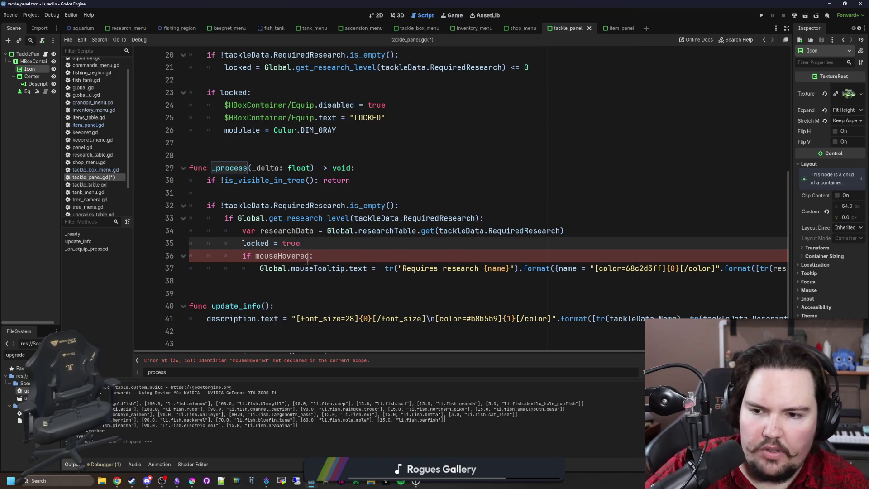
Delete the locked = true line and the research condition lines 32–33 from _process.
click(313, 284)
click(314, 243)
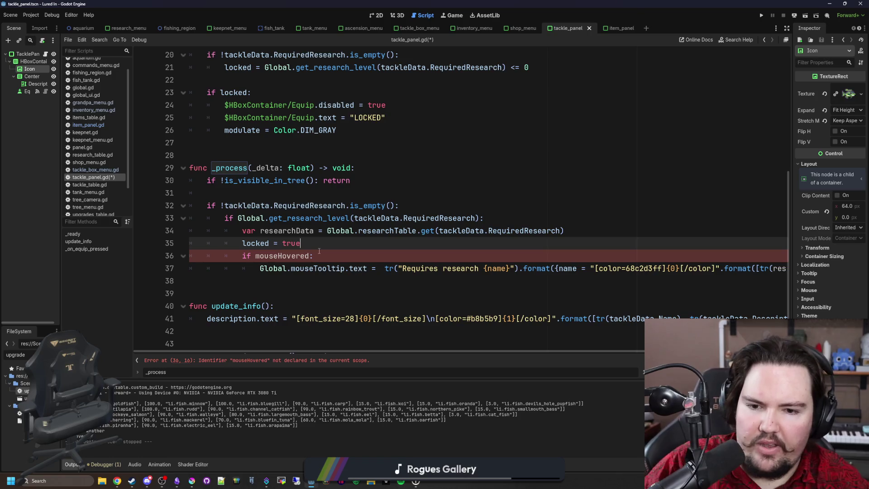
key(shift+Right)
key(shift+Home)
key(BackSpace)
drag(484, 219, 180, 206)
key(BackSpace)
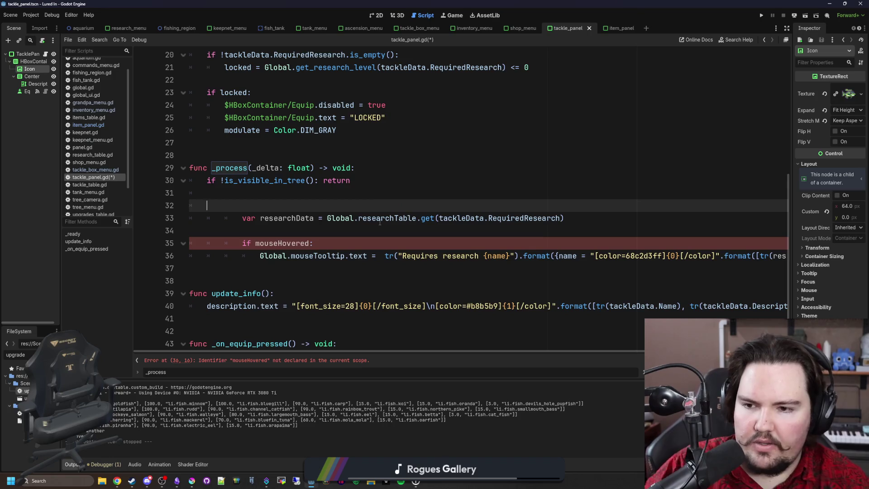
Re-indent the researchData and hover-check lines under the new 'if locked:' condition in _process.
key(Tab)
text(if locked:)
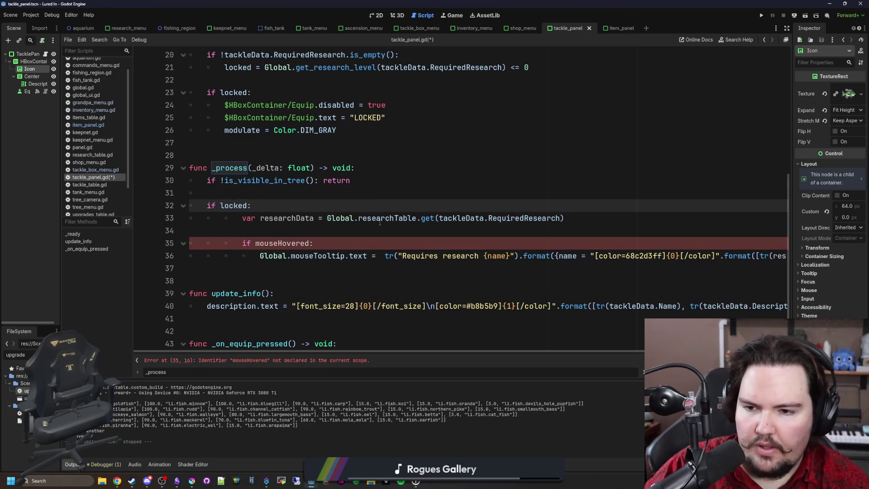
click(242, 218)
key(BackSpace)
click(242, 244)
key(BackSpace)
key(Delete)
key(Down)
key(shift+Tab)
Move the researchData lookup to sit under 'if mouseHovered:' and select the mouseHovered word.
click(334, 231)
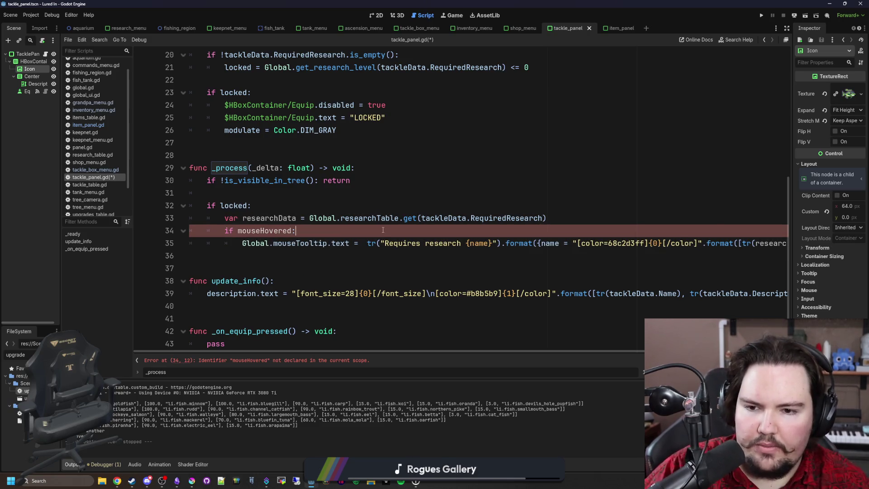
drag(546, 218, 224, 218)
key(ctrl+c)
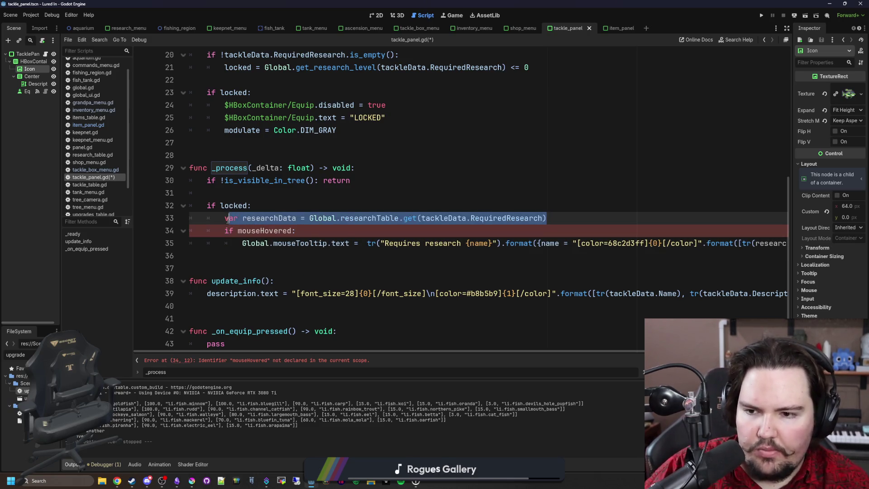
key(BackSpace)
key(BackSpace)
click(301, 217)
key(Return)
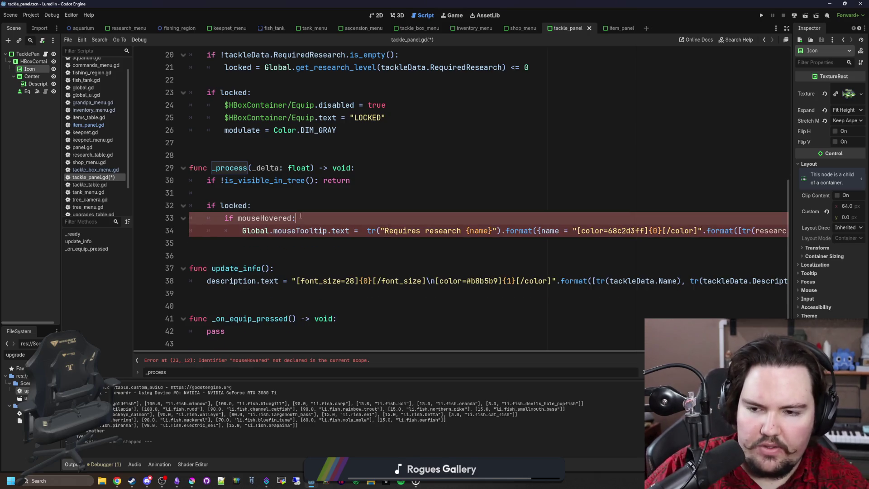
key(ctrl+v)
click(308, 205)
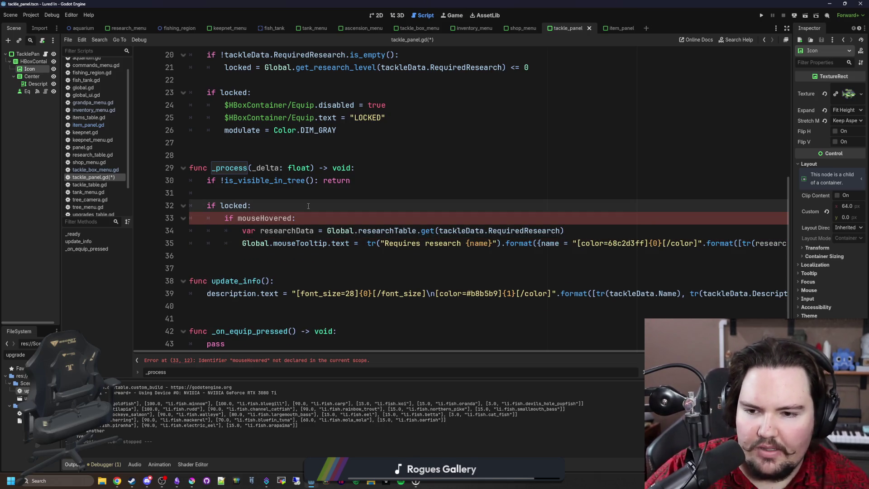
scroll(498, 265, right, 3)
scroll(489, 264, left, 3)
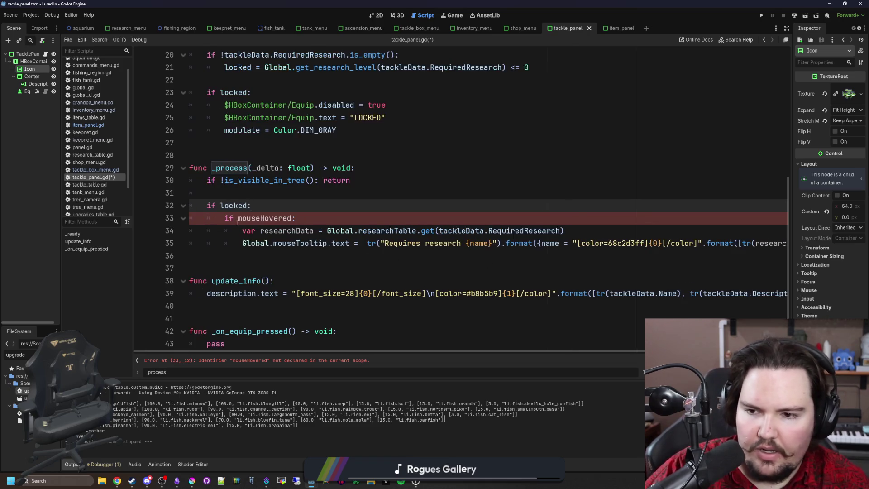
double_click(265, 218)
scroll(265, 219, up, 6)
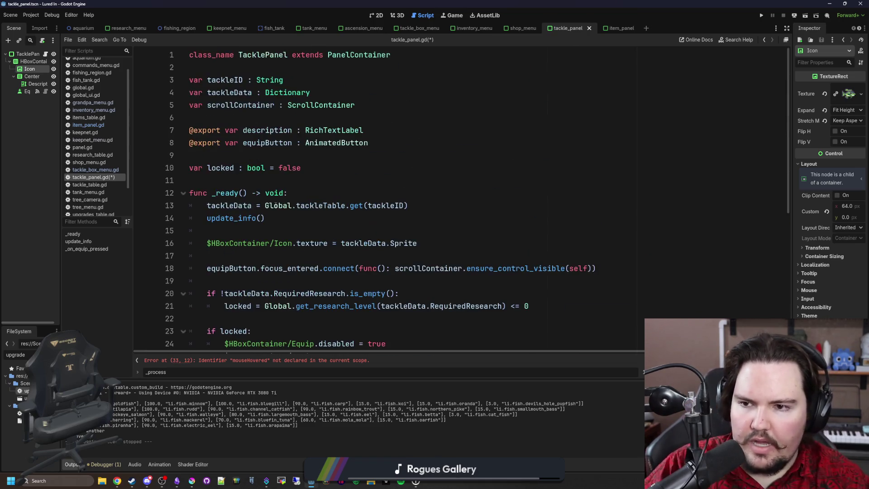
Declare 'var mouseHovered : bool = false' after the locked variable and save tackle_panel.gd.
click(291, 187)
key(Return)
text(var mouseHovered : bool := )
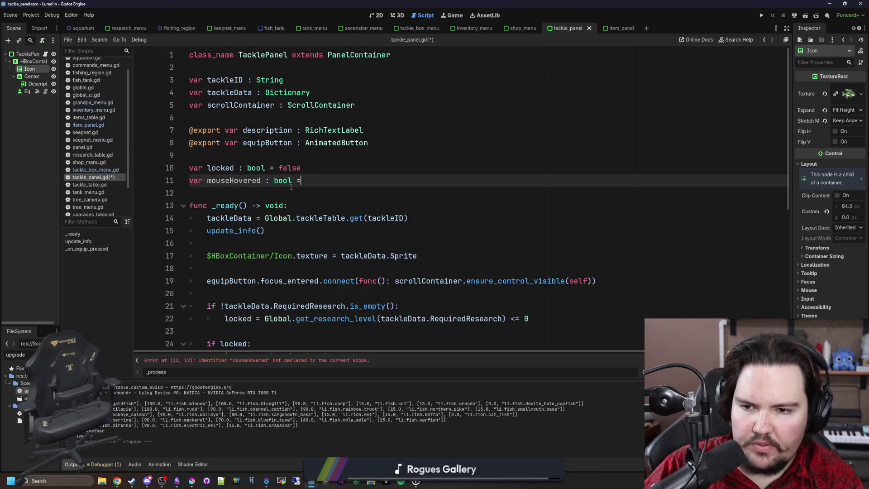
text( false)
key(Return)
click(258, 190)
key(ctrl+s)
Filter the FileSystem for 'item' and open the item_panel scene.
drag(60, 182, 193, 238)
click(174, 355)
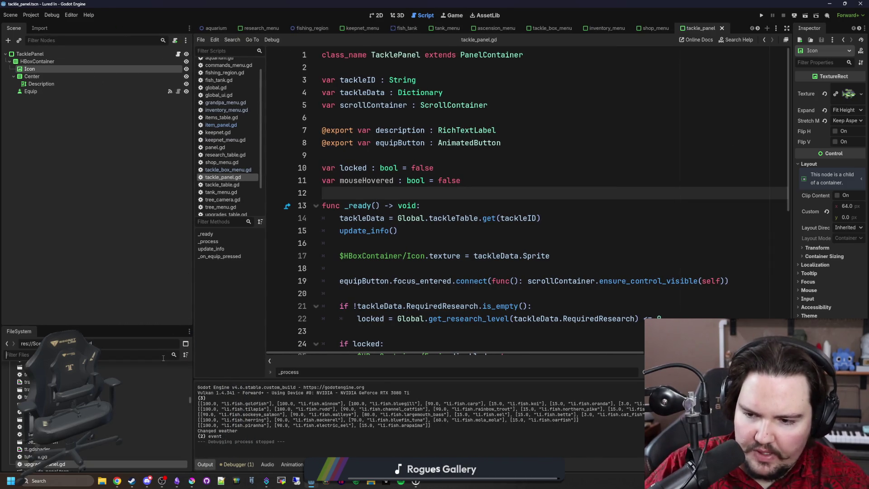
text(item)
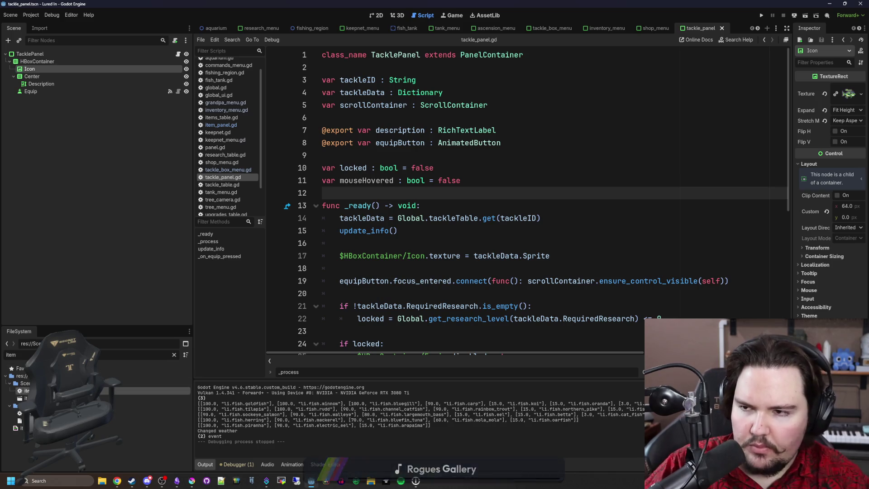
double_click(136, 398)
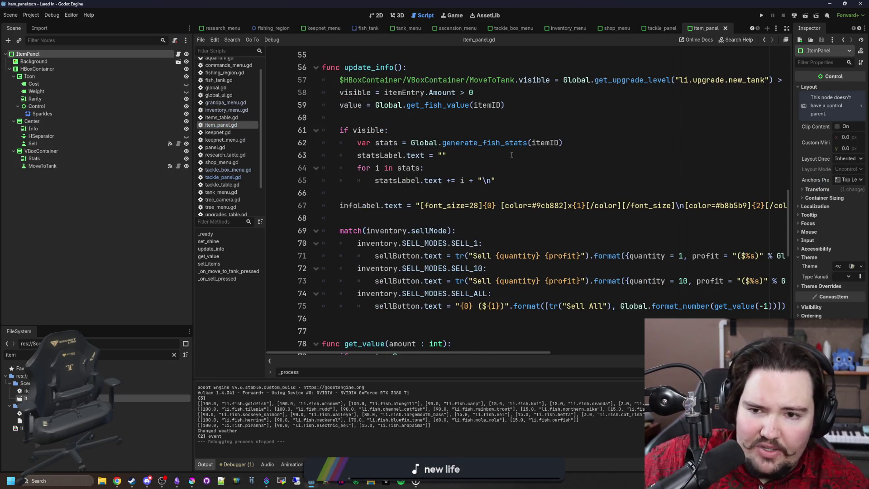
scroll(516, 156, up, 10)
scroll(516, 156, up, 3)
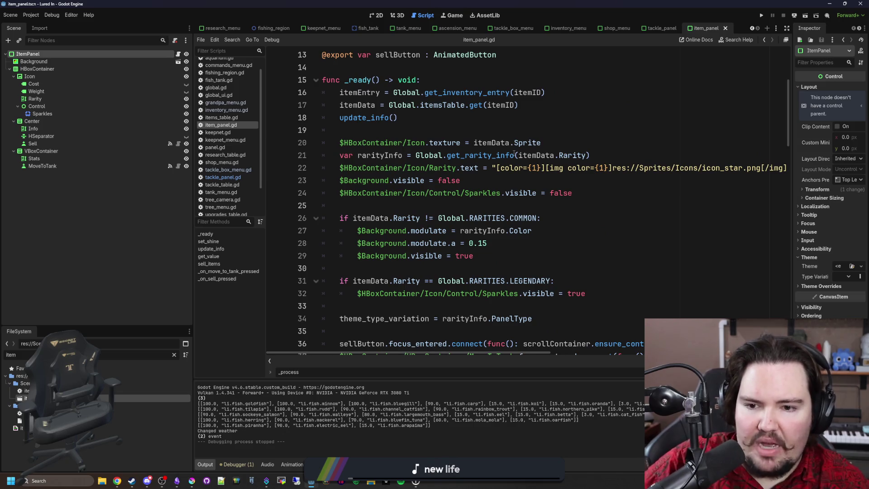
scroll(516, 156, down, 2)
scroll(513, 154, down, 3)
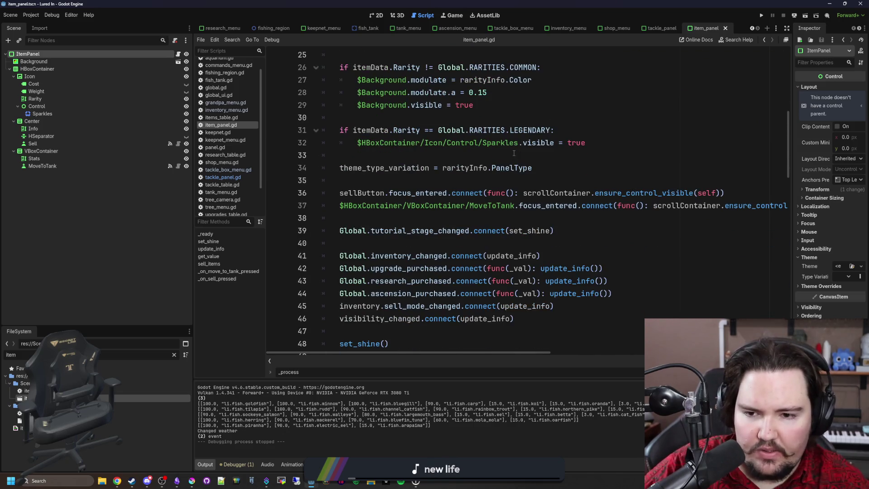
scroll(514, 155, down, 2)
Inspect the Sell and ItemPanel nodes' signals and search item_panel.gd for 'mouseHov'.
click(145, 142)
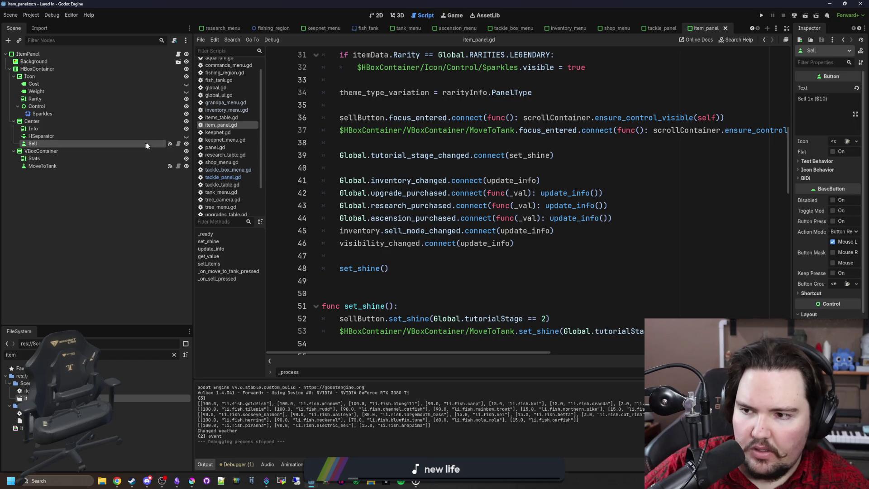
drag(792, 155, 657, 155)
click(730, 28)
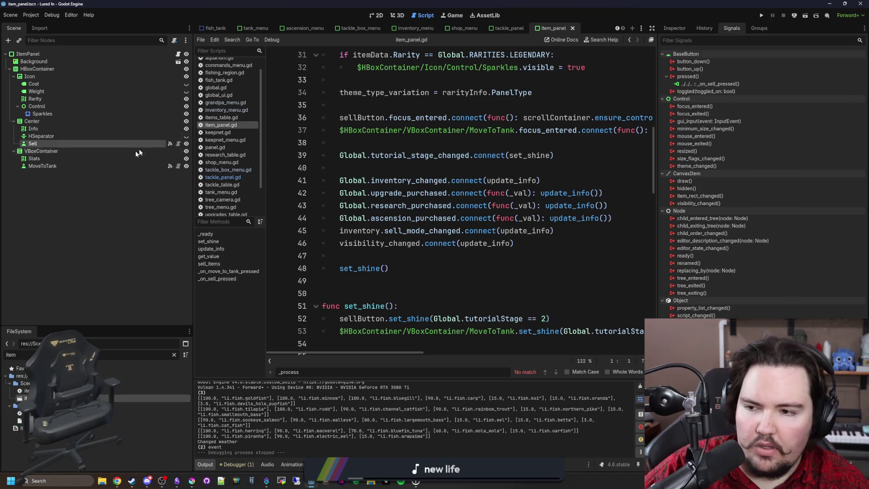
click(68, 54)
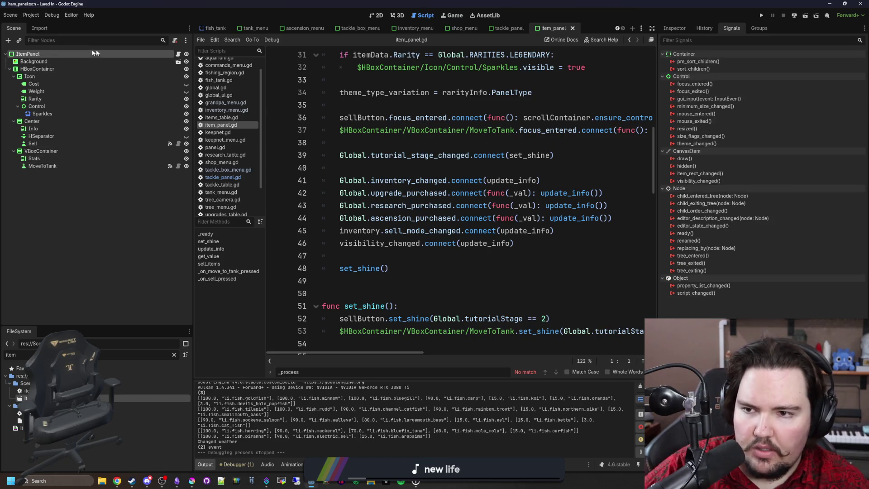
scroll(410, 135, up, 5)
scroll(599, 149, up, 4)
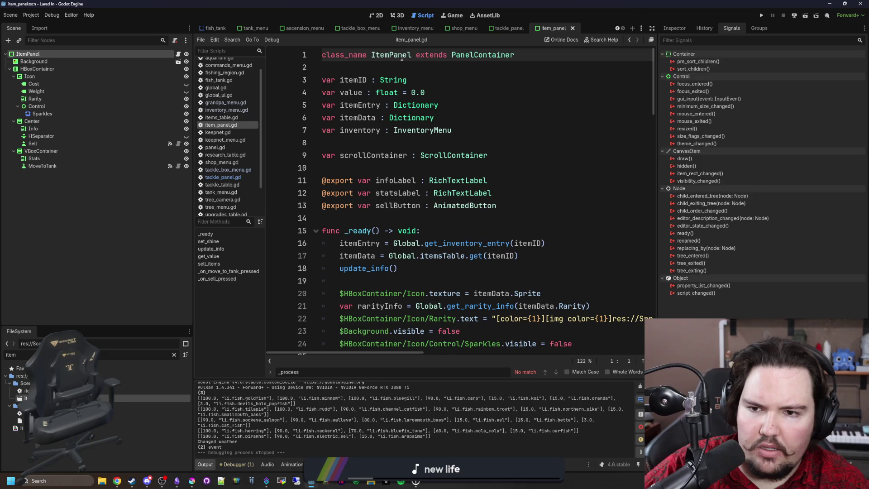
scroll(427, 175, down, 3)
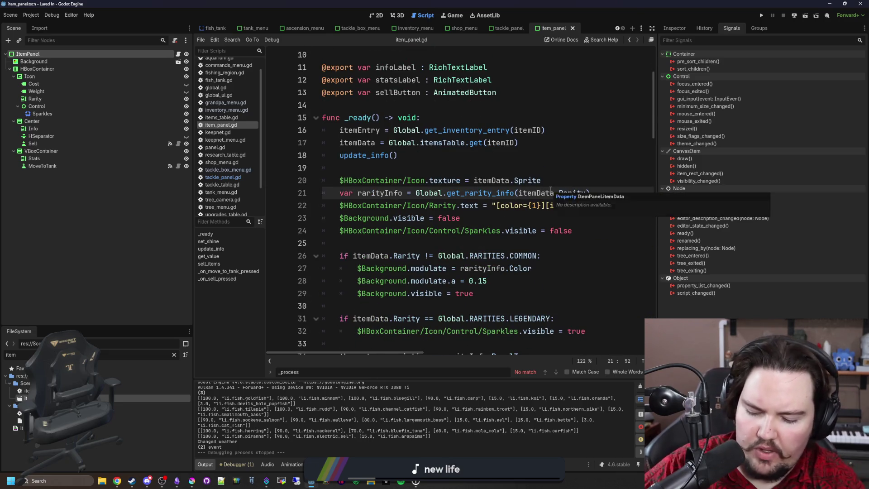
key(ctrl+f)
text(mouseHov)
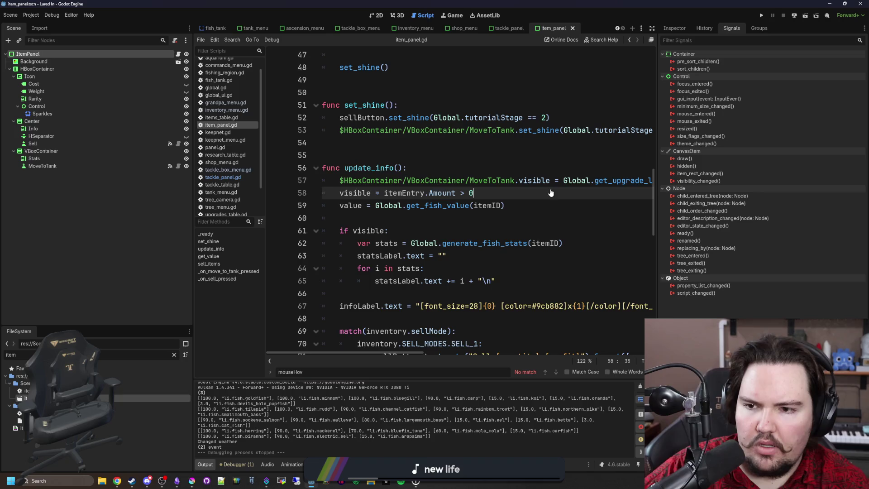
Filter the FileSystem to 'upgrade' and open upgrade_panel.gd.
click(173, 354)
text(upd)
key(BackSpace)
text(grad)
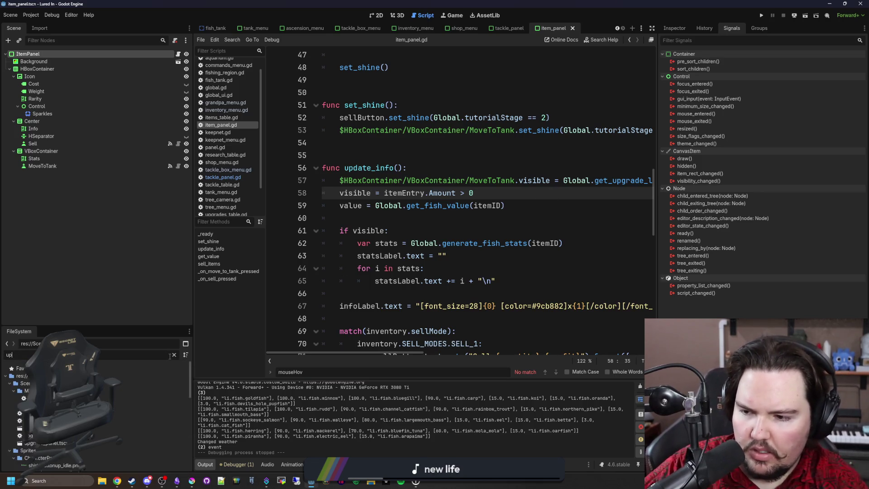
text(e)
double_click(34, 392)
Find mouseHovered in upgrade_panel.gd and select its two hover-connection lines.
key(ctrl+f)
text(ered)
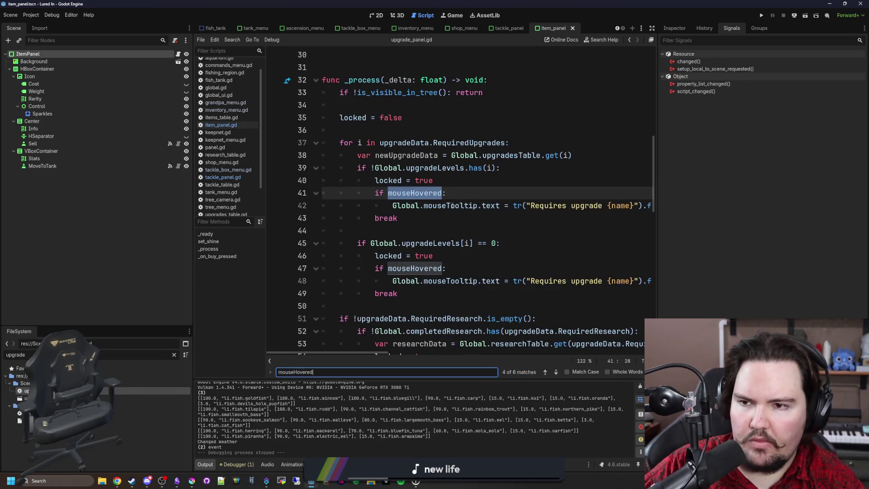
key(Return)
key(Return)
key(Return)
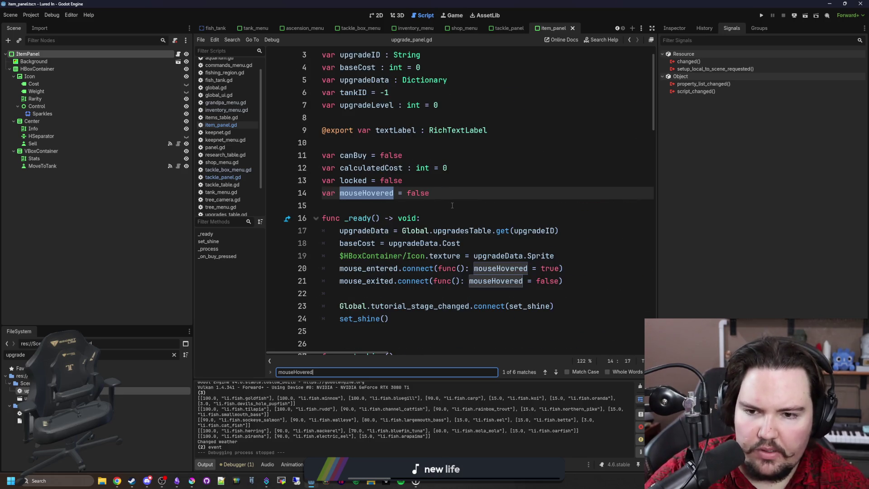
key(Return)
drag(570, 206, 320, 193)
key(ctrl+c)
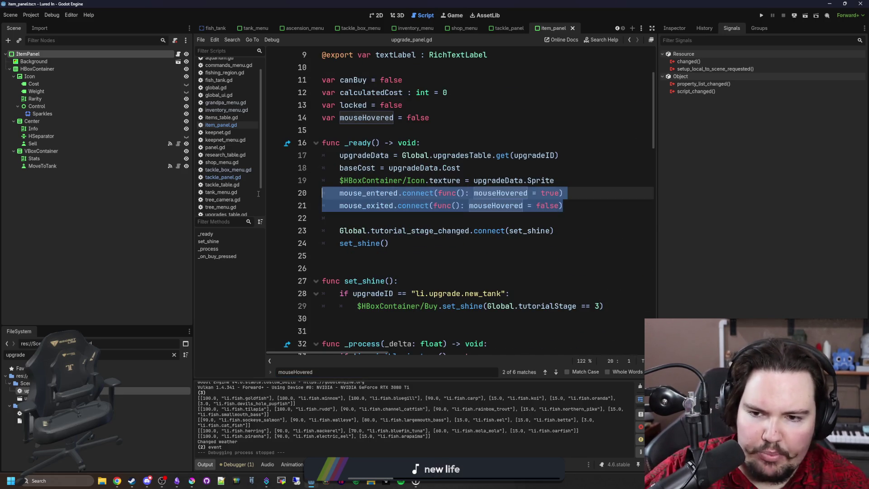
Paste the mouse_entered/mouse_exited connections into tackle_panel.gd's _ready, fix the indent, save and run the game.
click(499, 31)
click(454, 270)
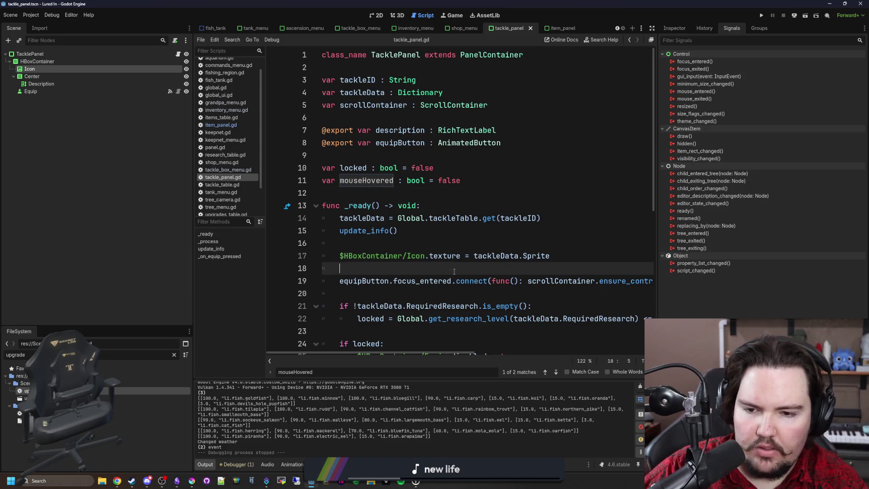
key(ctrl+v)
click(338, 270)
key(BackSpace)
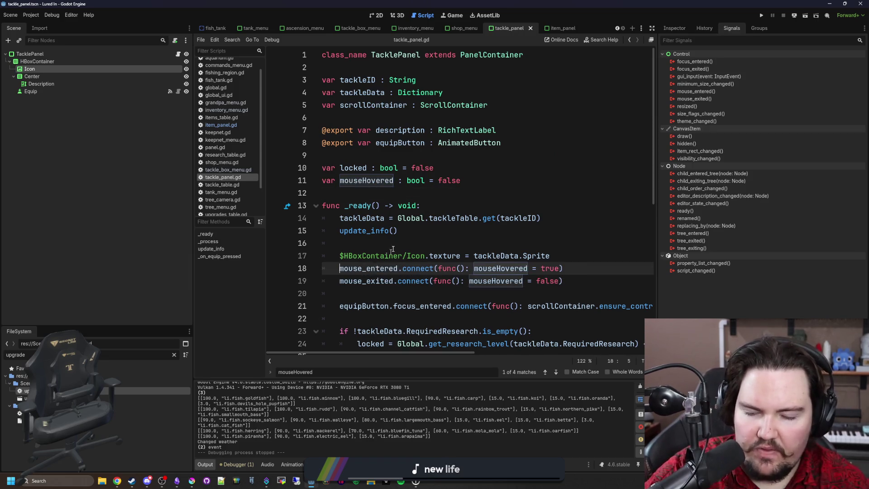
scroll(366, 225, down, 1)
double_click(366, 143)
scroll(439, 248, down, 1)
scroll(439, 246, down, 5)
click(439, 252)
key(ctrl+s)
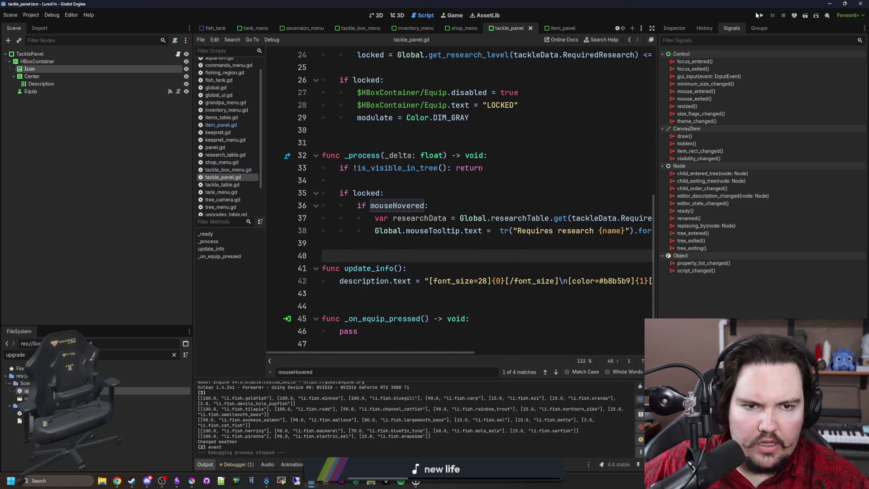
click(760, 15)
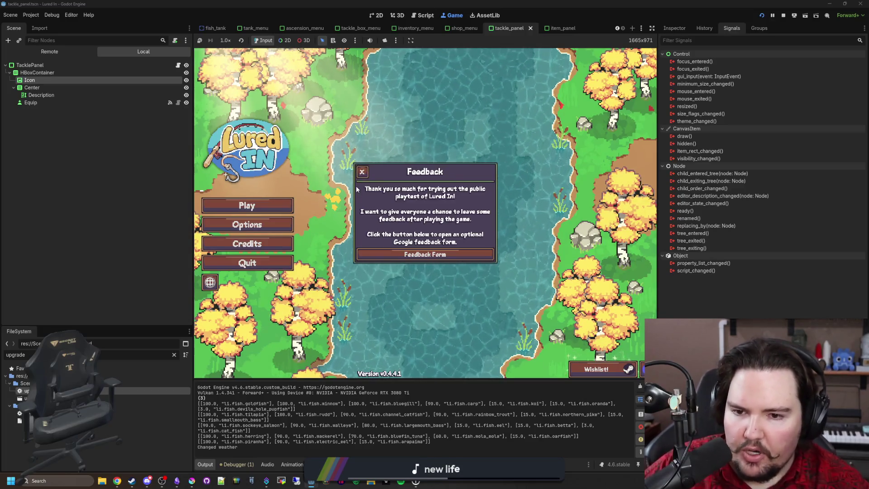
Play through Feedback, Play, Welcome Back, Travel and Pond to reach the Tackle Box.
click(362, 171)
click(246, 206)
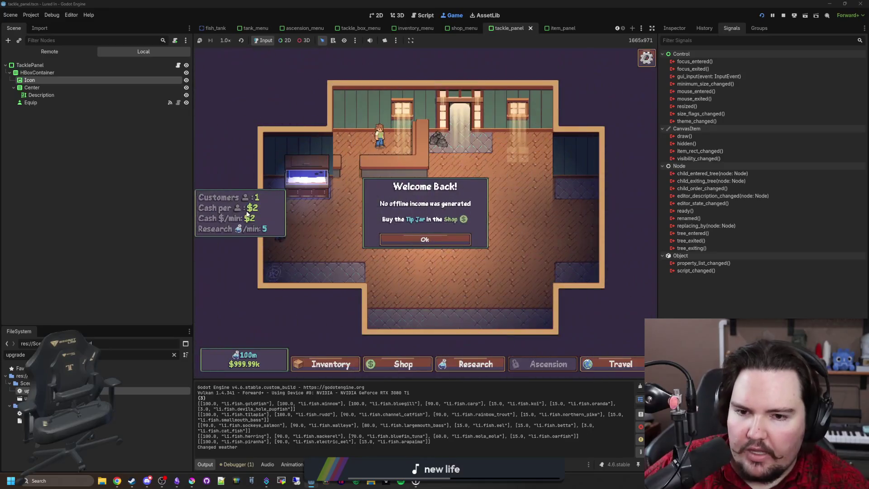
click(405, 238)
click(597, 362)
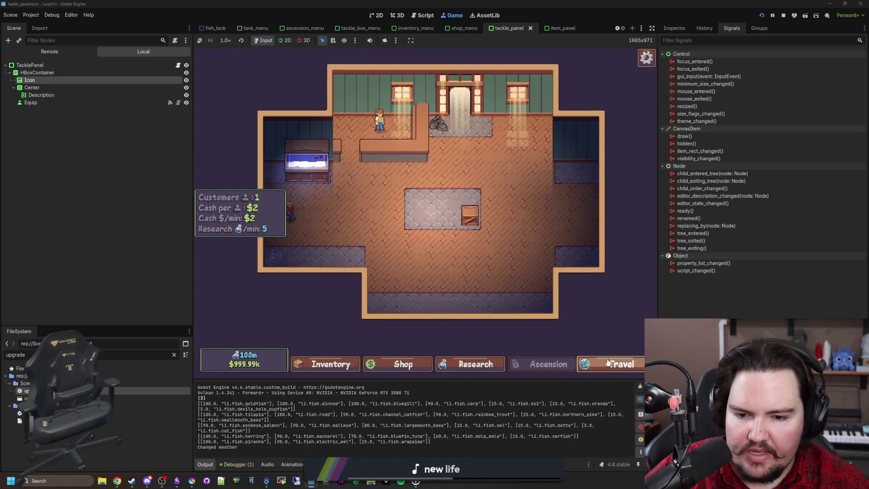
click(510, 170)
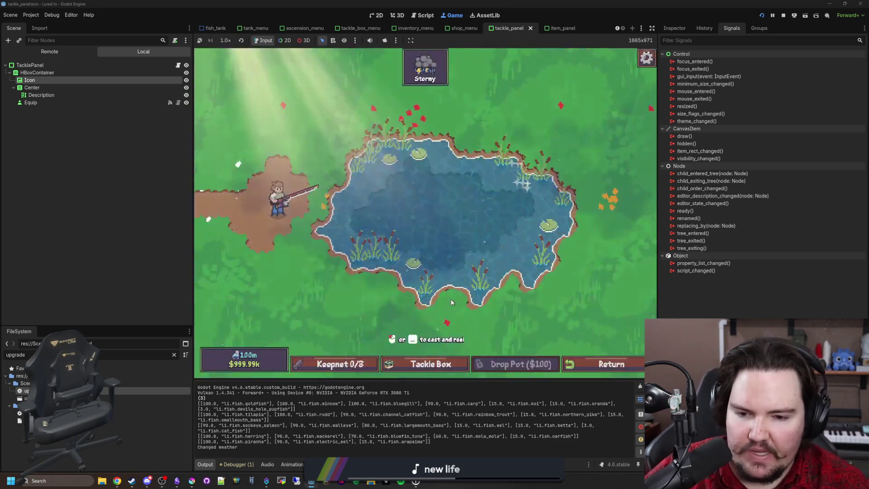
click(419, 362)
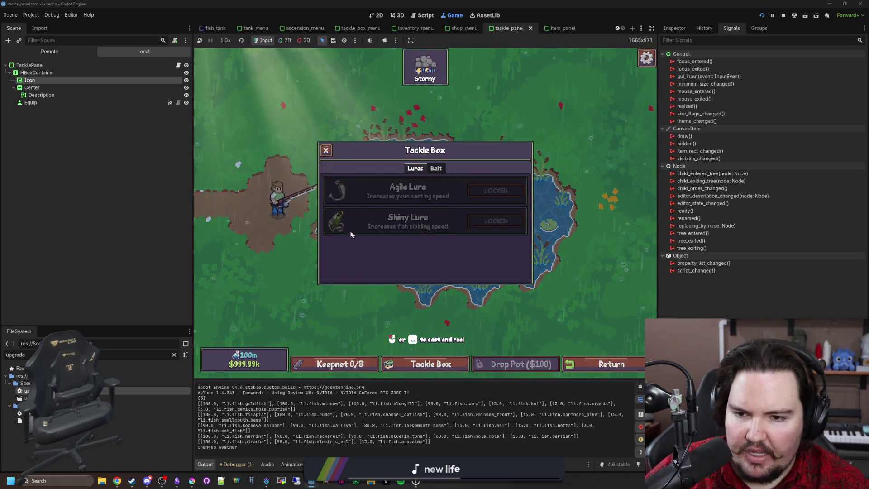
Select the live Description label in the Remote tree and expand its Mouse filter settings.
click(41, 96)
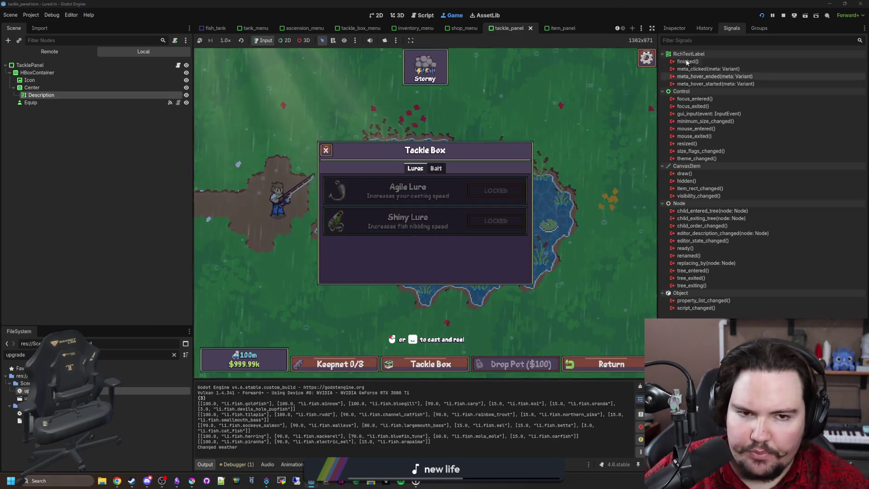
click(682, 28)
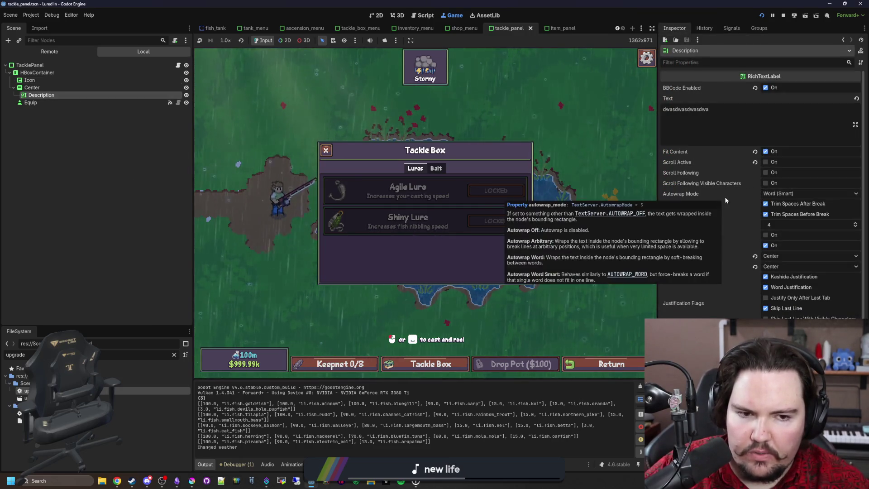
scroll(726, 287, down, 5)
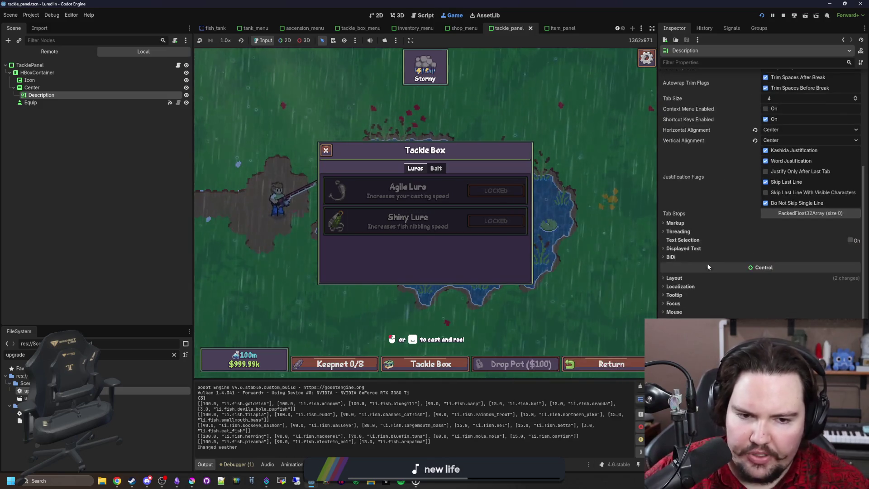
click(674, 312)
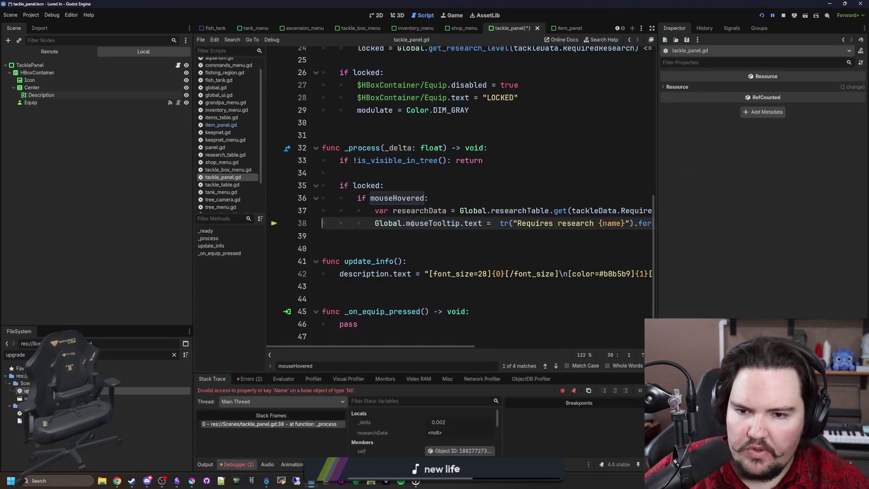
Save tackle_panel.gd and launch the game project again.
click(487, 202)
key(Up)
key(Up)
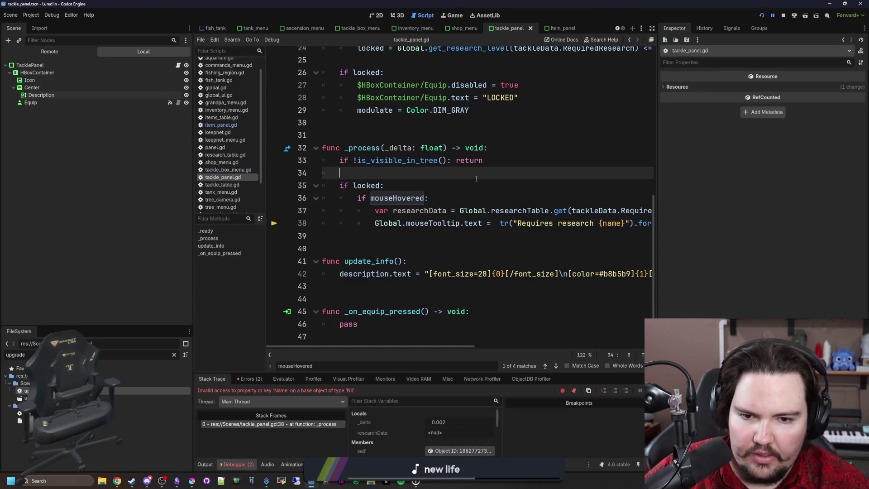
key(ctrl+s)
click(763, 19)
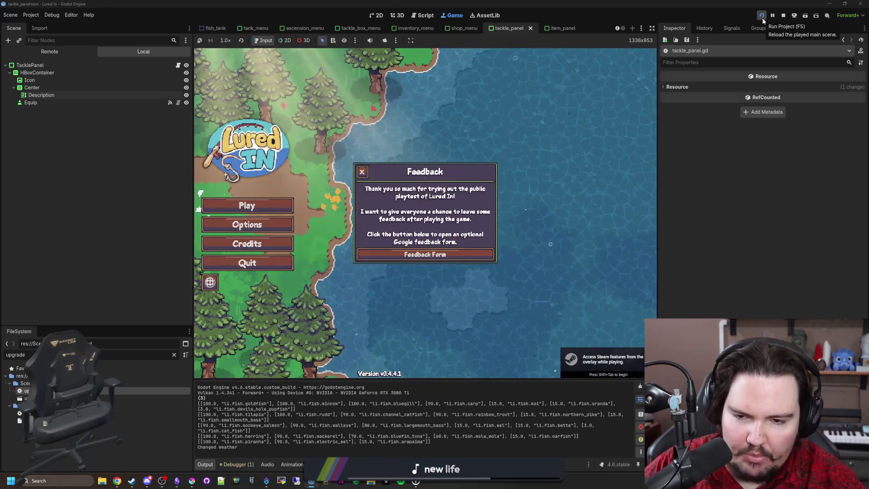
Play through to the pond and reopen the Tackle Box, reproducing the line 38 Nil error.
click(362, 172)
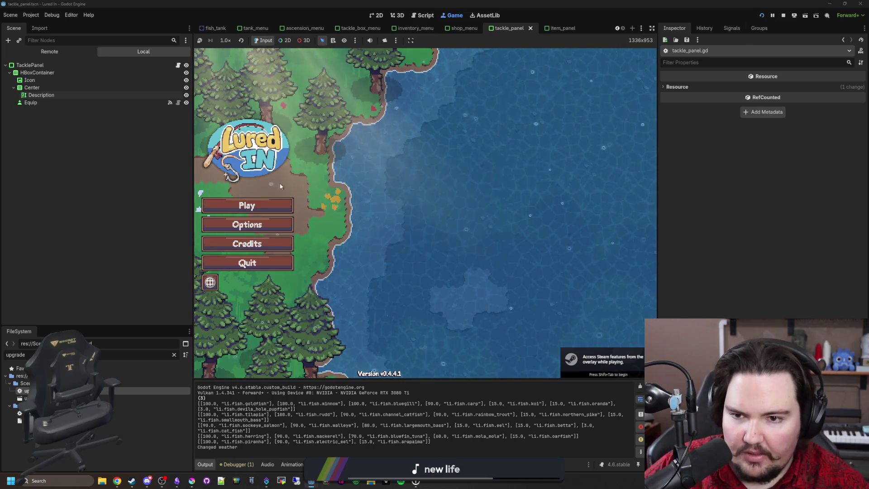
click(225, 212)
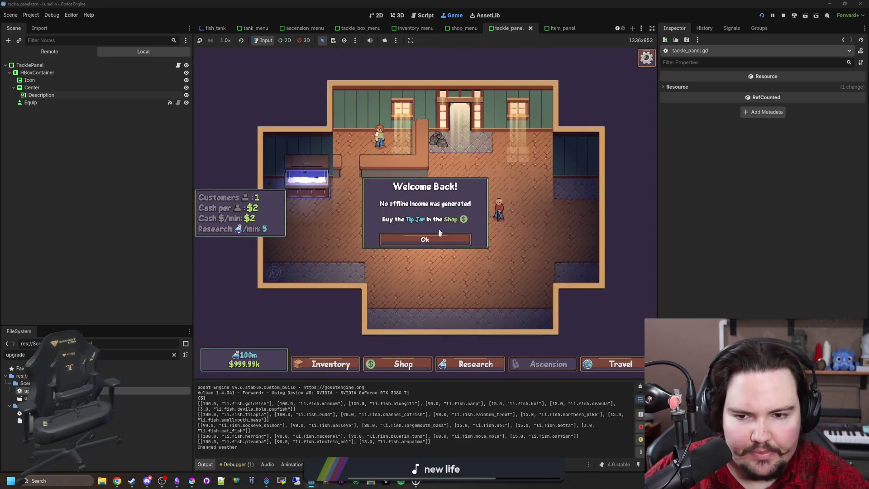
click(434, 239)
click(611, 365)
click(495, 169)
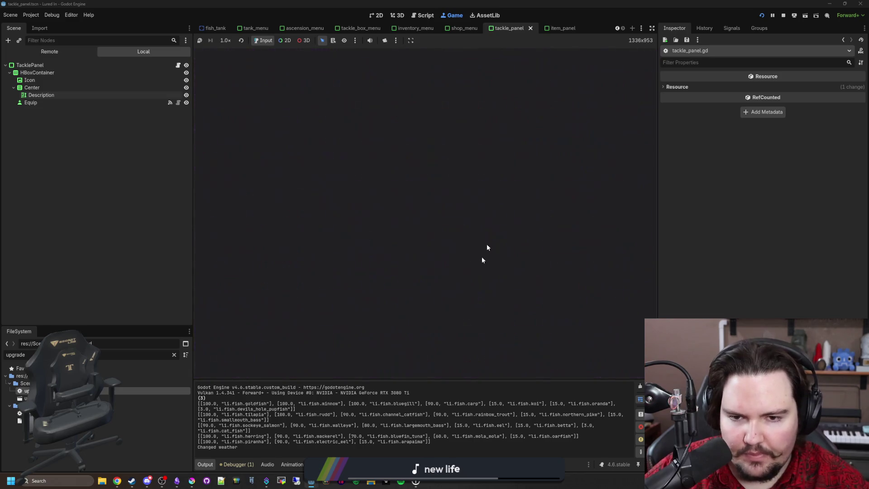
click(408, 367)
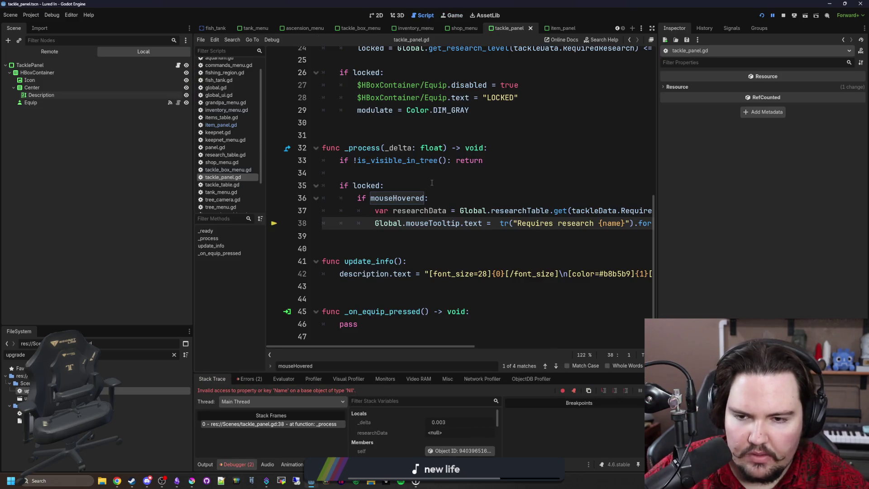
drag(657, 230, 791, 229)
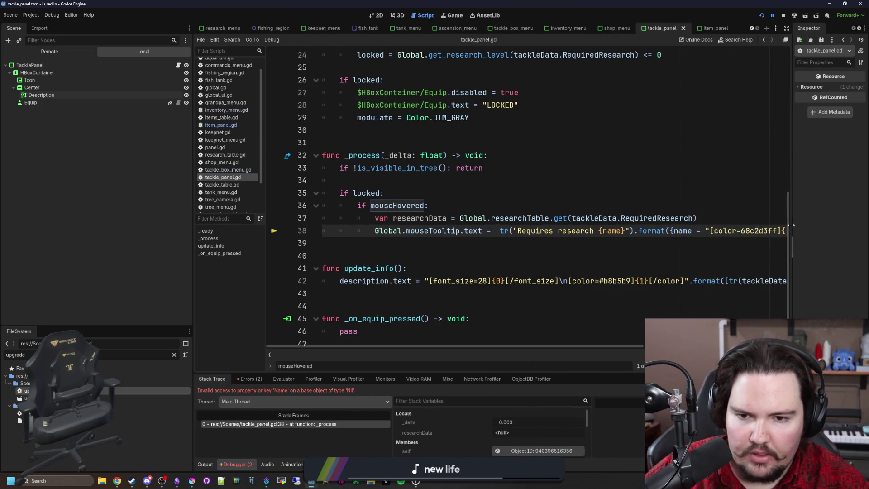
Toggle the negation on line 23's RequiredResearch lock check off and back on, then clear the upgrade file filter.
click(407, 190)
scroll(408, 195, up, 4)
scroll(408, 203, up, 2)
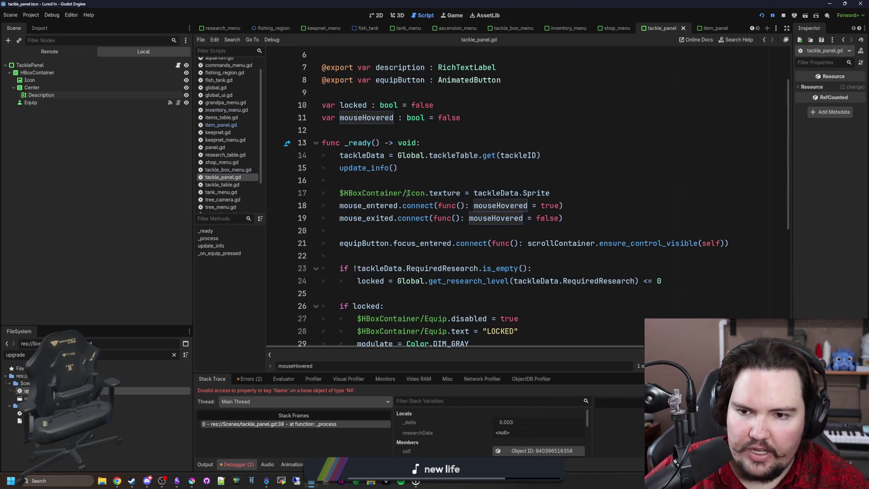
scroll(410, 239, down, 2)
scroll(426, 223, up, 2)
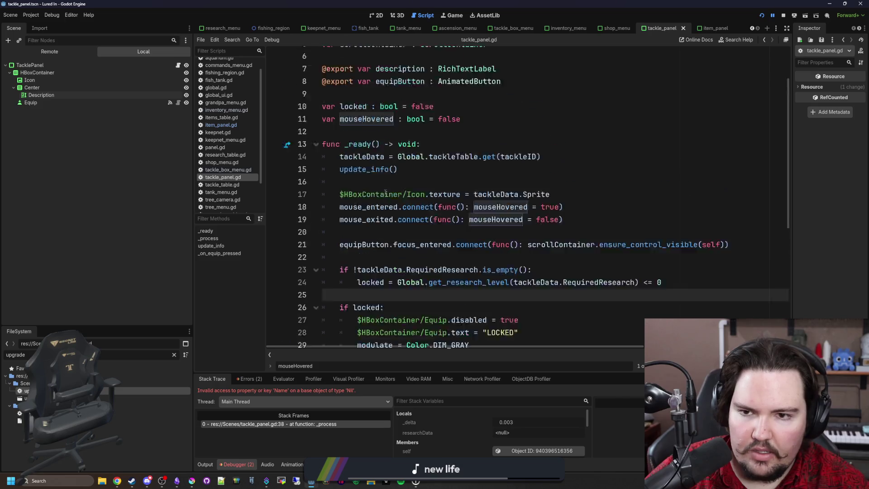
scroll(388, 159, up, 2)
scroll(422, 168, down, 3)
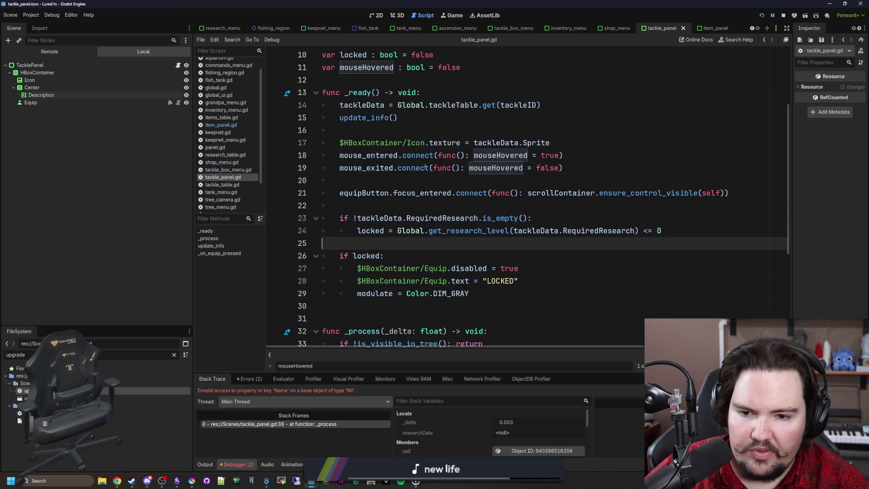
click(440, 211)
click(357, 218)
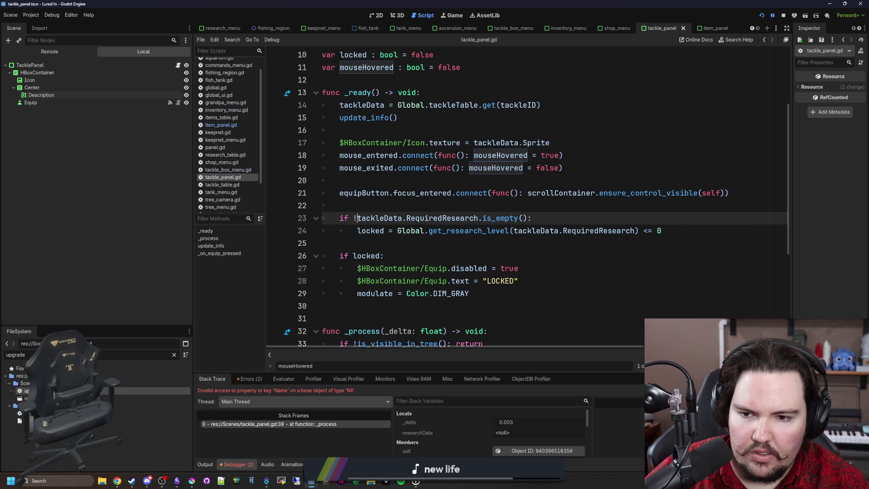
key(BackSpace)
click(393, 206)
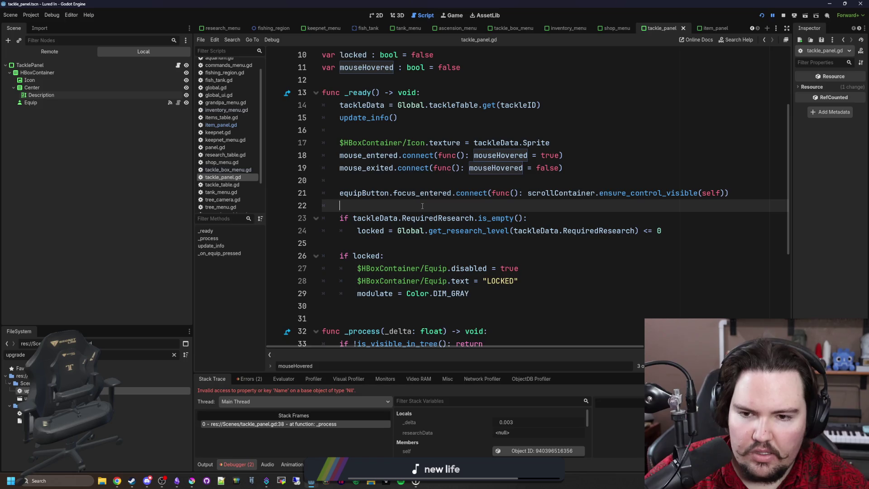
click(354, 217)
text(!)
click(387, 205)
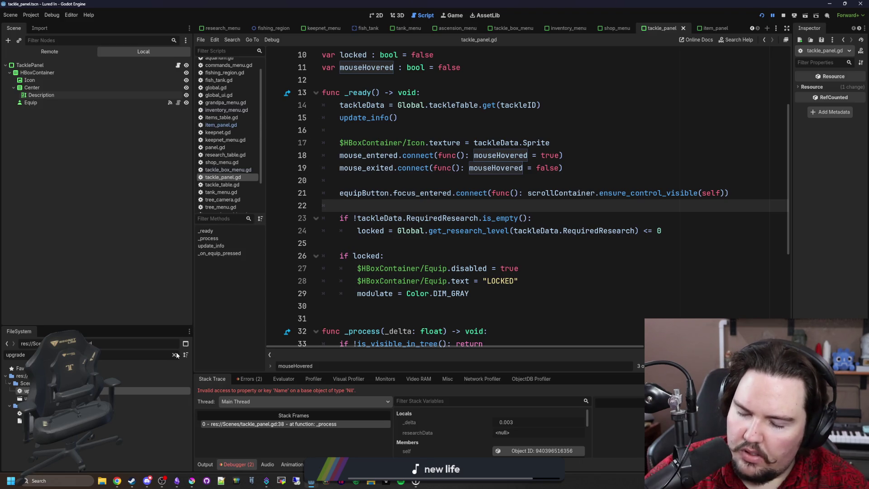
scroll(399, 244, down, 4)
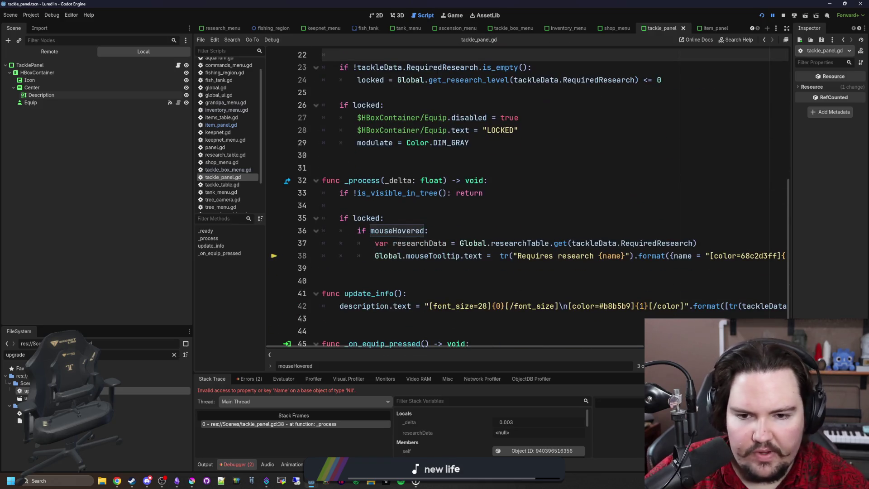
click(174, 354)
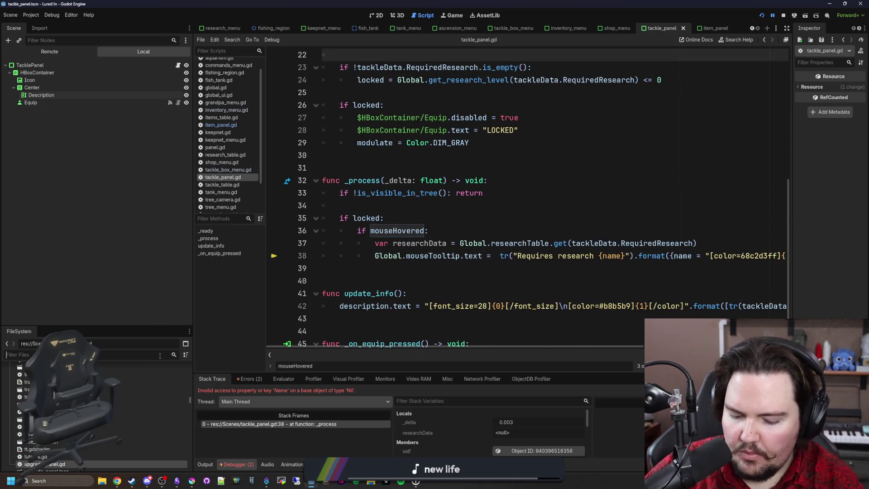
text(tackle)
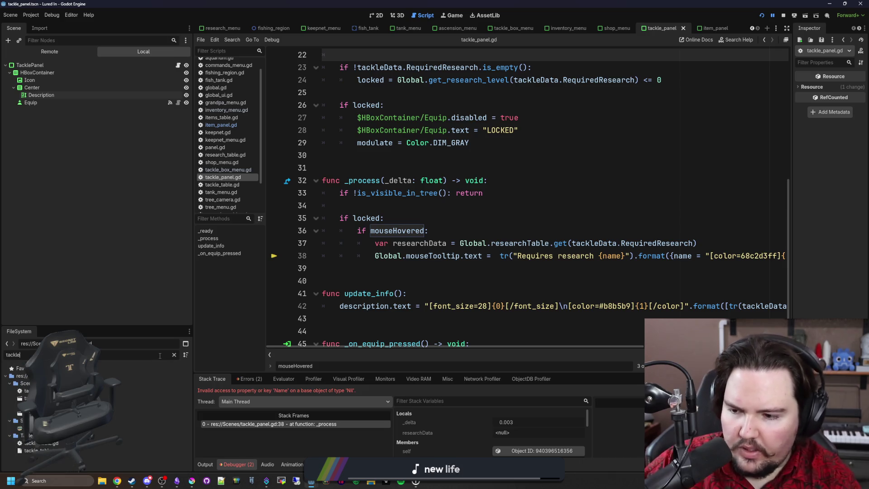
Comment out Agile Lure's RequiredResearch line in tackle_table.gd with Ctrl+K and run the game.
double_click(59, 445)
scroll(449, 253, down, 3)
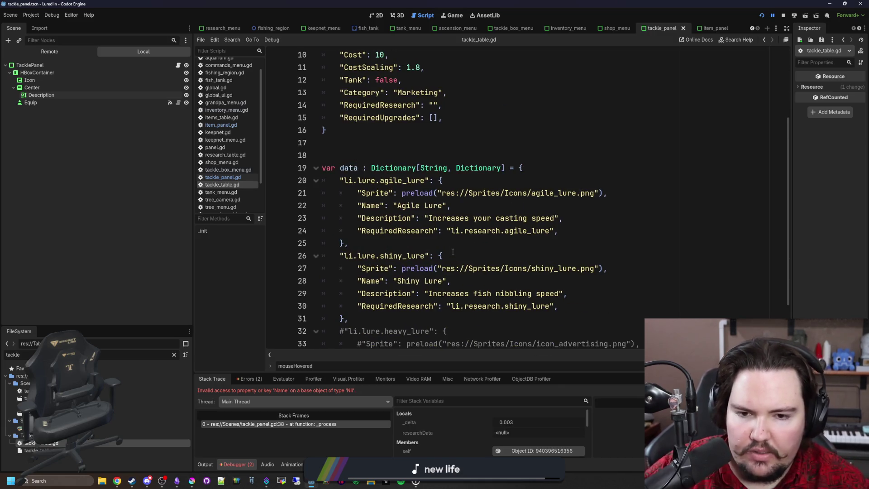
scroll(460, 248, down, 1)
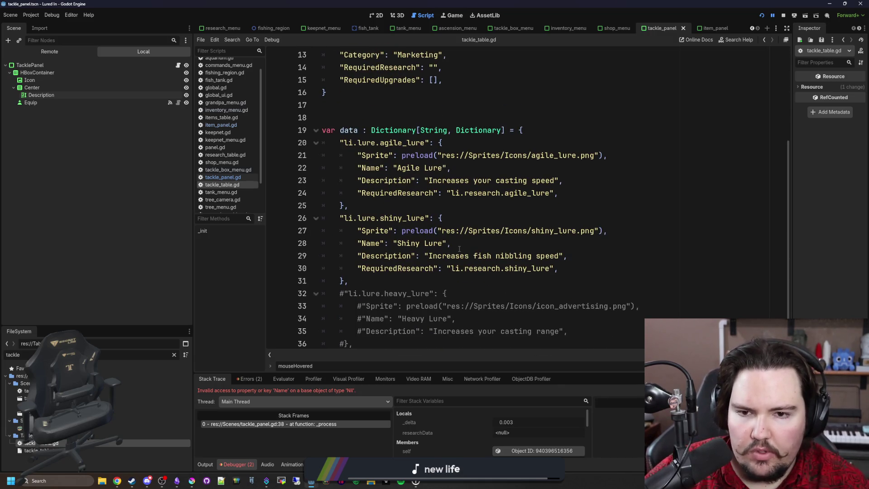
click(525, 205)
key(Up)
key(ctrl+k)
click(762, 16)
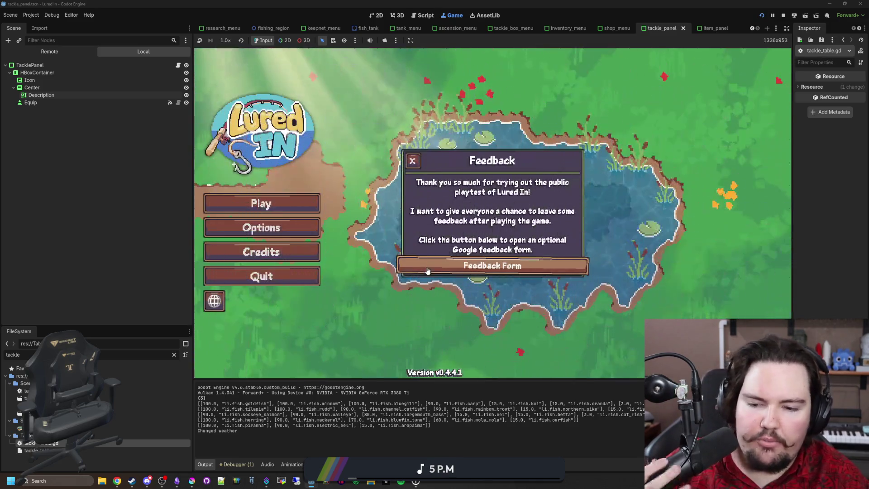
Dismiss Feedback and Welcome Back, travel to the pond for free and open the Tackle Box.
click(413, 161)
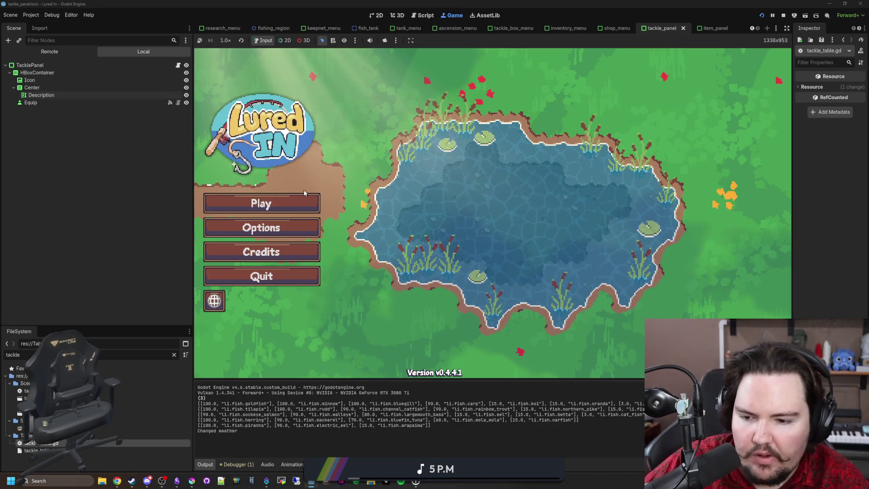
click(314, 203)
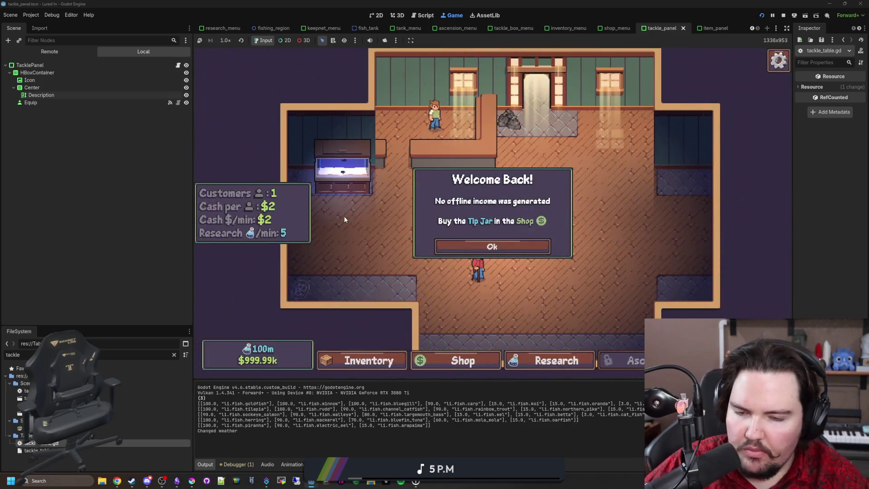
click(505, 249)
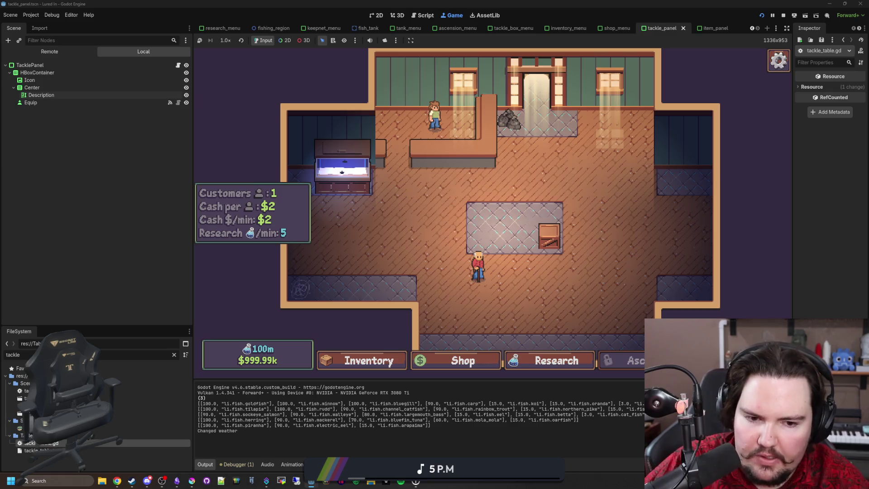
click(618, 165)
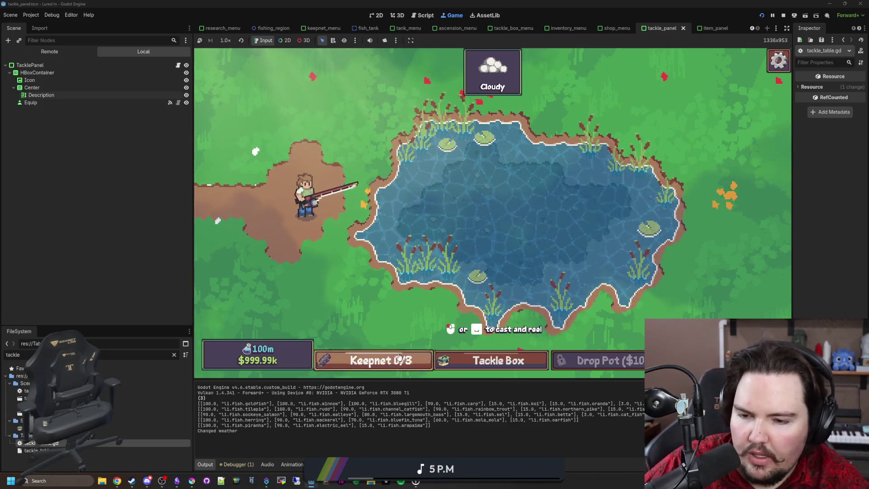
click(476, 360)
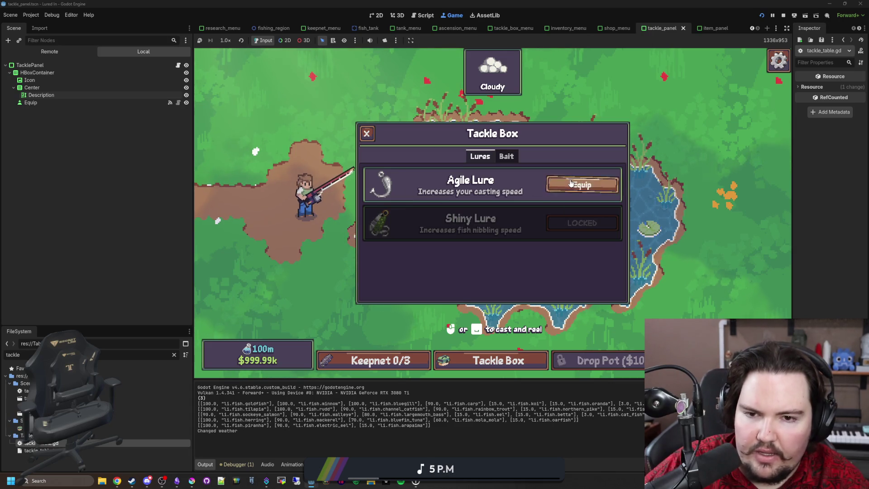
mouse_move(410, 225)
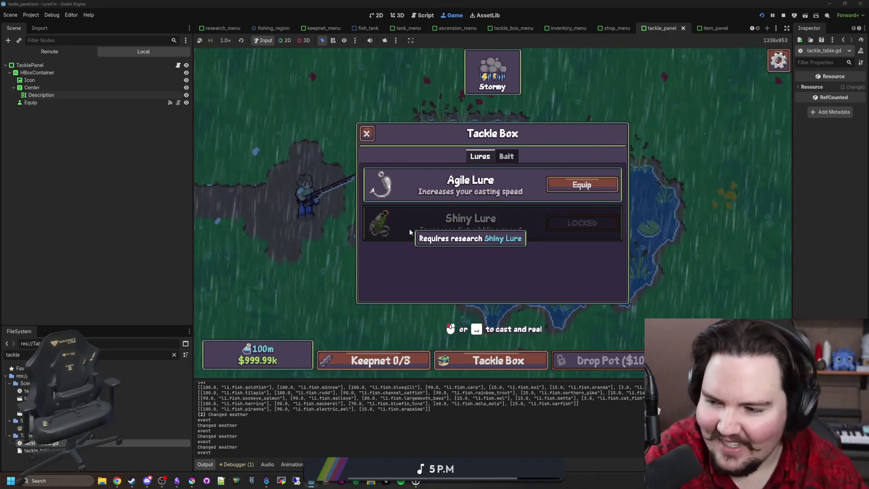
click(479, 189)
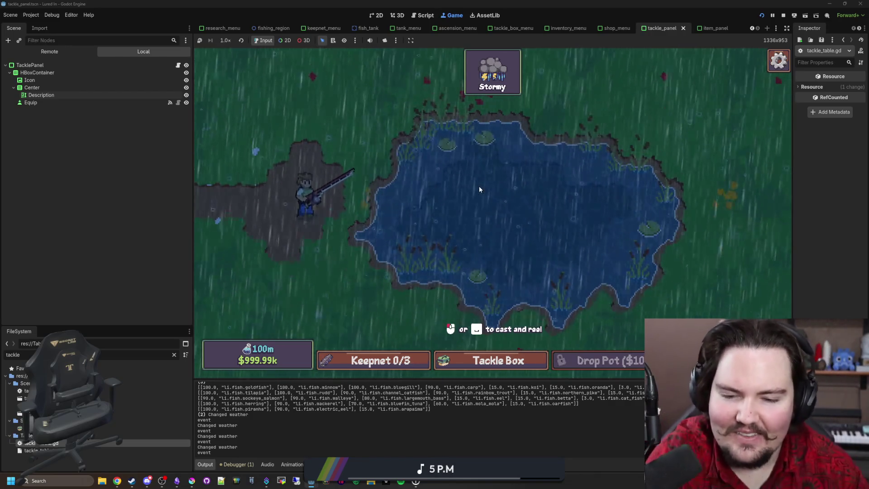
key(Tab)
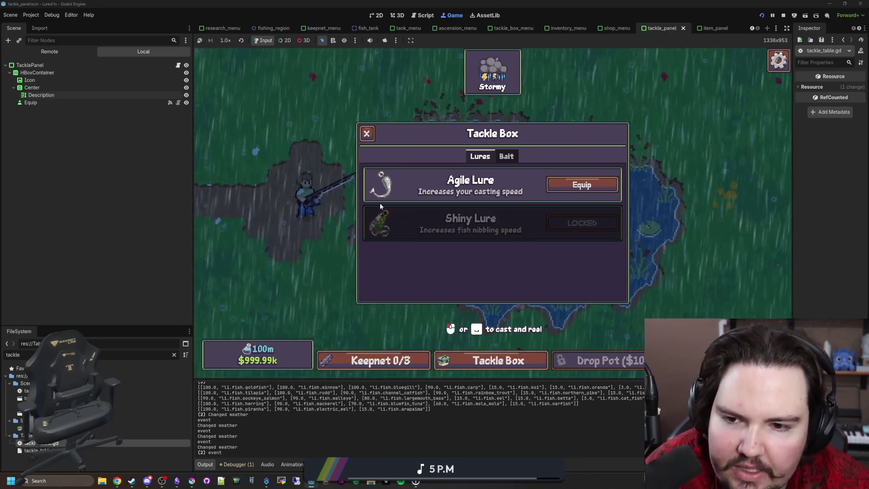
mouse_move(117, 481)
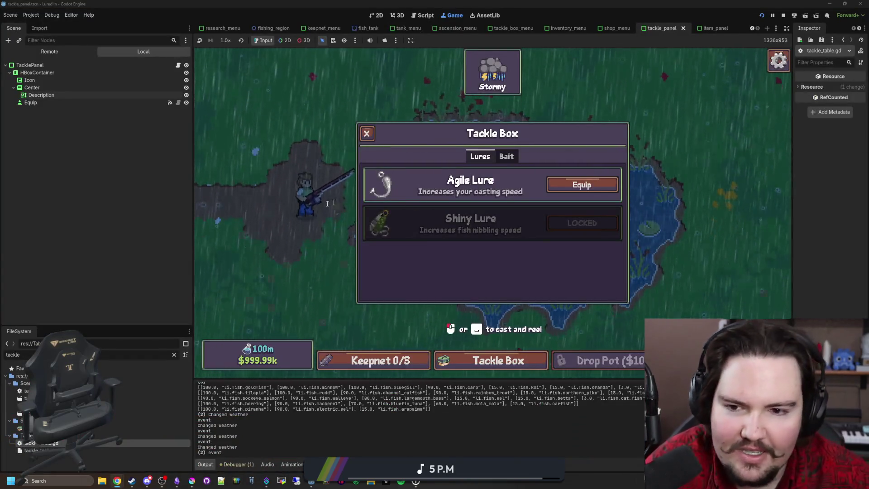
Search Chrome for 'fishing hook' and switch to image results.
click(117, 481)
text(fishing hook)
key(Return)
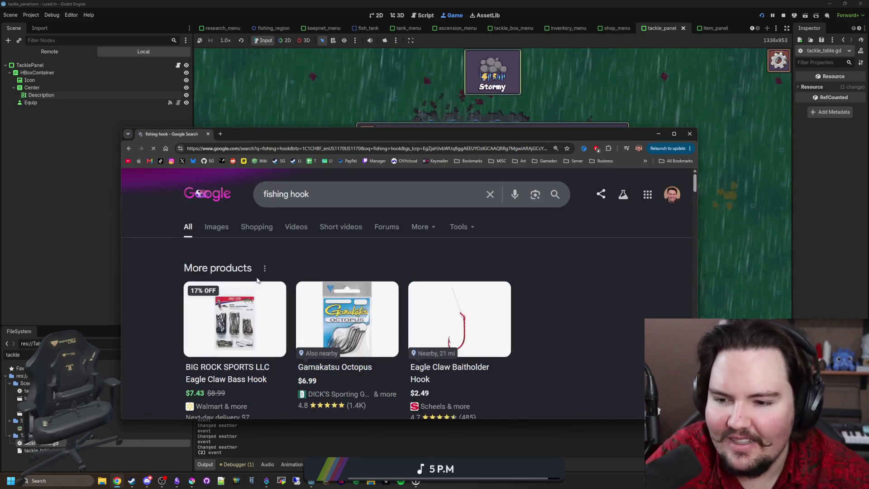
click(216, 227)
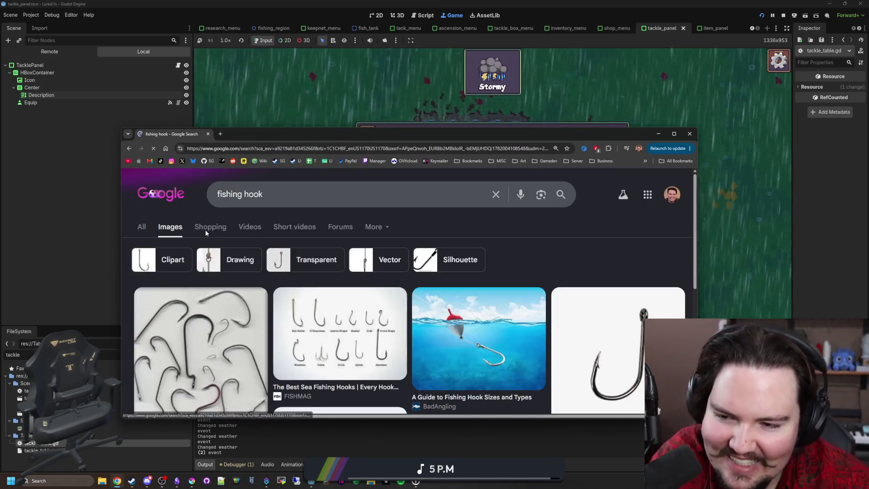
scroll(277, 336, down, 1)
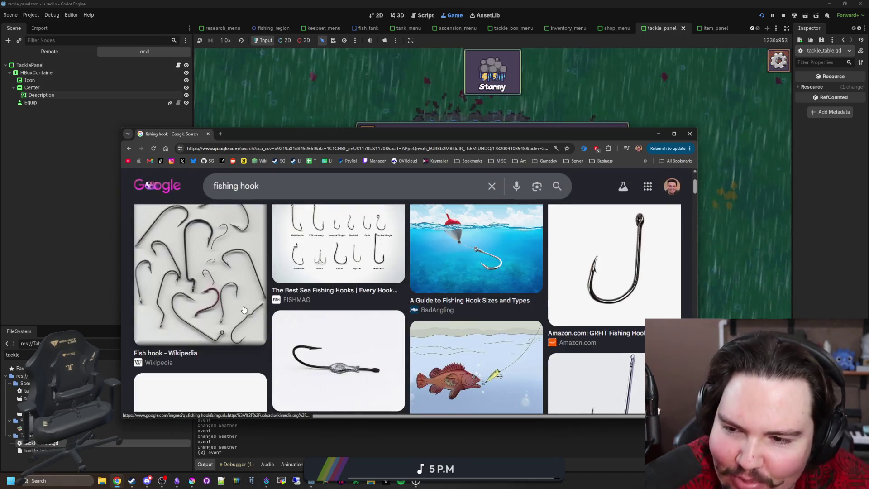
Preview the Wikipedia, FISHMAG and BadAngling hook images, then bring Krita forward.
click(203, 271)
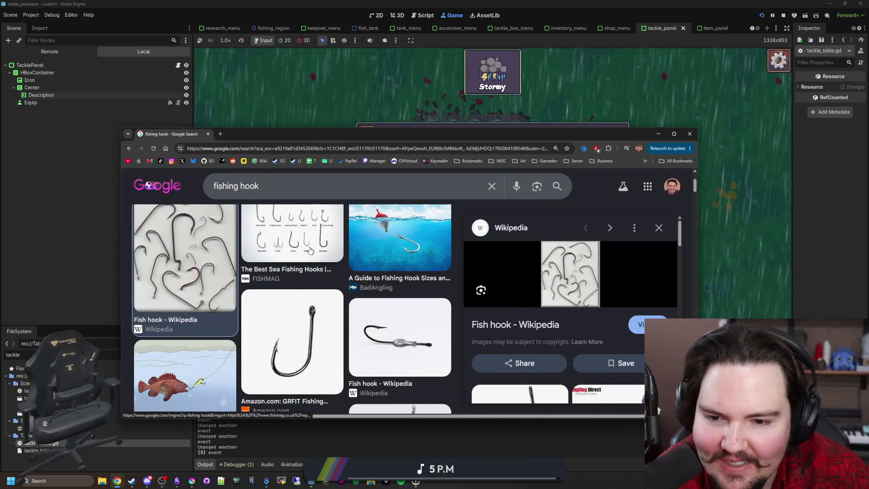
click(335, 271)
click(401, 244)
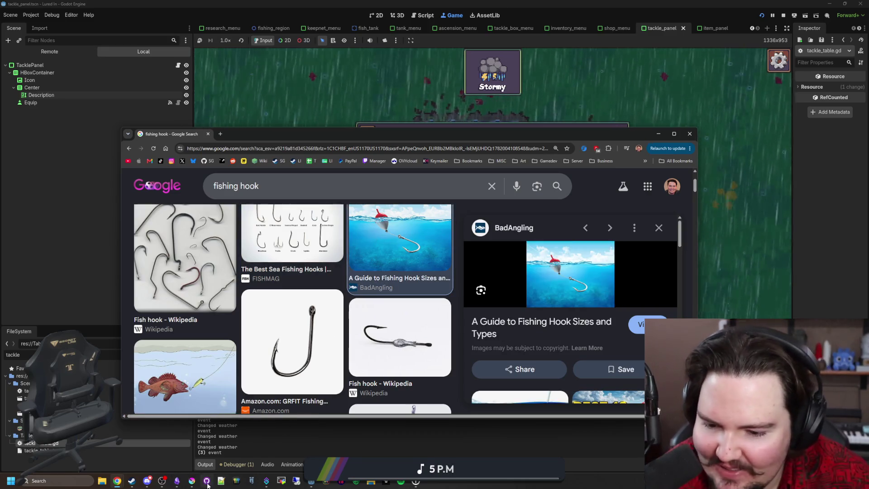
click(192, 481)
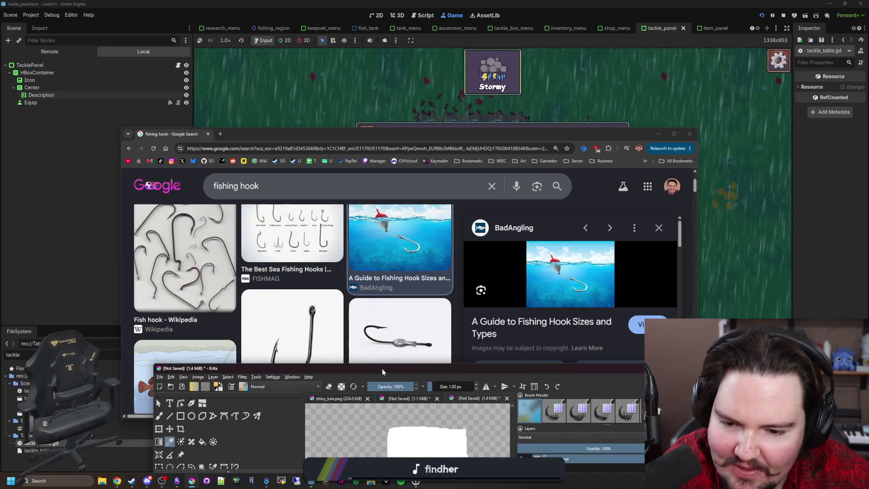
Maximize Krita and reopen agile_lure.png from the recent files list.
drag(483, 376, 492, 1)
click(178, 34)
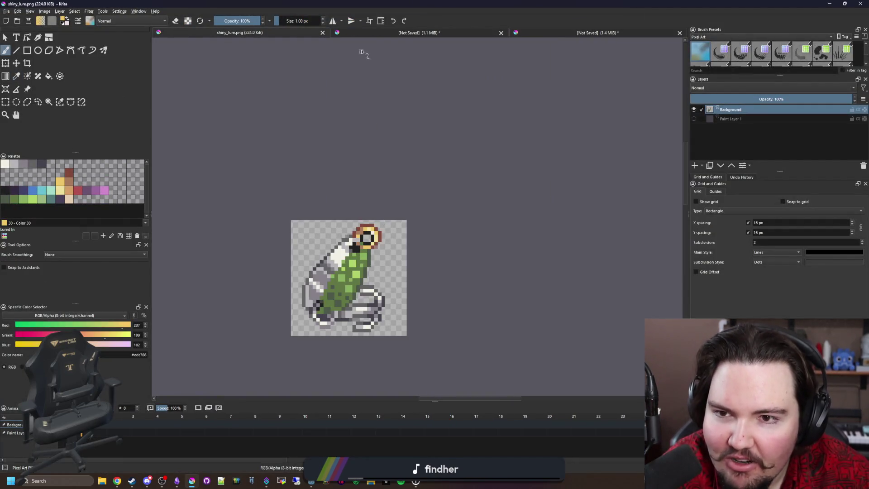
click(416, 34)
click(5, 12)
mouse_move(23, 34)
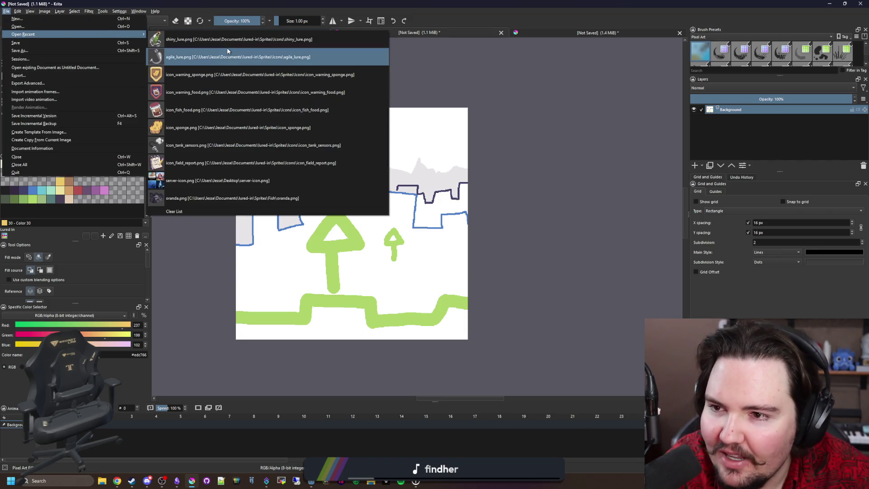
click(211, 63)
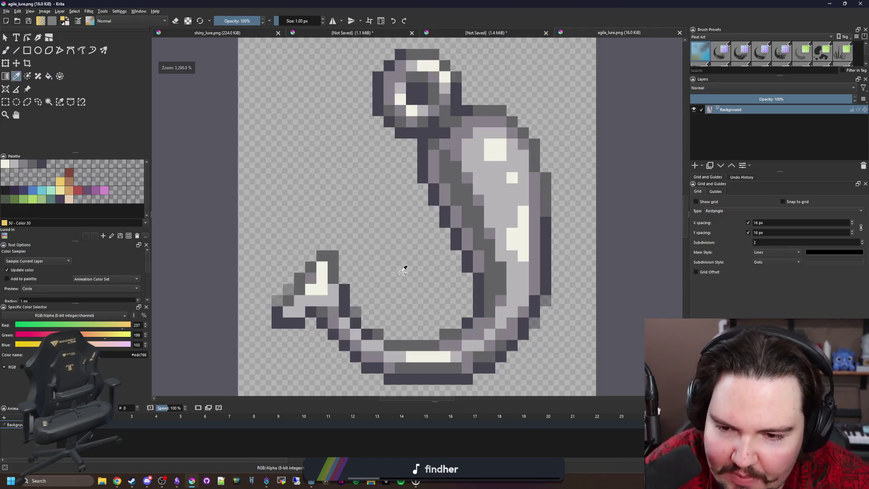
scroll(400, 268, up, 2)
scroll(377, 275, up, 2)
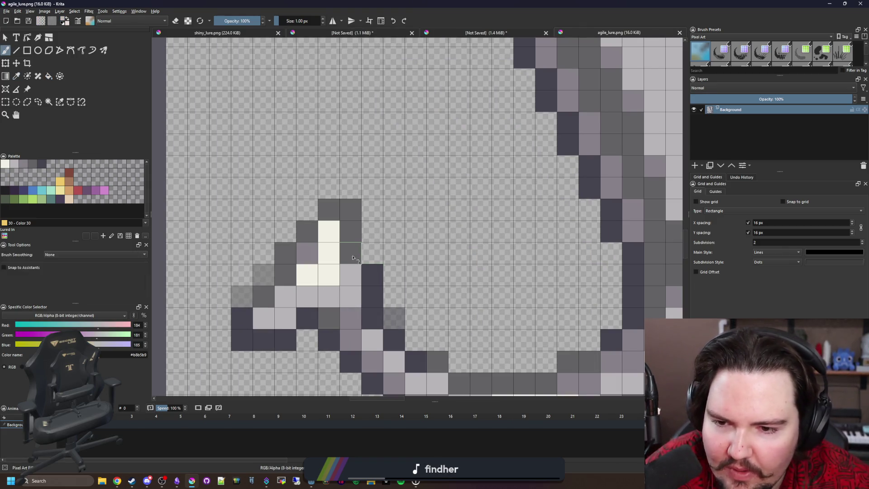
Repaint the hook tip light grey, redo the left side and a diagonal in dark grey, and clear a stray barb pixel.
drag(373, 254, 381, 272)
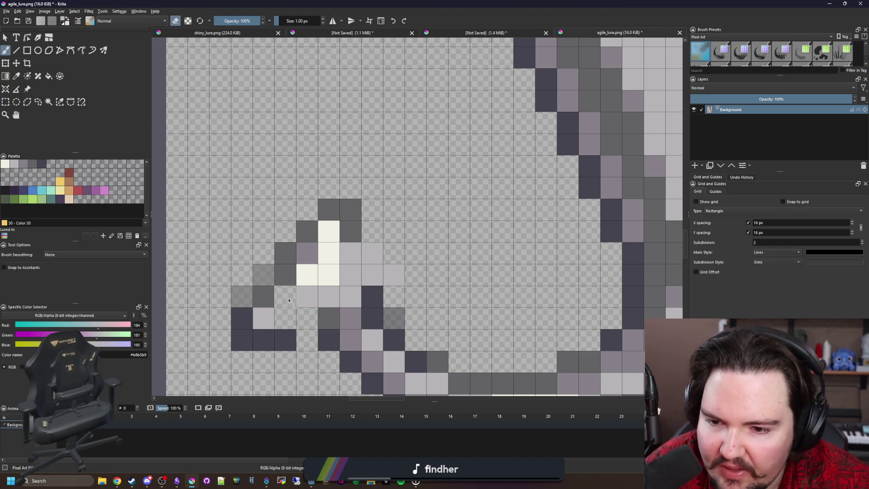
drag(290, 300, 243, 284)
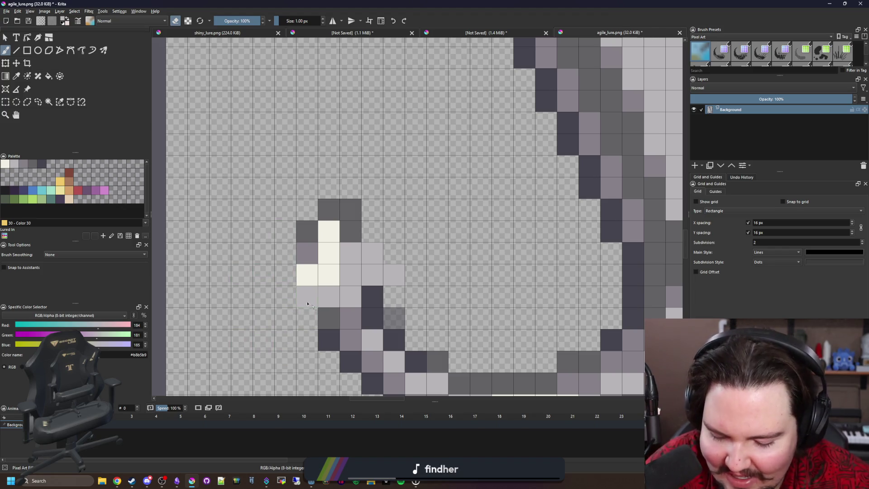
ctrl+click(324, 314)
drag(307, 299, 307, 253)
scroll(346, 225, down, 2)
scroll(348, 225, up, 2)
mouse_move(347, 225)
mouse_down()
mouse_move(384, 255)
mouse_move(370, 286)
mouse_up()
click(337, 198)
scroll(337, 197, down, 2)
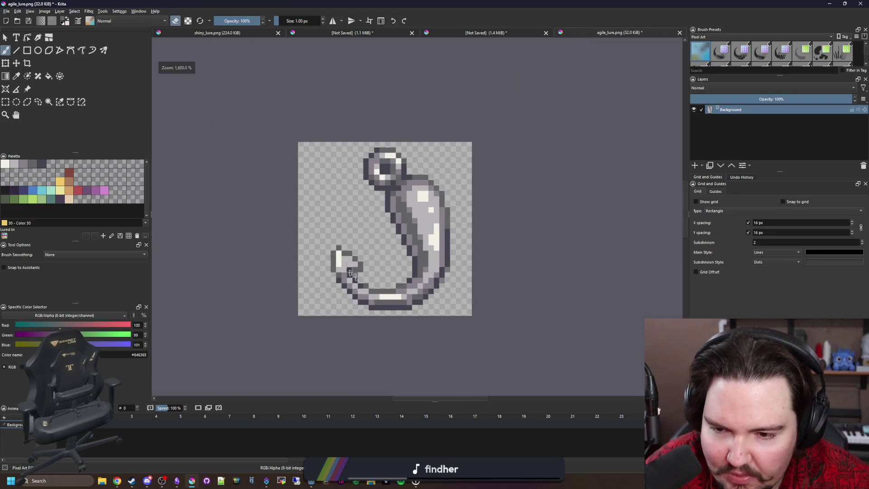
scroll(334, 240, up, 2)
key(e)
scroll(323, 238, down, 2)
scroll(319, 234, down, 2)
scroll(321, 247, up, 3)
scroll(326, 246, up, 2)
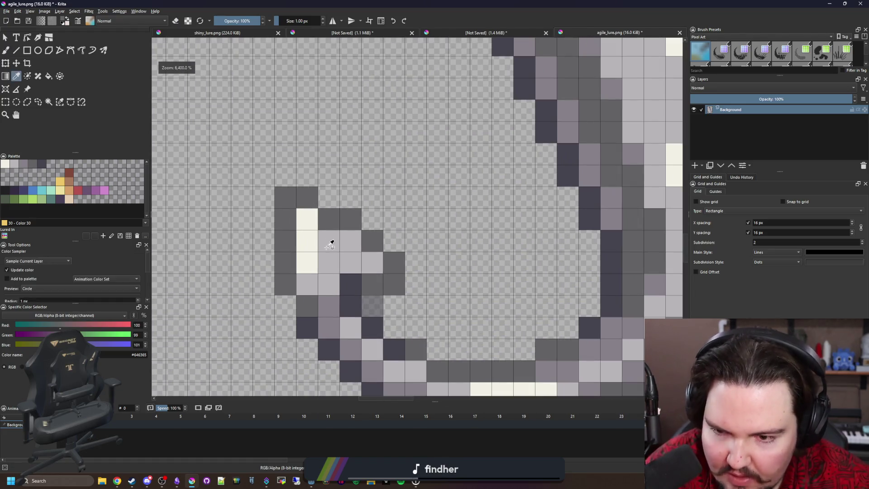
Sample cream and grey tones to retouch the barb highlight pixels, then save the sprite as PNG.
ctrl+click(307, 240)
drag(328, 240, 352, 242)
ctrl+click(345, 266)
scroll(345, 266, down, 2)
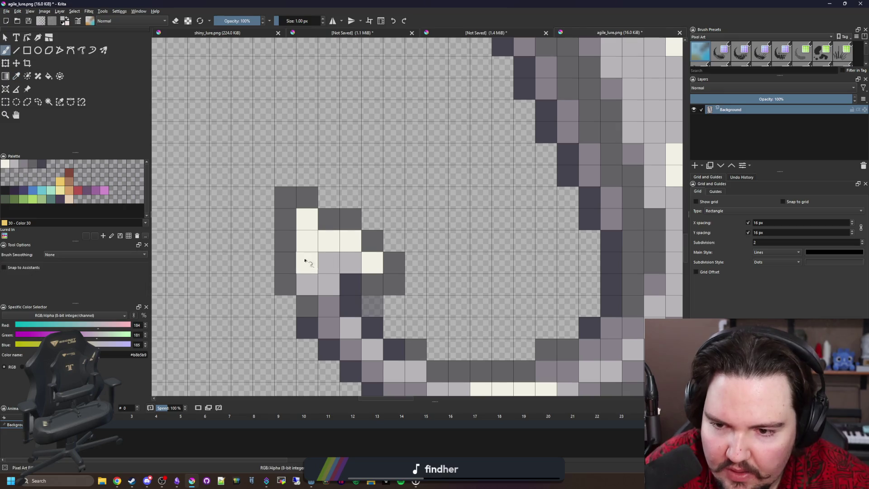
scroll(324, 251, up, 2)
drag(307, 262, 323, 243)
scroll(329, 235, down, 2)
scroll(333, 217, up, 2)
ctrl+click(333, 216)
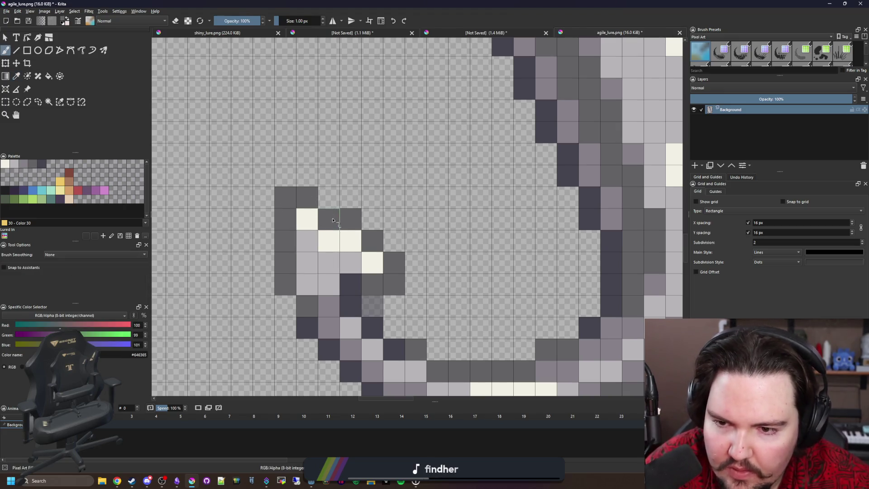
ctrl+click(328, 236)
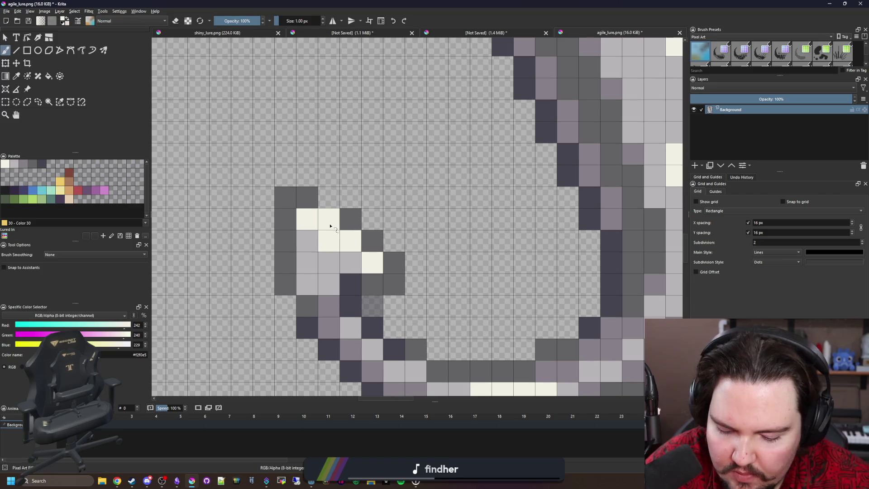
ctrl+click(345, 218)
scroll(342, 238, down, 5)
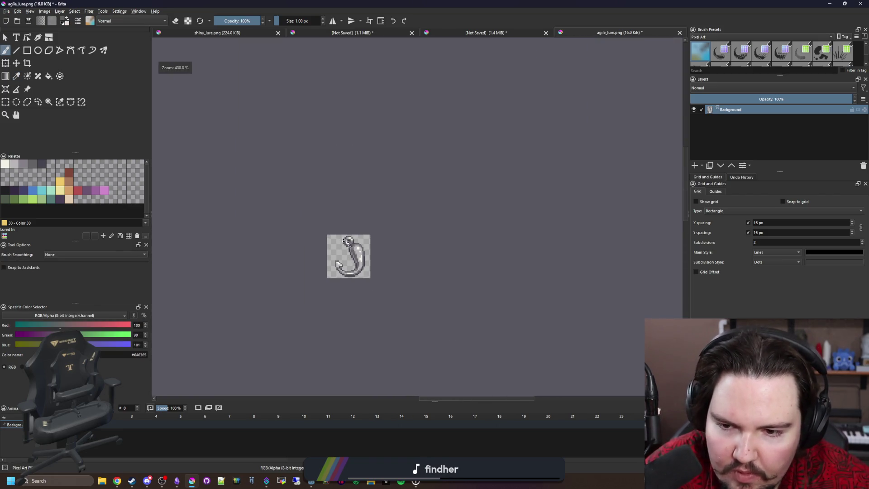
scroll(347, 265, up, 3)
scroll(313, 282, up, 2)
ctrl+click(316, 320)
scroll(316, 320, down, 1)
ctrl+click(324, 317)
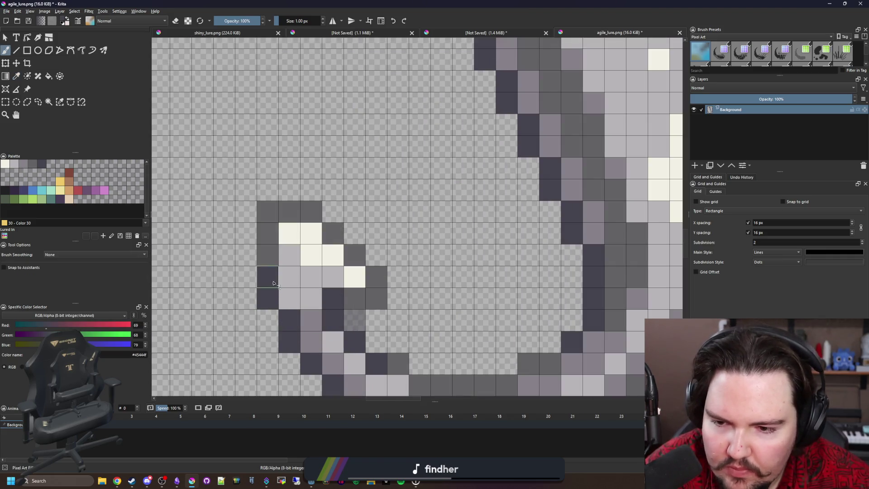
scroll(319, 263, down, 2)
scroll(321, 265, down, 4)
key(ctrl+s)
Confirm the PNG export, view the game's Tackle Box, close it and bring Krita back.
click(466, 302)
key(super+Down)
click(787, 270)
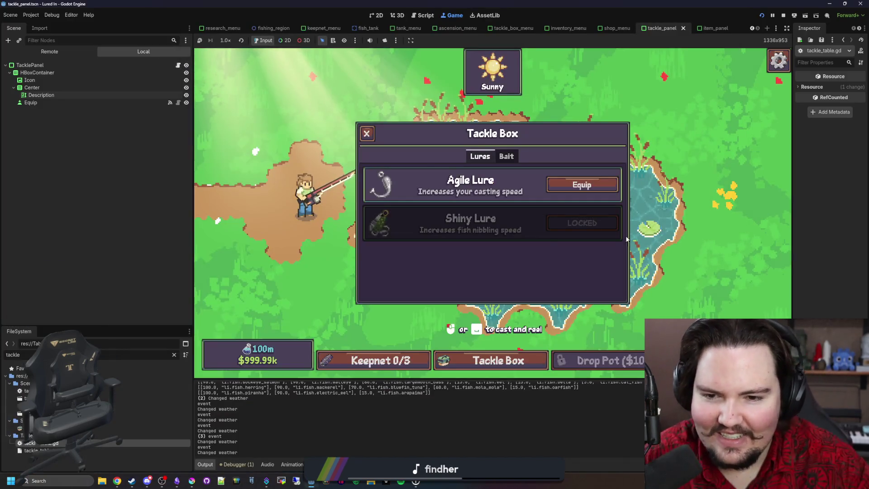
key(space)
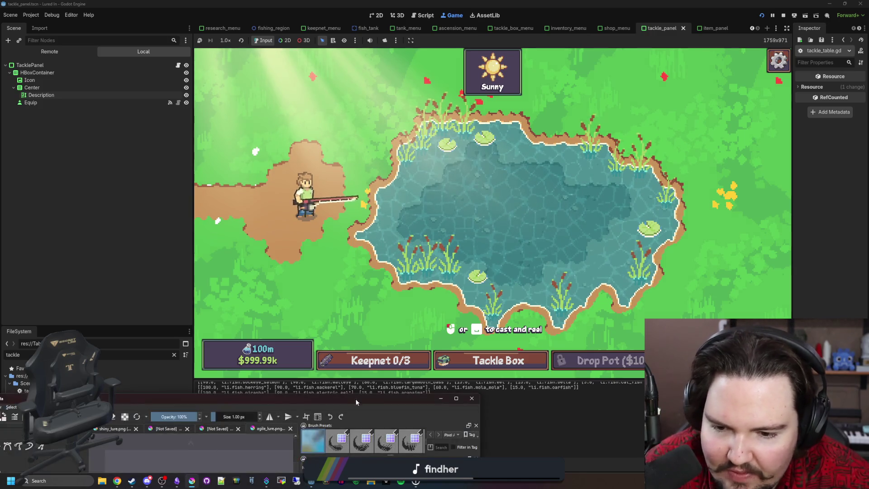
click(192, 481)
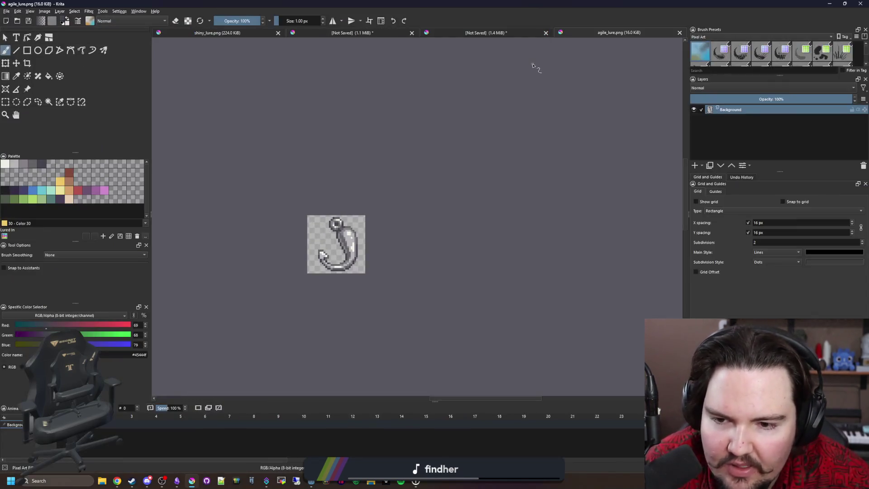
scroll(358, 204, up, 1)
Nudge the hook sprite slightly left and down with the Move tool and re-export the PNG.
click(16, 62)
scroll(325, 249, up, 1)
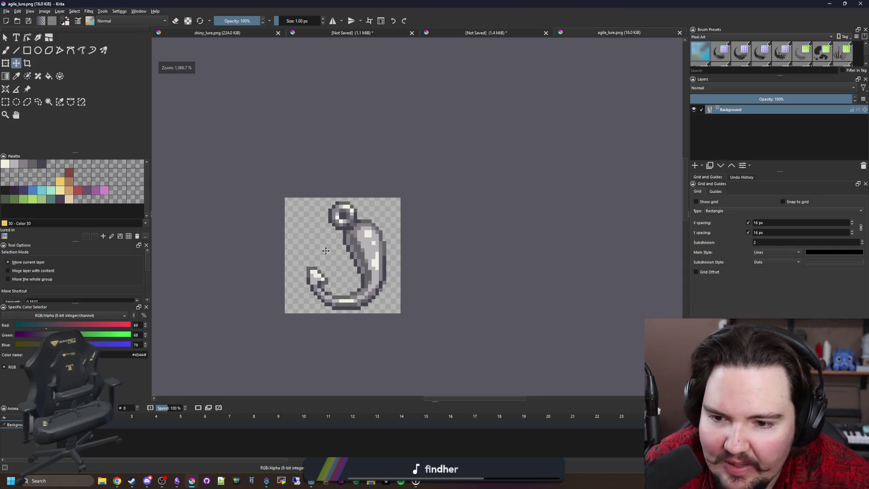
drag(347, 258, 345, 258)
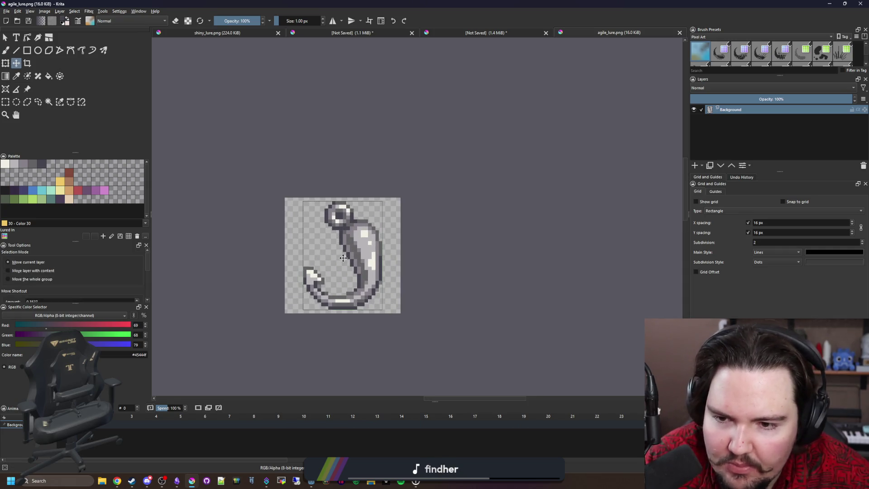
scroll(409, 277, down, 3)
key(ctrl+s)
click(466, 302)
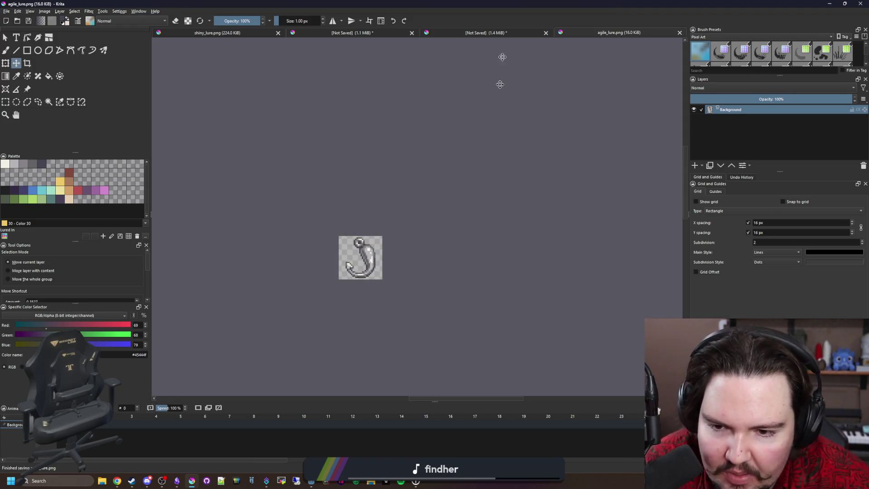
key(alt+Tab)
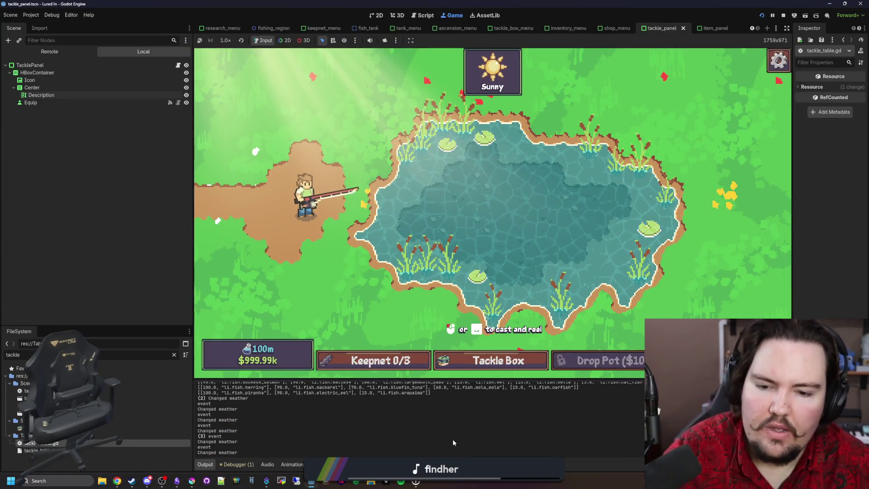
Inspect the Agile Lure icon in the Tackle Box, stop the game and return to tackle_table.gd.
click(459, 363)
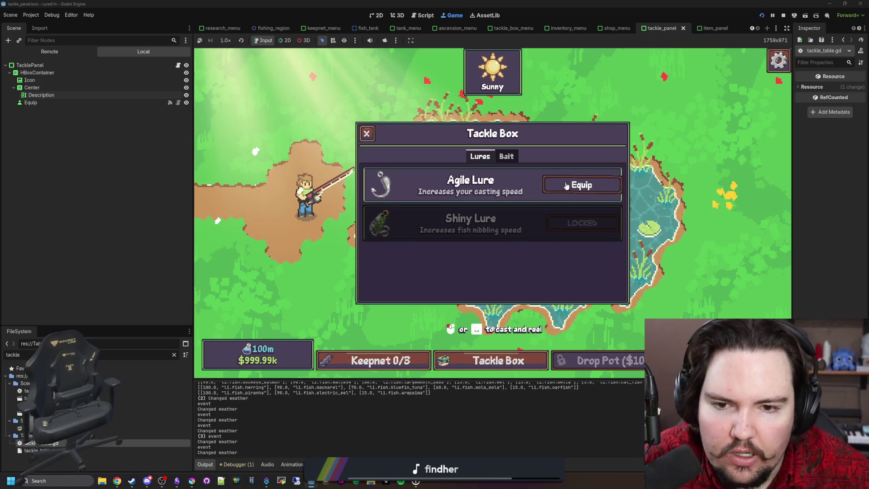
click(366, 133)
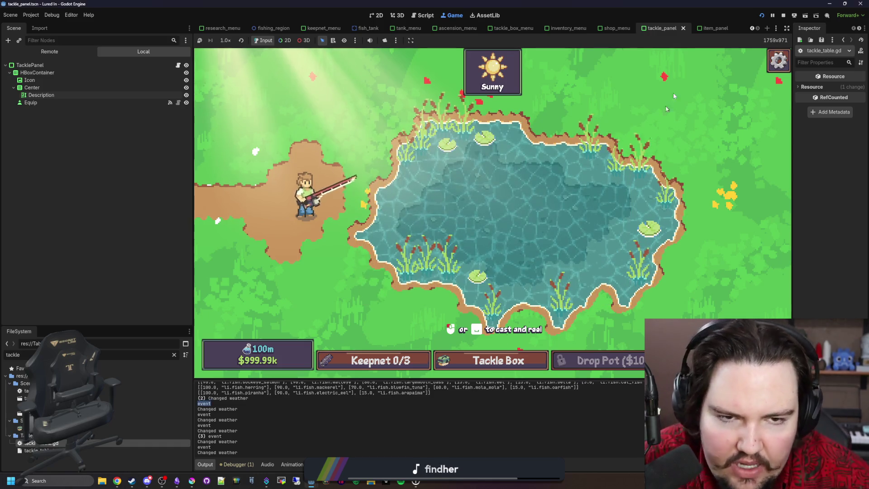
key(F5)
click(325, 92)
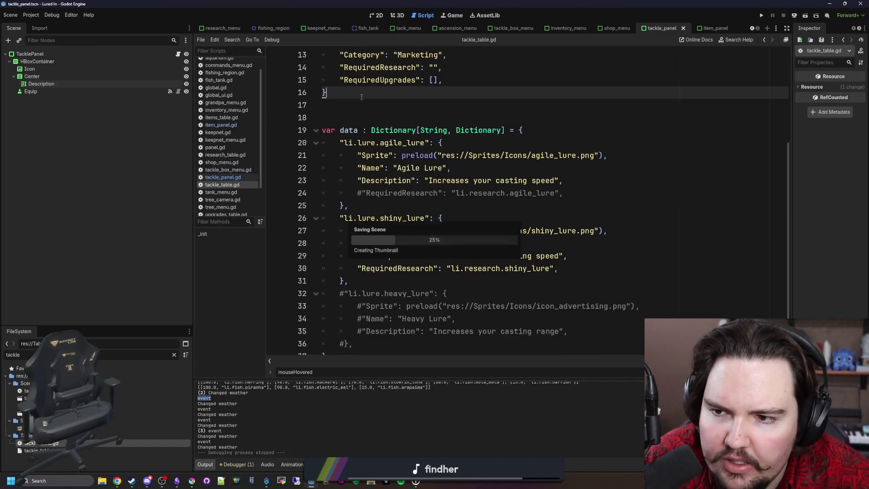
click(174, 355)
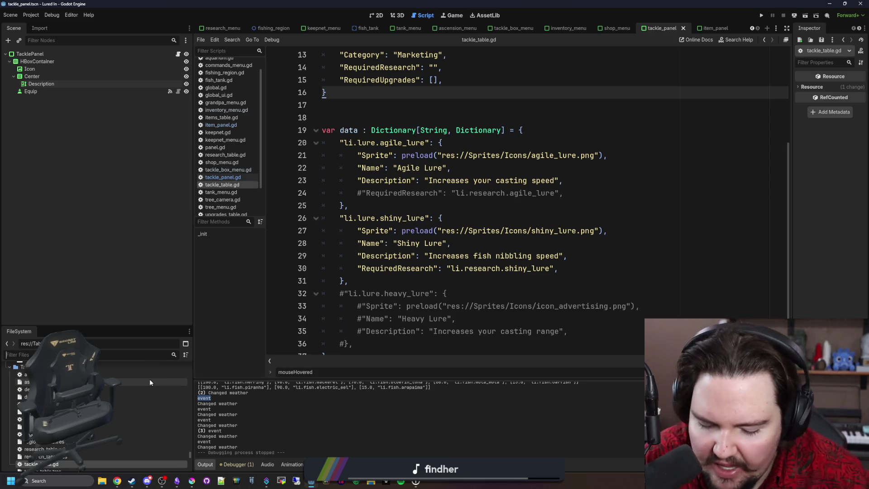
text(glob)
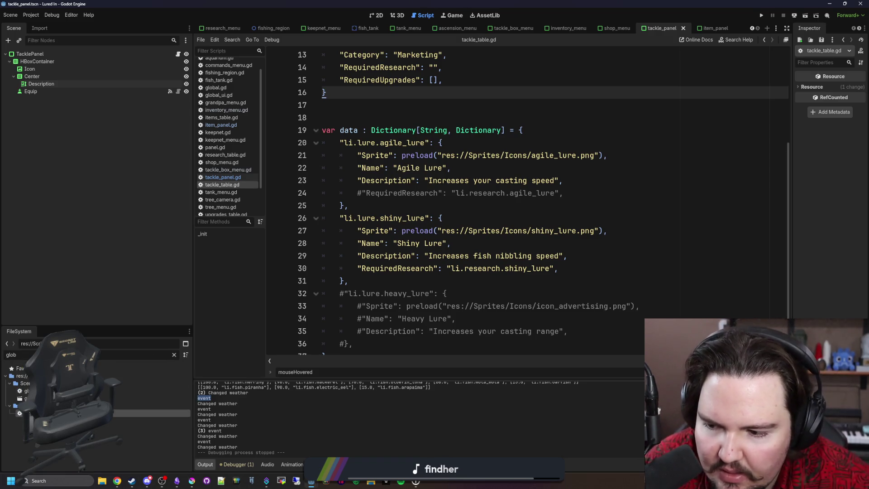
double_click(150, 413)
key(ctrl+s)
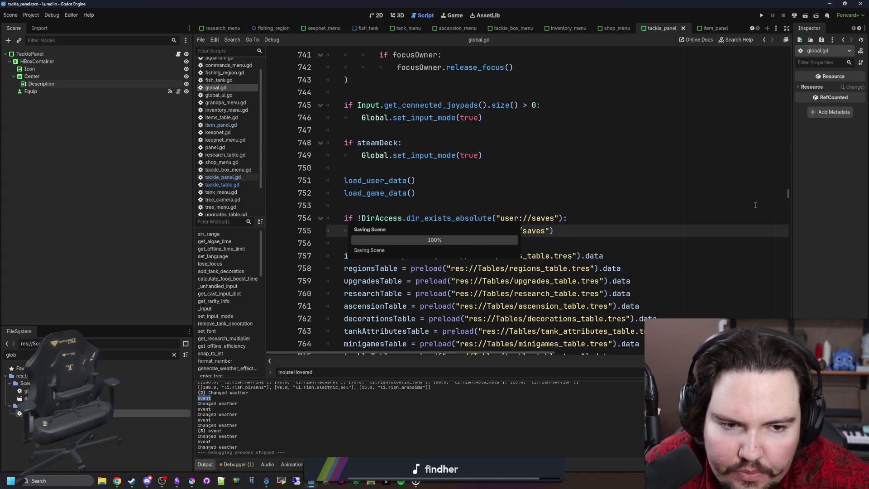
scroll(754, 197, up, 12)
scroll(747, 183, up, 6)
click(715, 155)
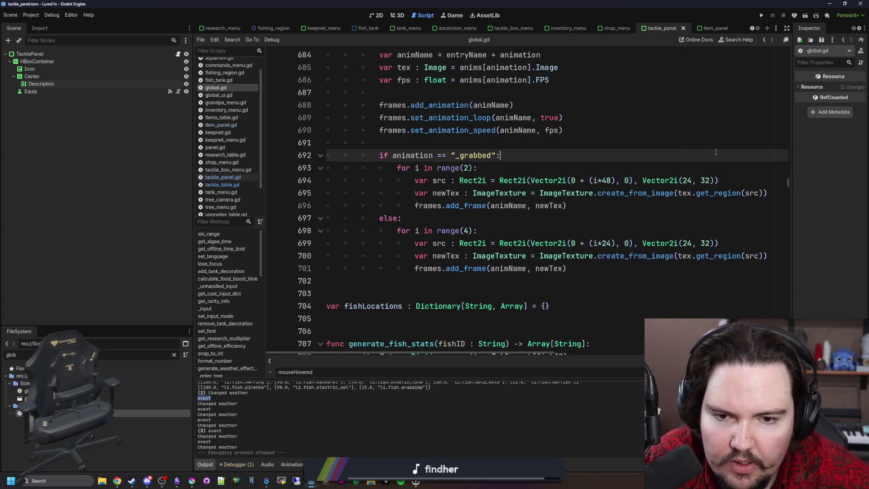
key(ctrl+f)
text(inventory)
key(Return)
key(Return)
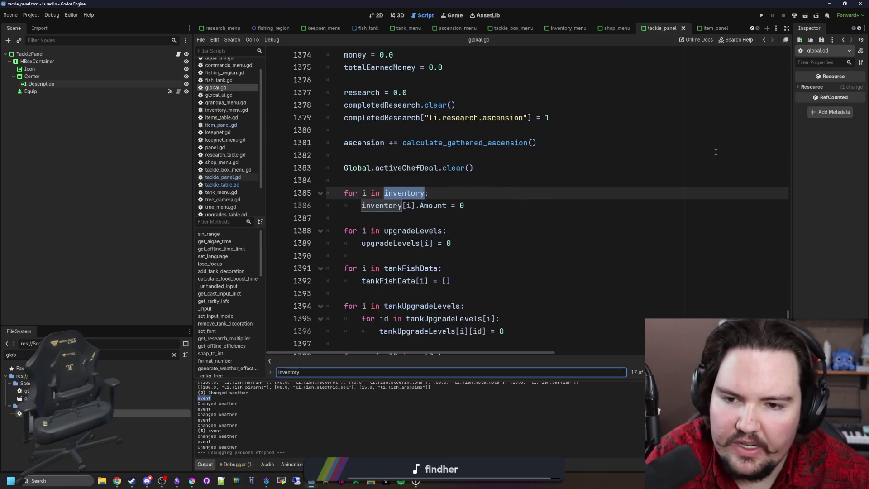
key(Return)
key(Return)
key(Return)
scroll(542, 227, up, 3)
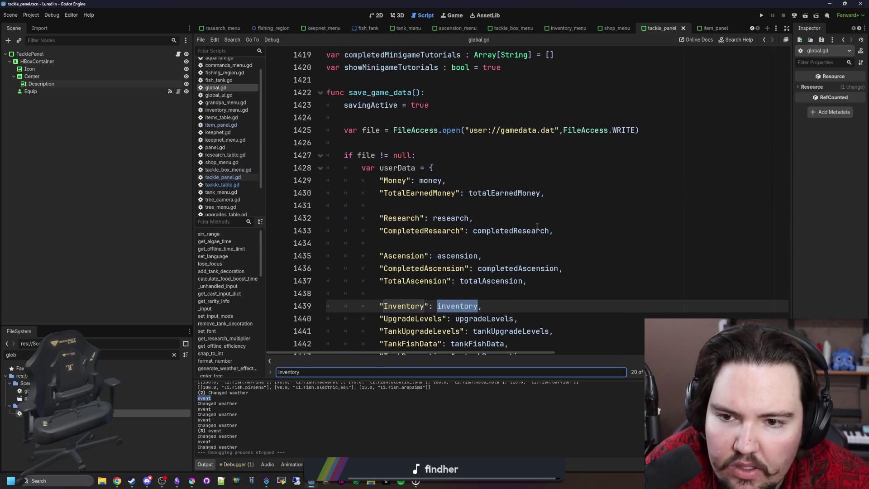
scroll(405, 169, down, 4)
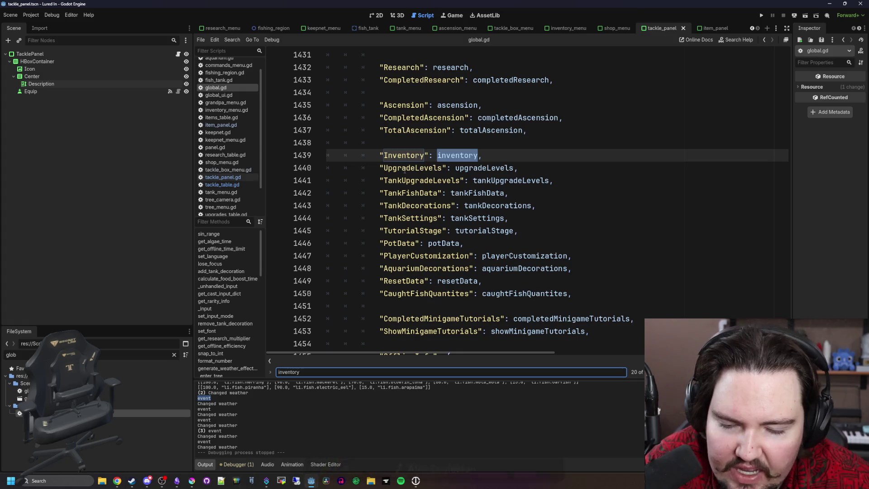
scroll(405, 170, down, 2)
scroll(427, 256, up, 1)
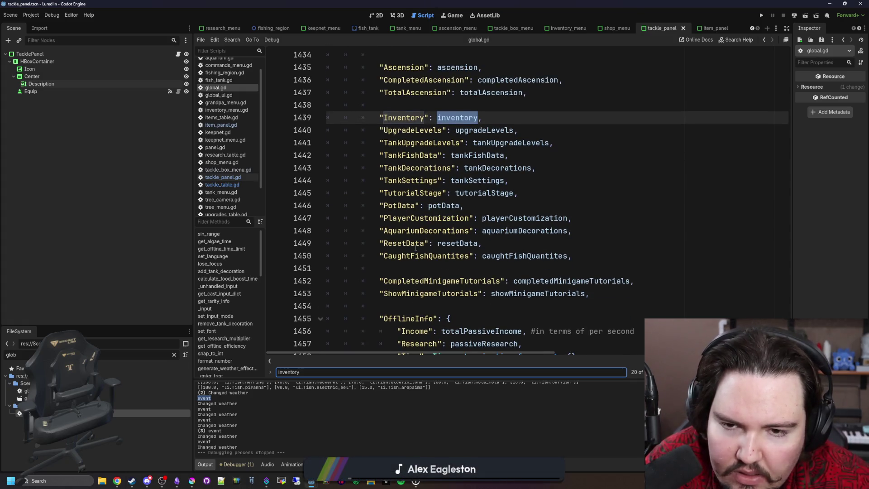
scroll(459, 237, up, 2)
click(501, 193)
scroll(502, 190, down, 1)
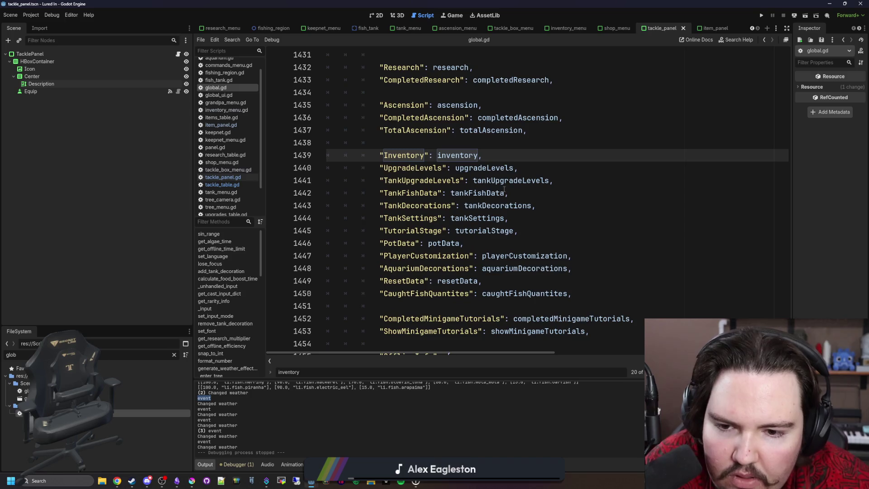
scroll(506, 193, up, 1)
scroll(506, 192, up, 1)
scroll(504, 190, up, 1)
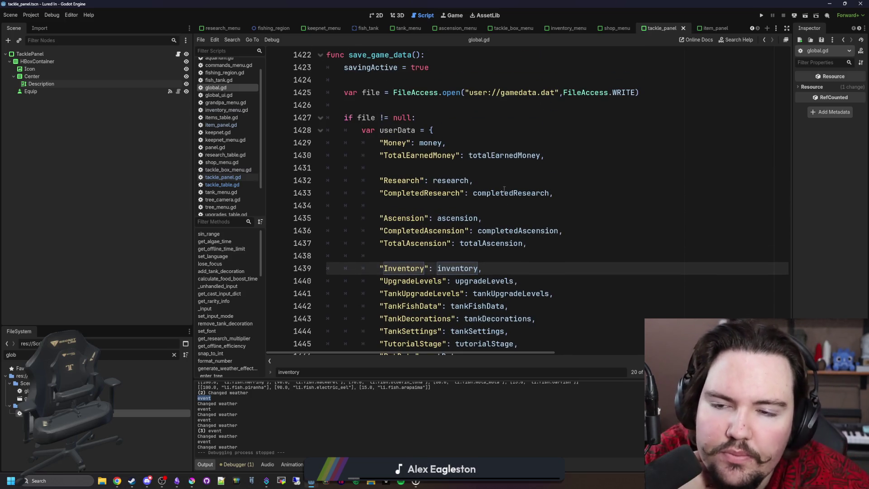
scroll(504, 190, up, 1)
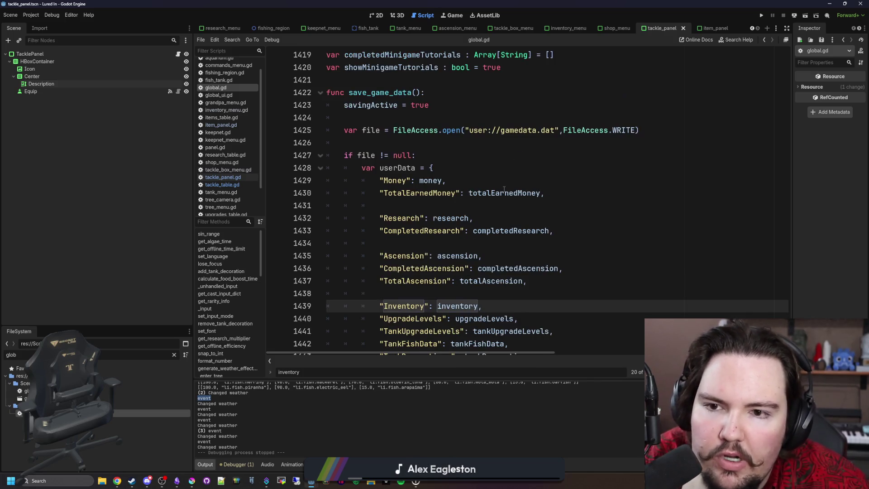
scroll(504, 188, down, 2)
scroll(504, 190, down, 1)
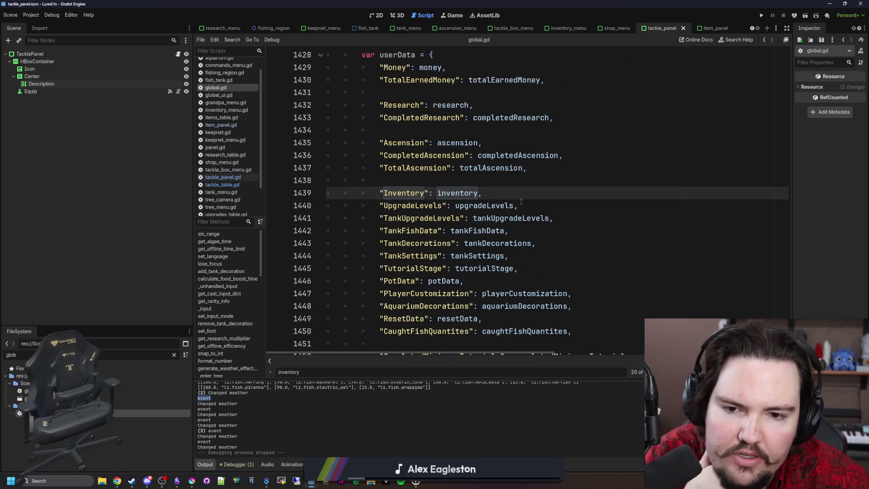
scroll(506, 192, down, 3)
scroll(509, 194, down, 1)
scroll(520, 203, up, 4)
scroll(521, 203, up, 2)
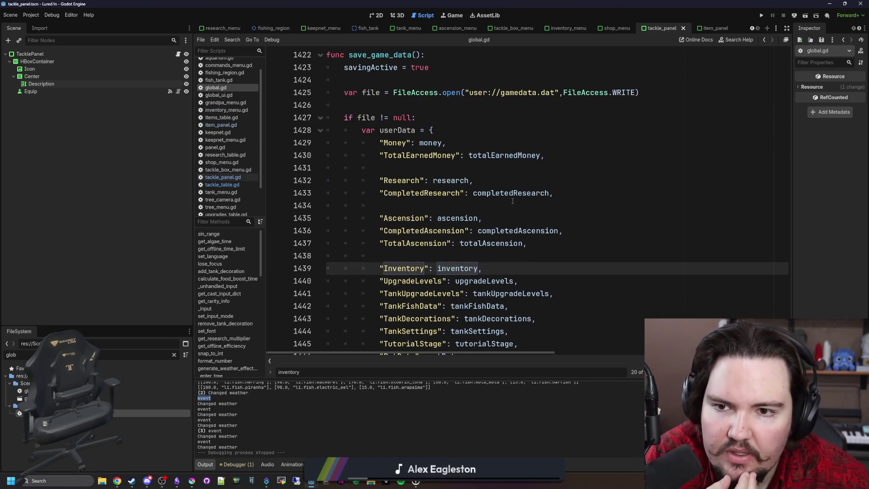
scroll(393, 112, up, 2)
scroll(397, 209, down, 2)
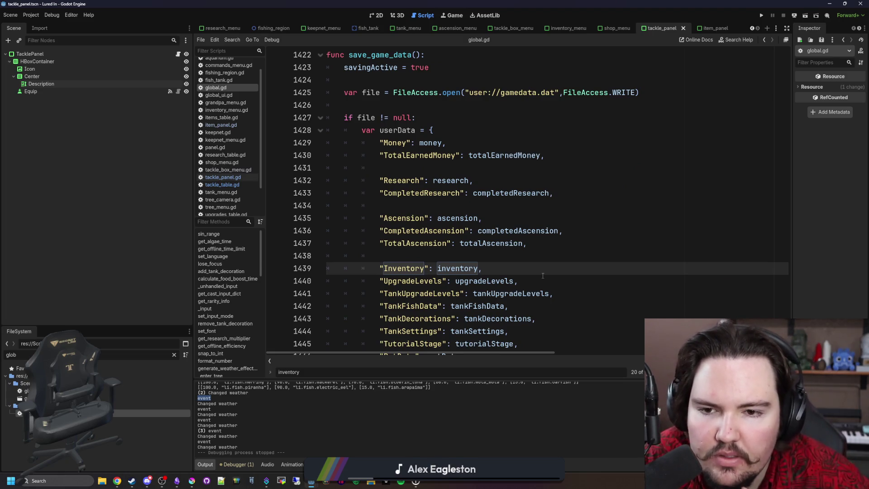
scroll(414, 204, down, 1)
scroll(415, 204, down, 4)
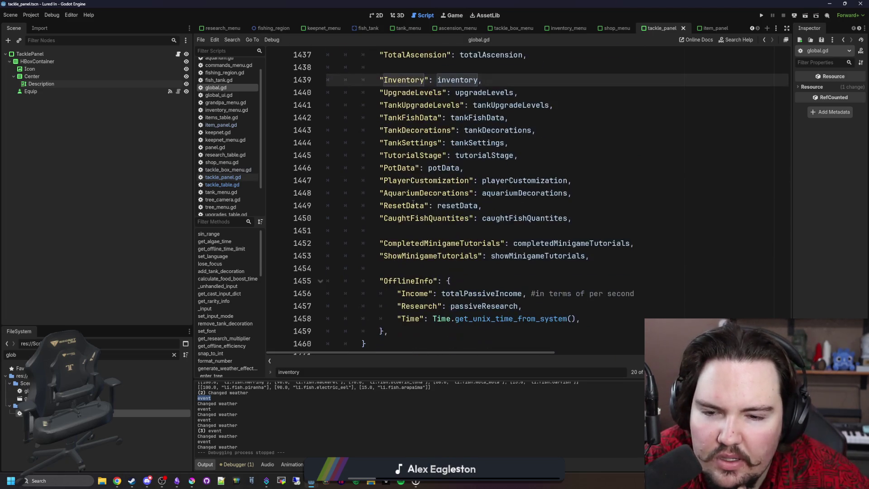
scroll(414, 204, down, 2)
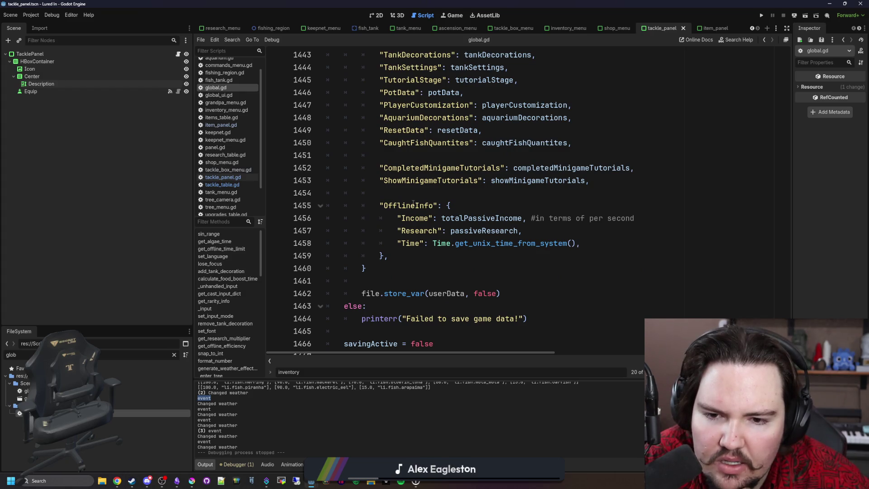
scroll(414, 203, up, 3)
scroll(414, 204, up, 2)
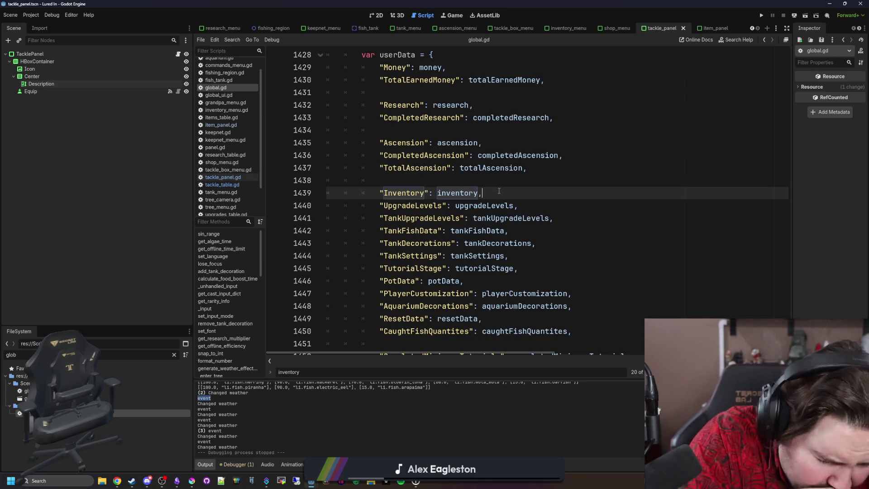
click(537, 243)
click(519, 195)
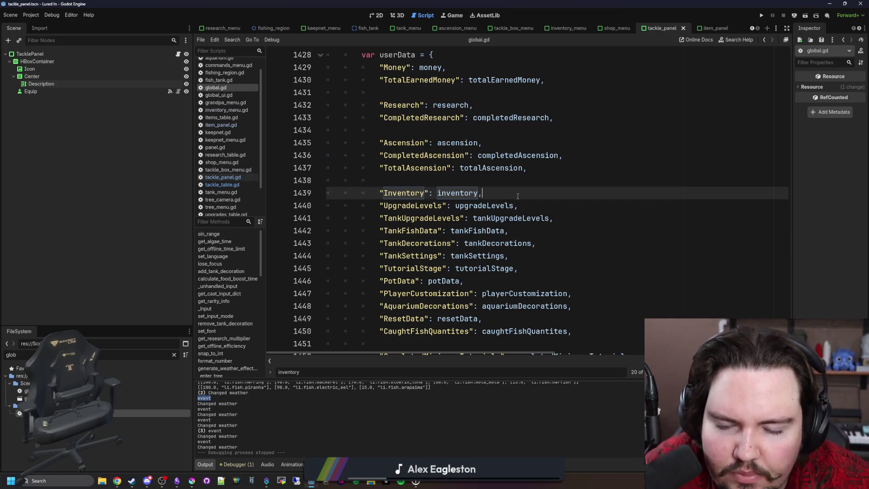
Add an "ActiveLure": activeLure entry to userData below Inventory in global.gd.
key(Return)
text(Equ)
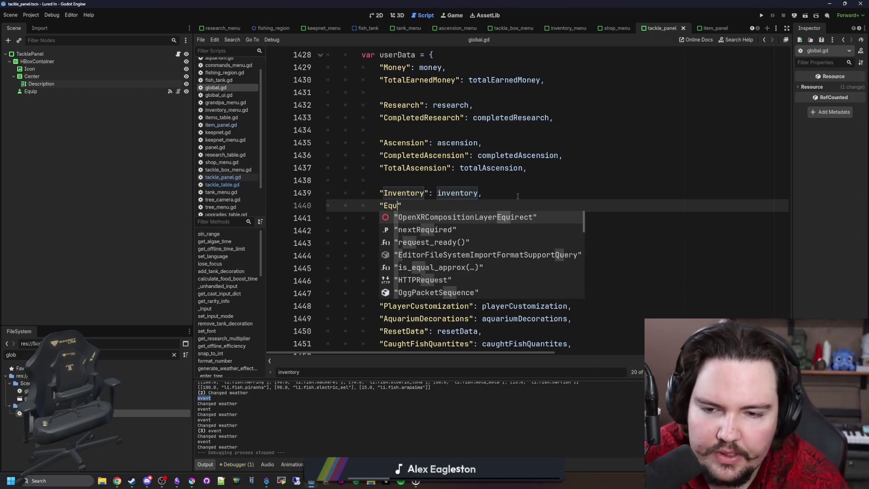
key(BackSpace)
key(BackSpace)
key(BackSpace)
text(Ac)
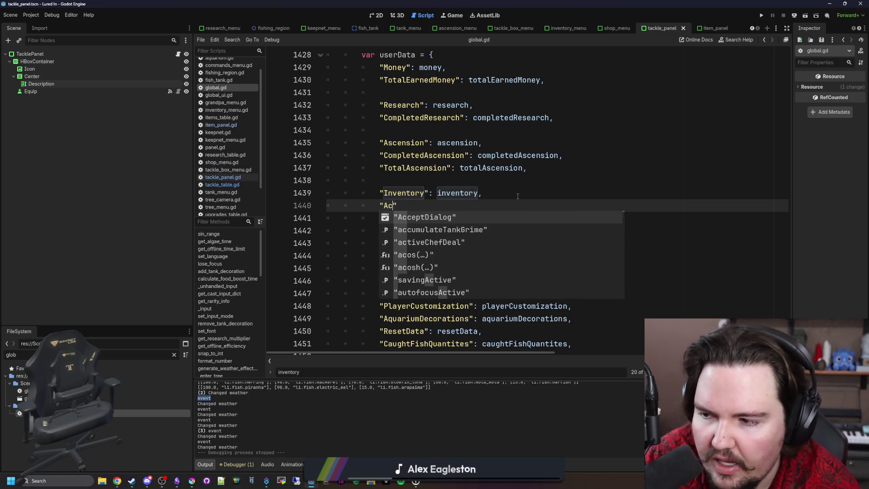
text(tiveLure)
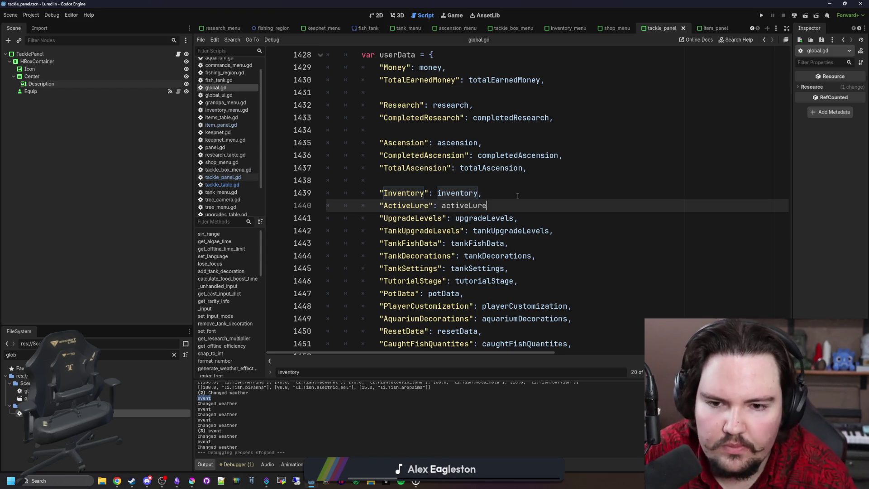
key(BackSpace)
text(,)
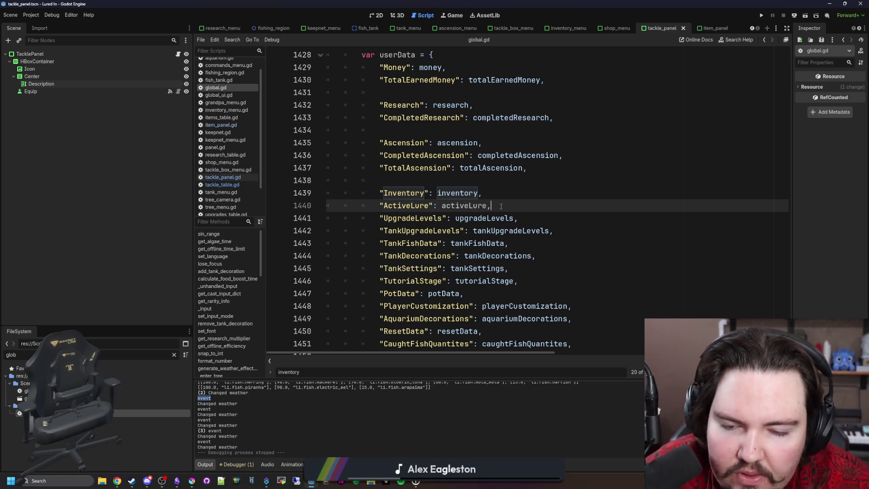
scroll(631, 212, up, 5)
scroll(484, 244, down, 5)
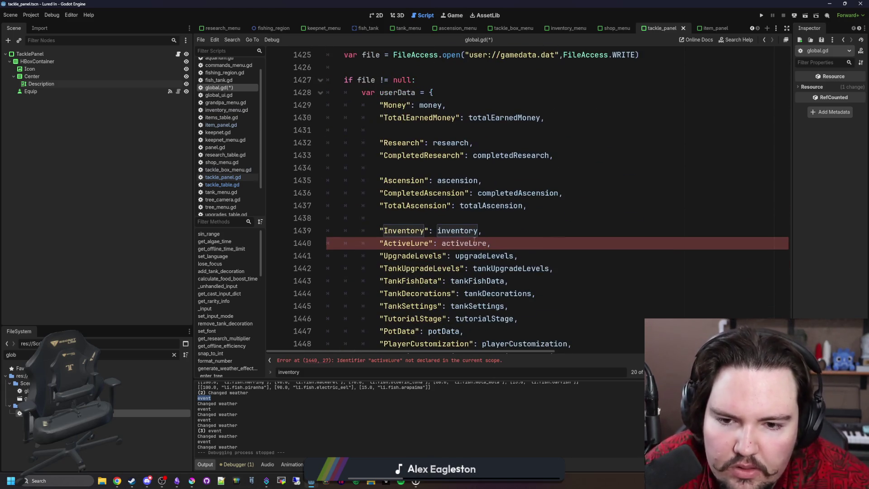
ctrl+click(462, 235)
ctrl+click(532, 198)
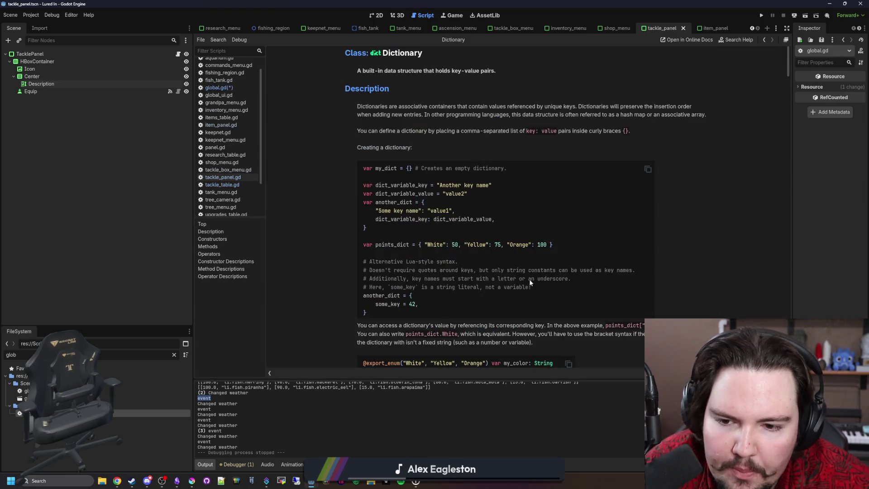
click(219, 88)
Declare var activeLure : String = "" in global.gd, save, and glance at tackle_panel.gd.
click(394, 289)
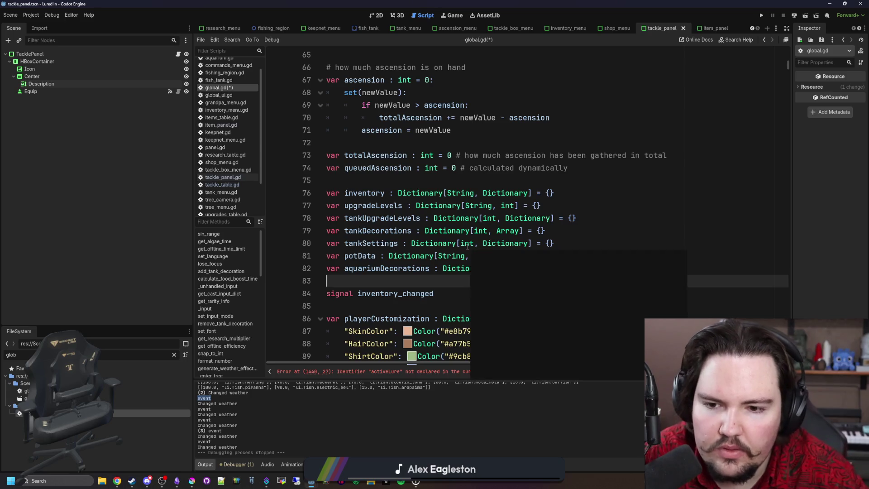
key(Return)
key(Up)
text(v)
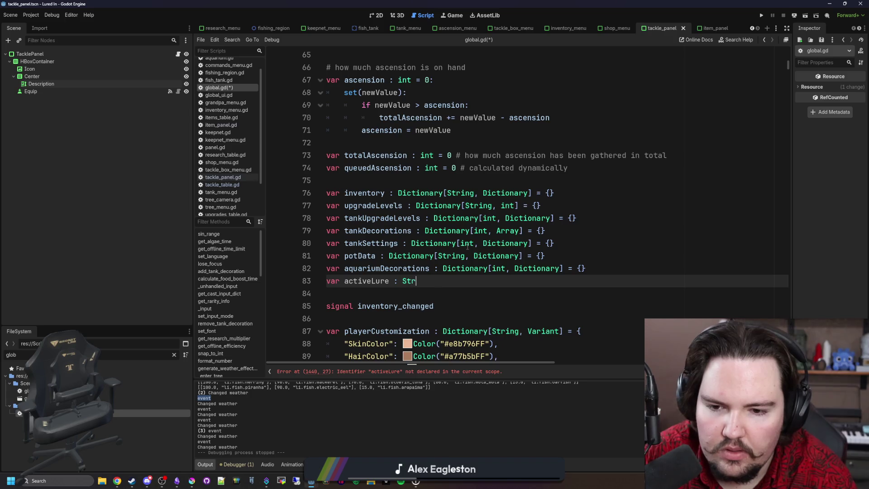
text(")
key(ctrl+s)
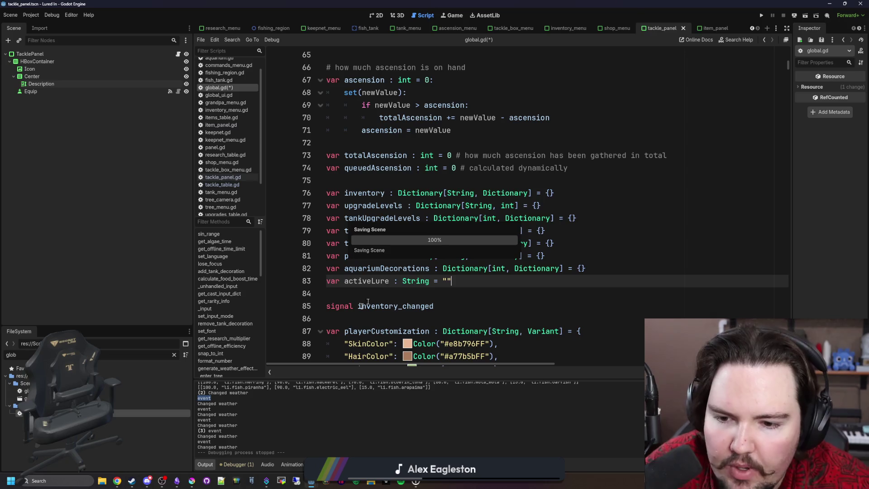
click(375, 292)
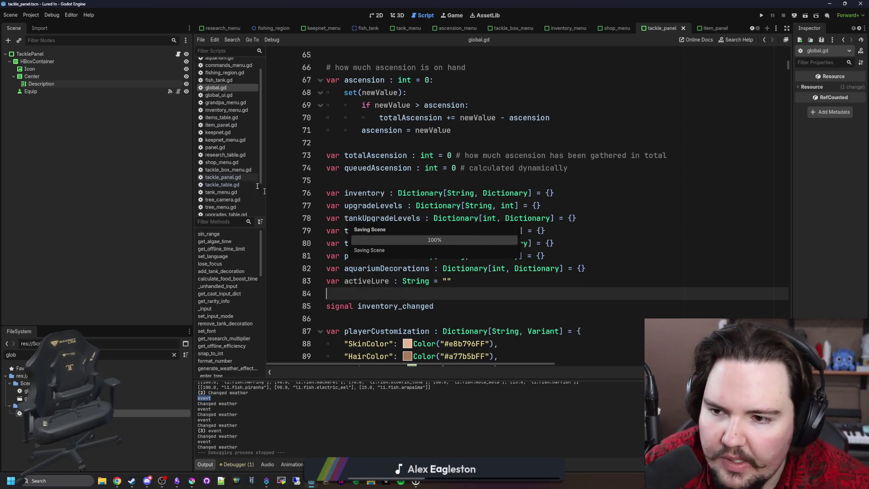
click(241, 177)
click(380, 268)
scroll(380, 266, down, 1)
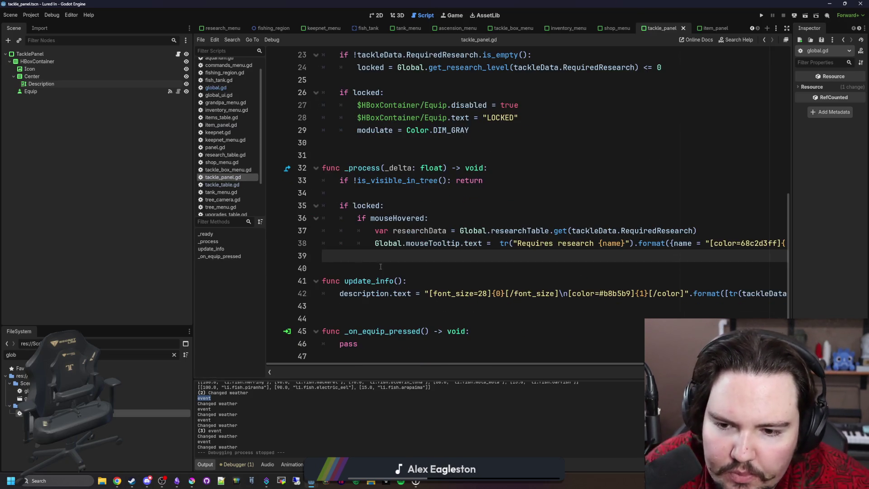
Declare signal lure_changed in global.gd, copy its name and save the script.
click(227, 87)
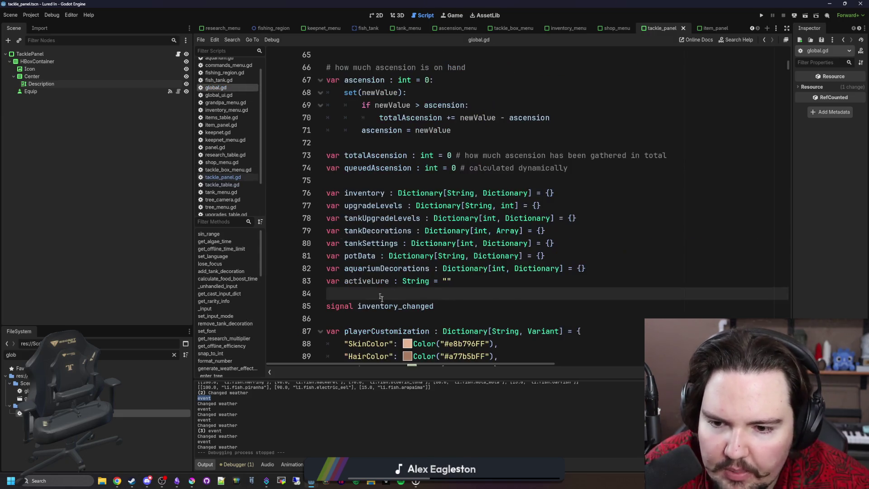
click(440, 256)
key(Return)
text(signal lure_changed)
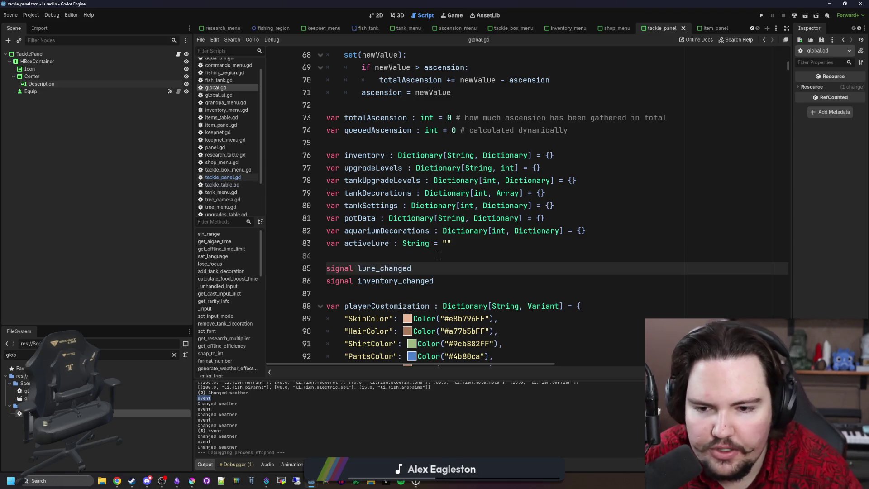
double_click(378, 269)
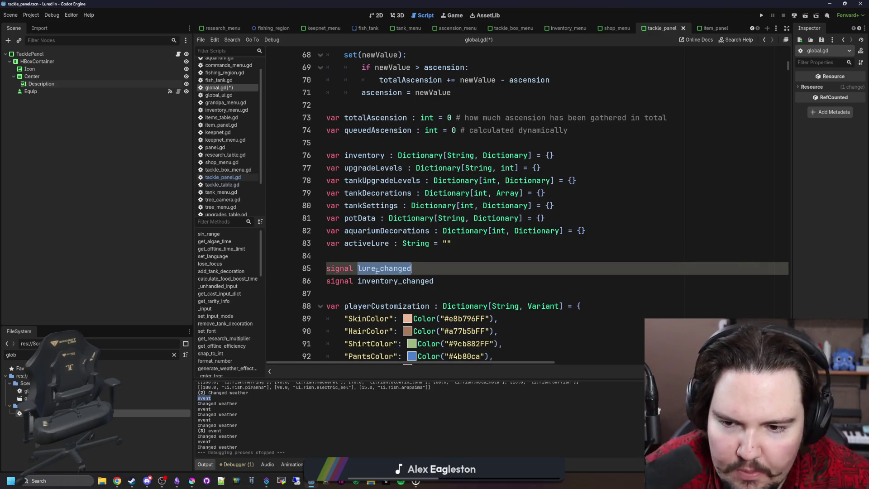
key(Up)
key(ctrl+s)
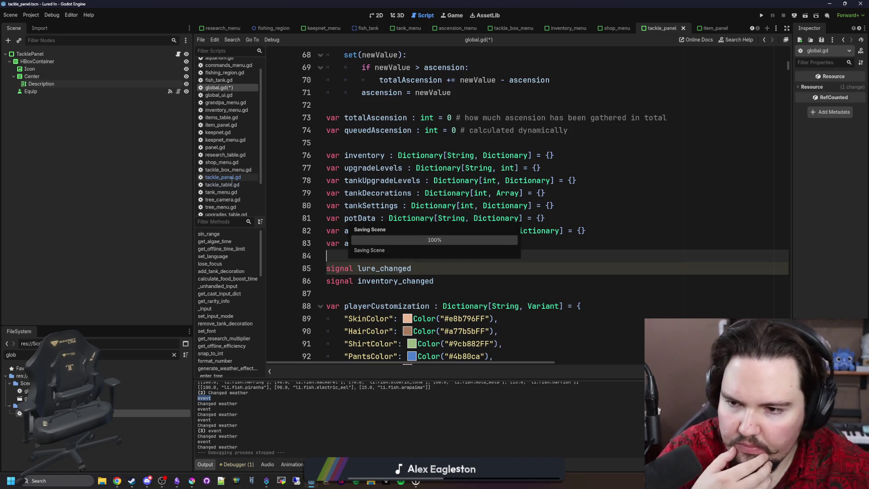
click(224, 177)
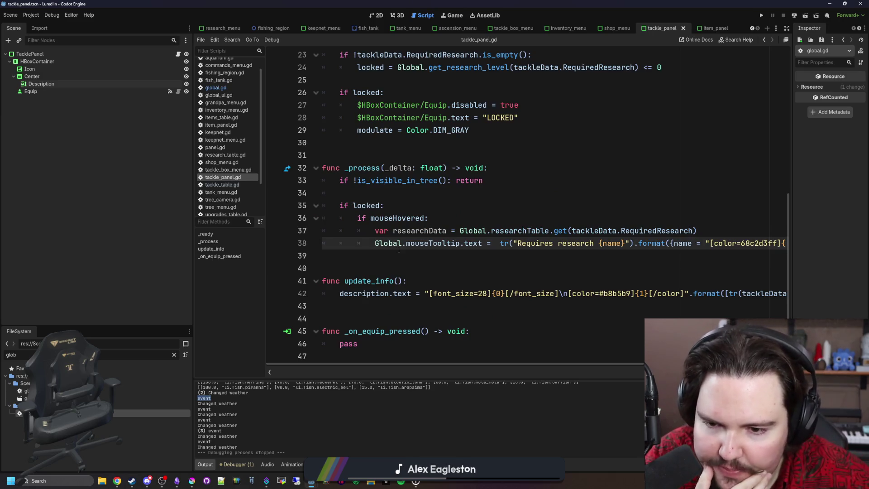
Replace the equip handler's pass with Global.activeLure = tackleID and save.
double_click(348, 343)
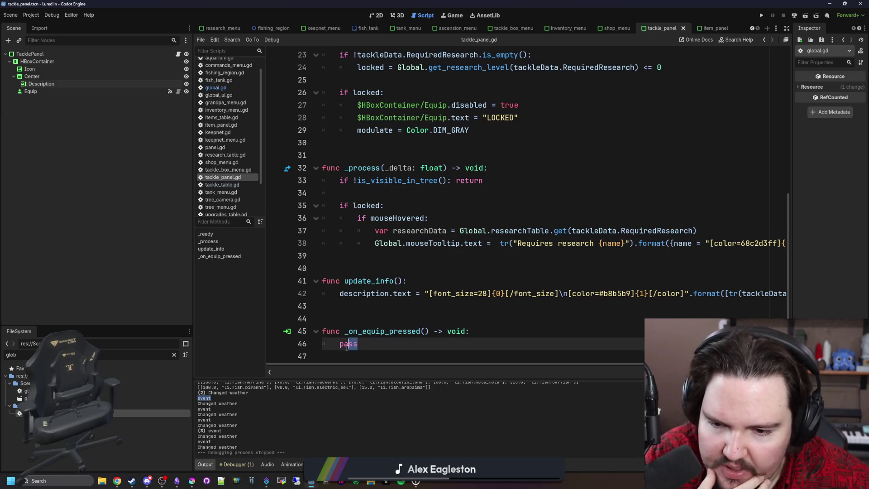
text(Global.)
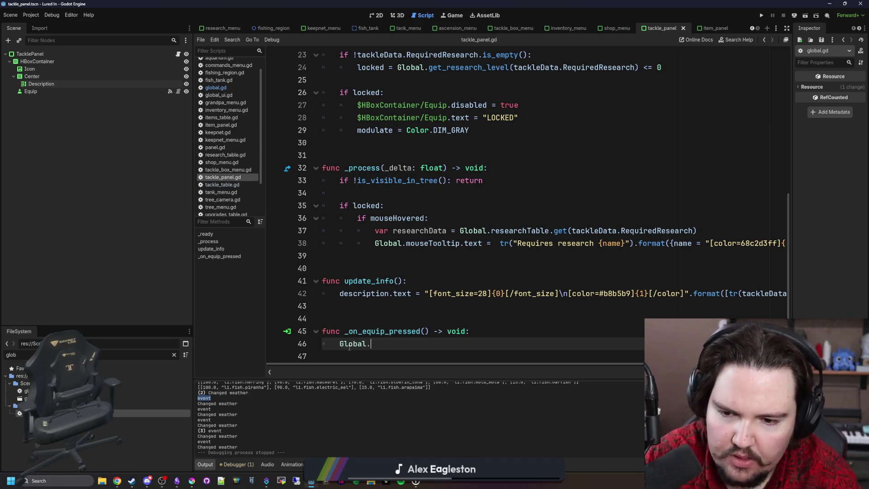
text(activeLure )
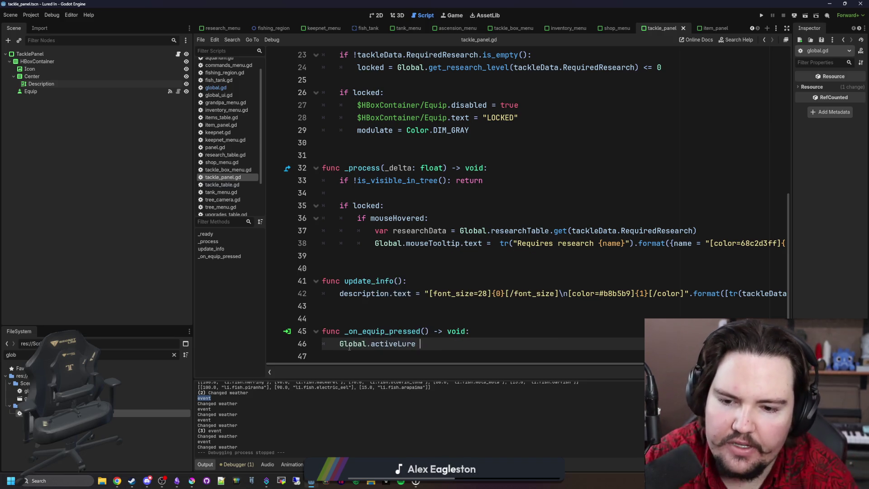
text(= )
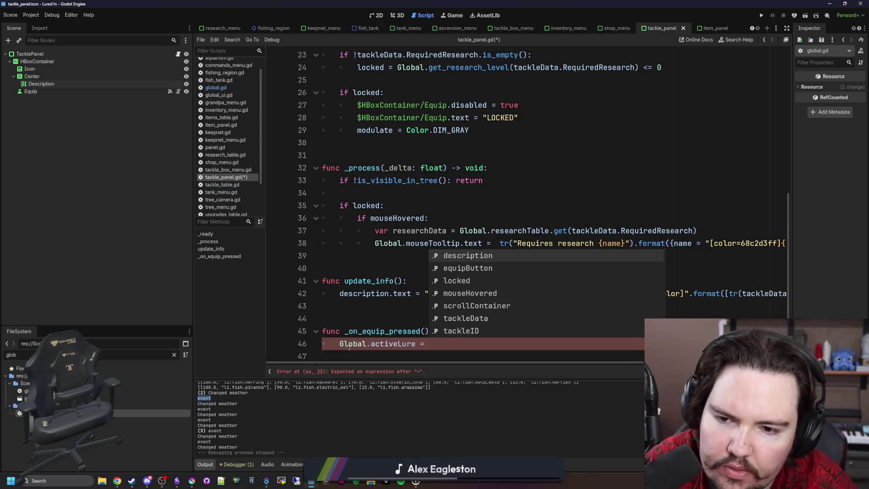
text(tackleID)
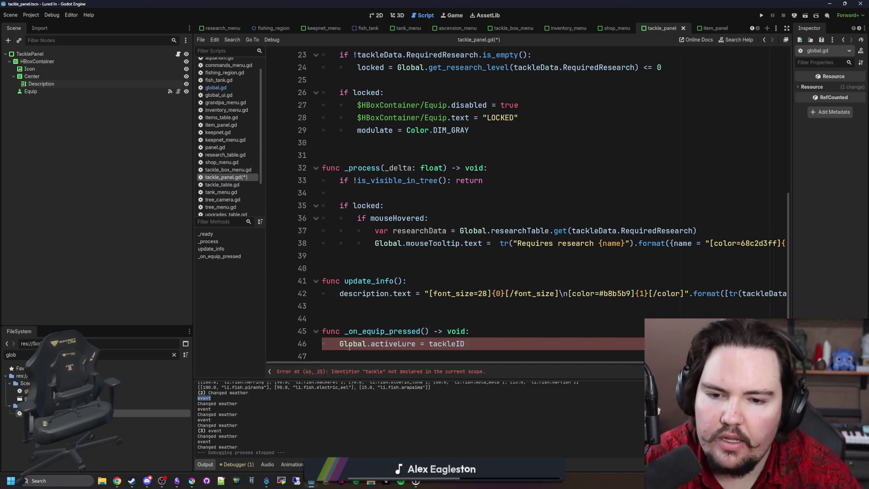
key(Return)
text(lure_changed)
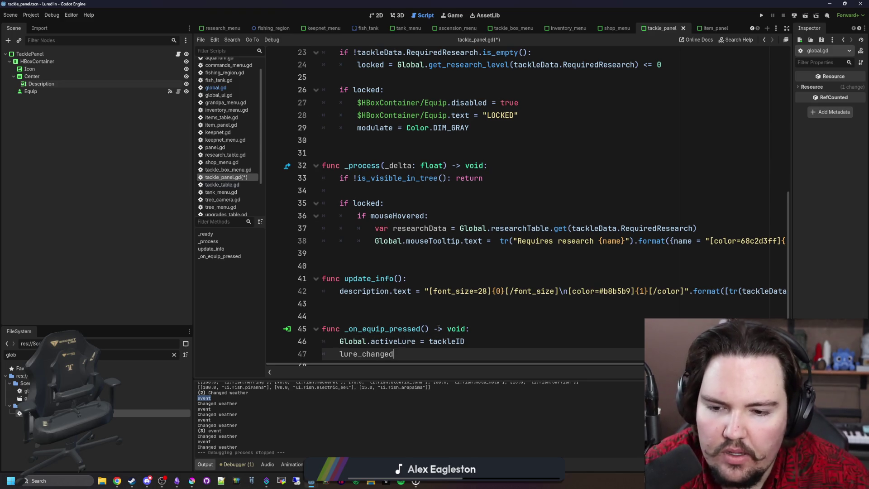
text(.emit())
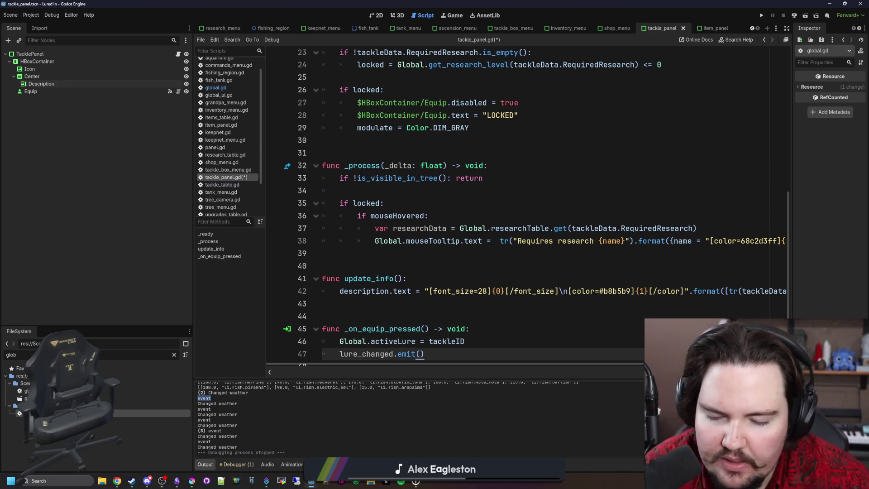
click(393, 315)
key(ctrl+s)
scroll(395, 272, down, 1)
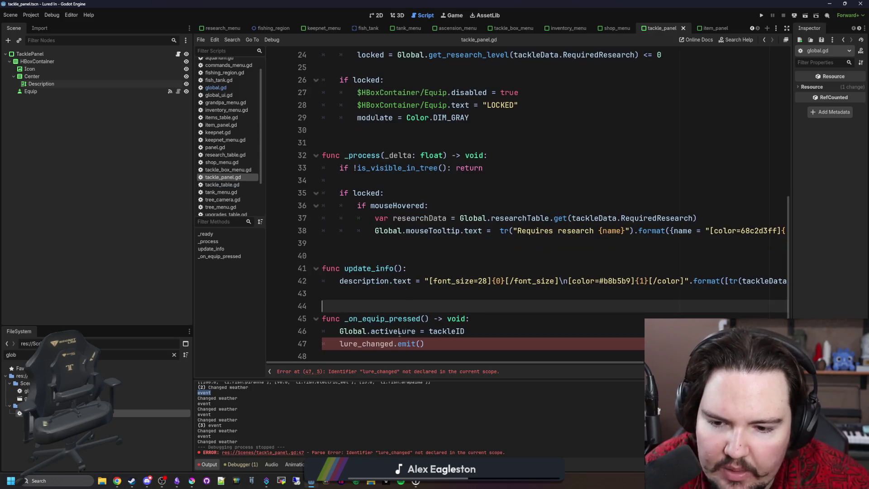
Finish the Global.lure_changed.emit() line, save, and reopen global.gd at the signal.
click(342, 343)
text(Global.)
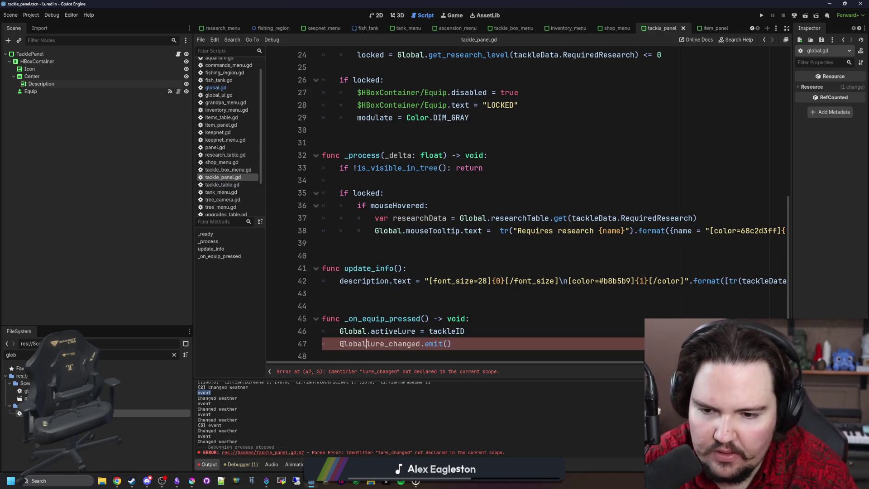
key(ctrl+s)
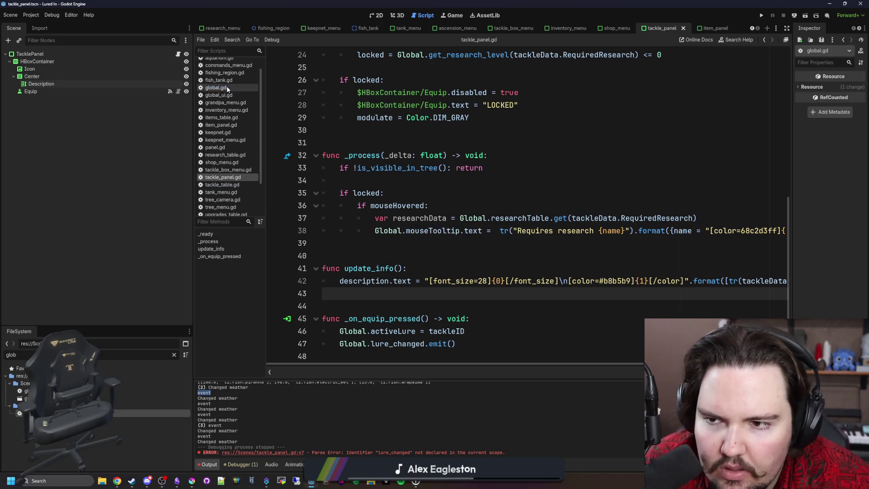
click(216, 87)
click(358, 261)
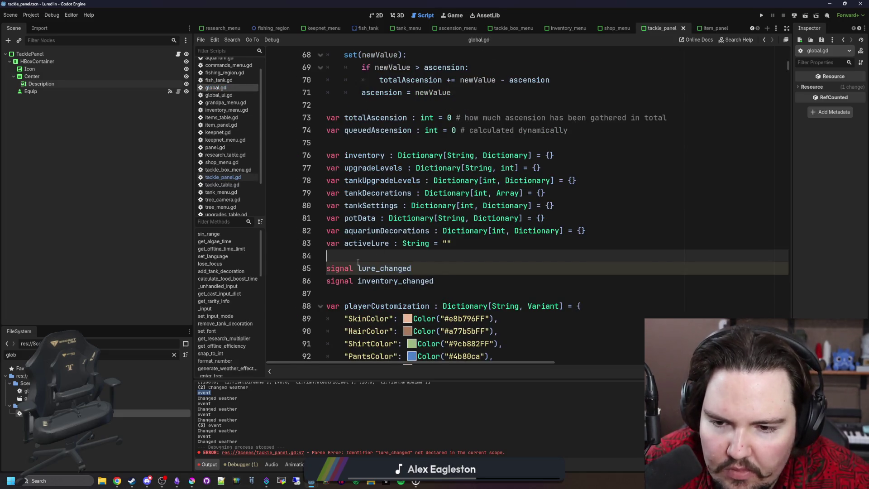
scroll(380, 262, up, 3)
scroll(408, 260, down, 3)
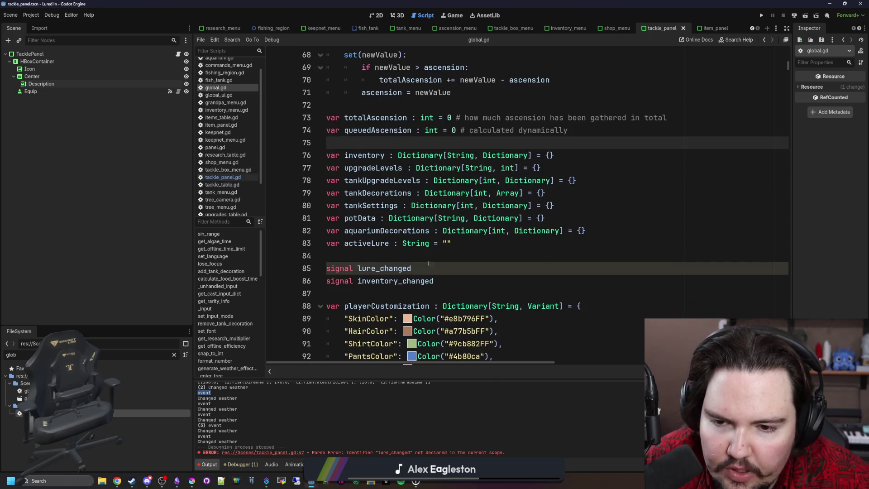
In load_game_data add activeLure = userData.get("ActiveLure", activeLure).
key(ctrl+f)
text(load_game_d)
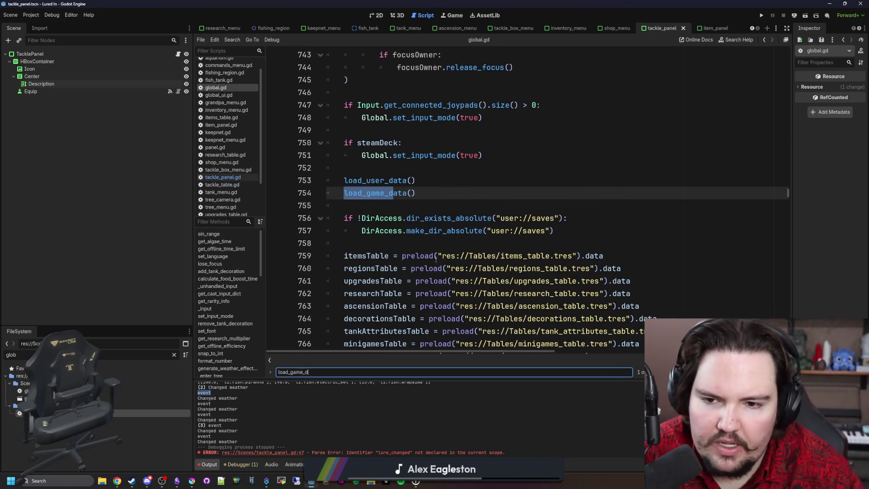
ctrl+click(387, 193)
scroll(452, 243, down, 4)
scroll(451, 243, down, 2)
click(468, 231)
key(Return)
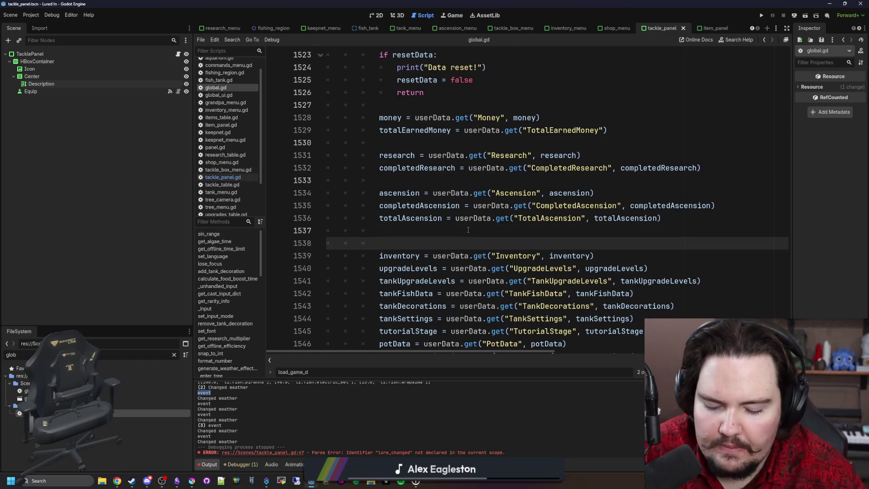
text(Lure = userData.get("a)
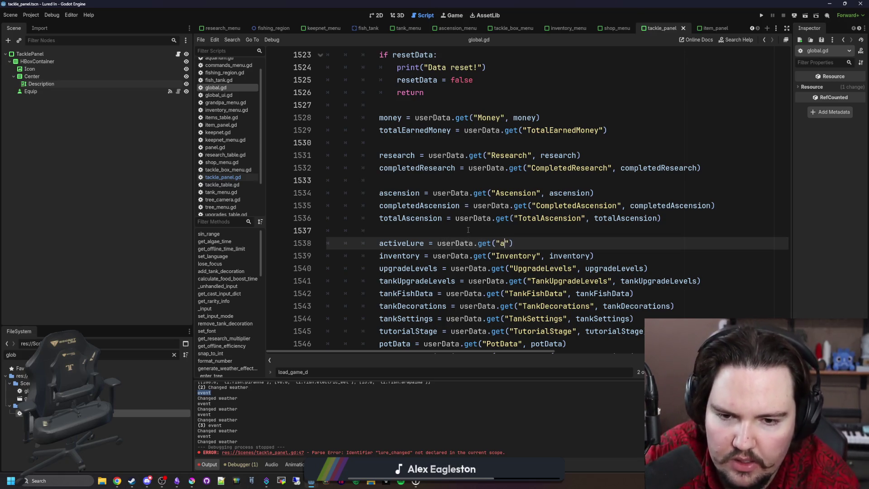
key(BackSpace)
text(A)
text(ctiveLure", active)
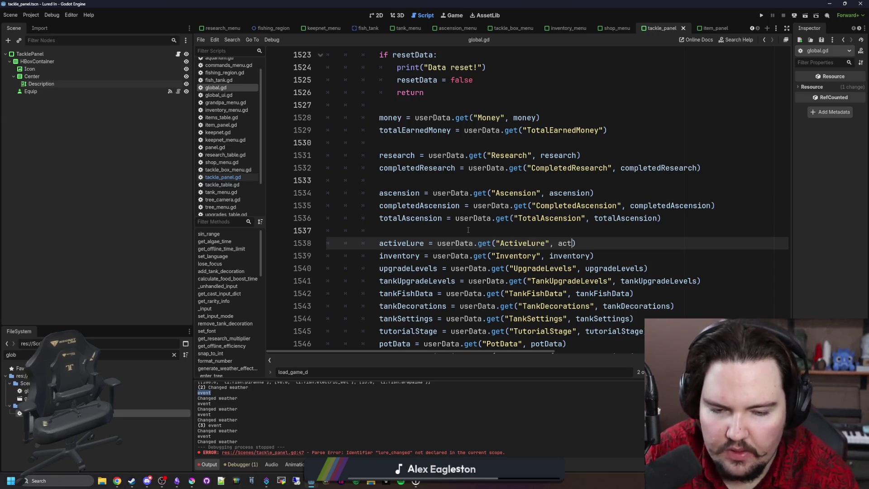
text(Lure)
scroll(468, 231, up, 10)
scroll(467, 230, up, 3)
scroll(468, 230, up, 4)
Search the activeLure usages to verify them, save global.gd and return to tackle_panel.gd.
key(ctrl+f)
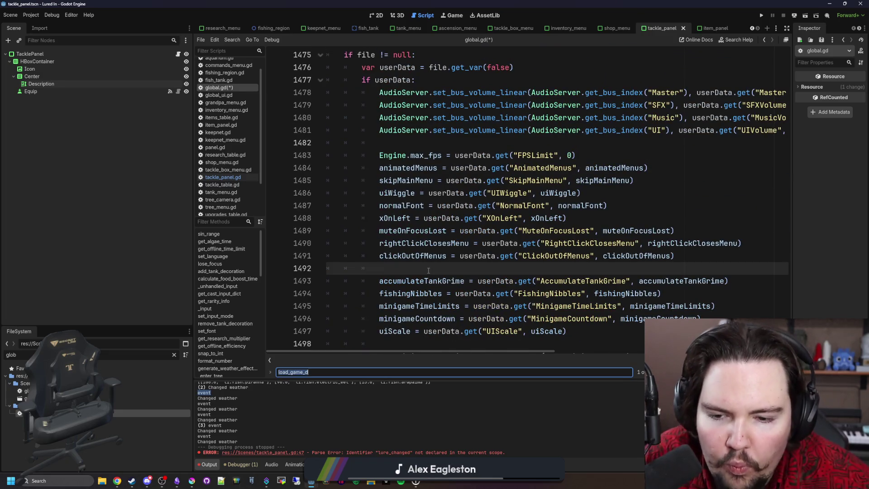
text(active)
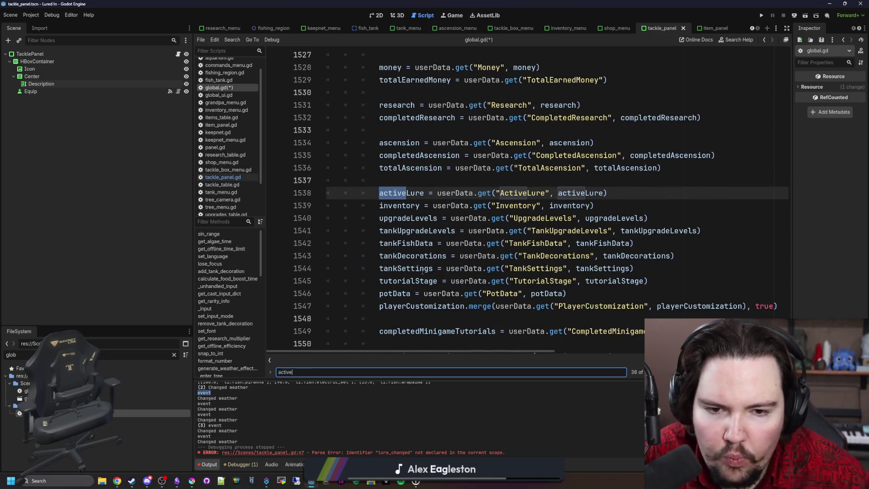
text(Lure)
key(Return)
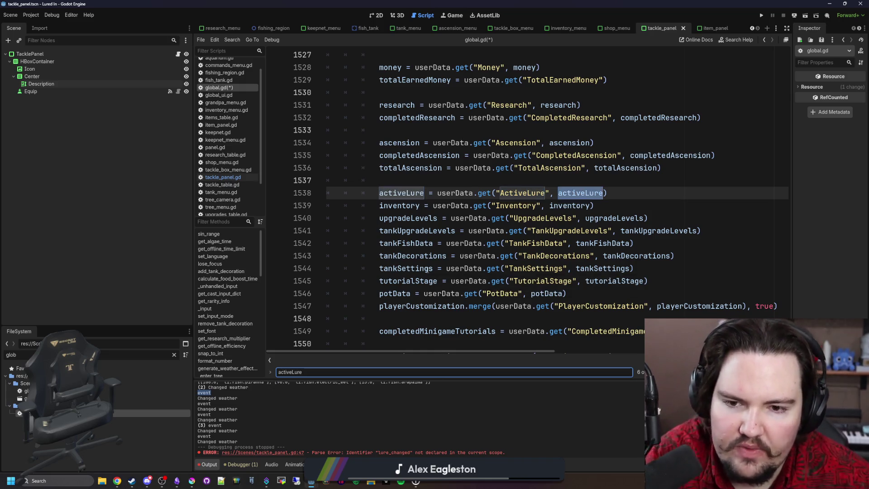
key(Return)
key(Return)
click(482, 169)
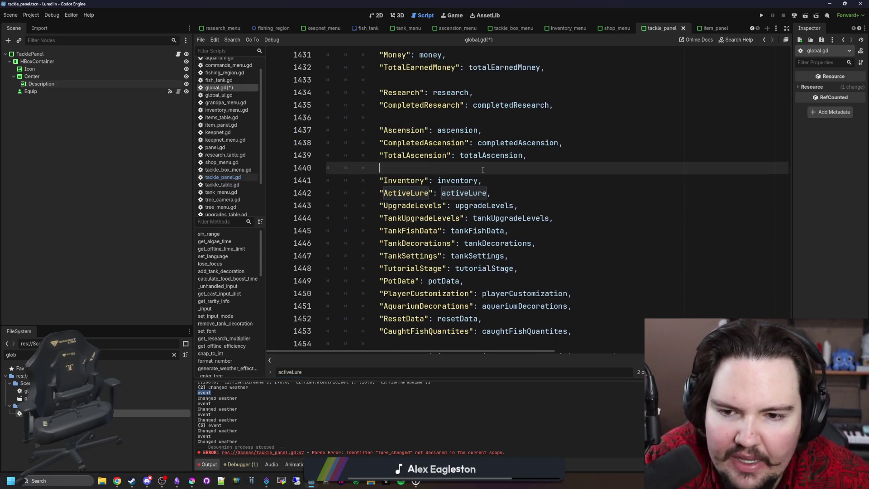
key(ctrl+s)
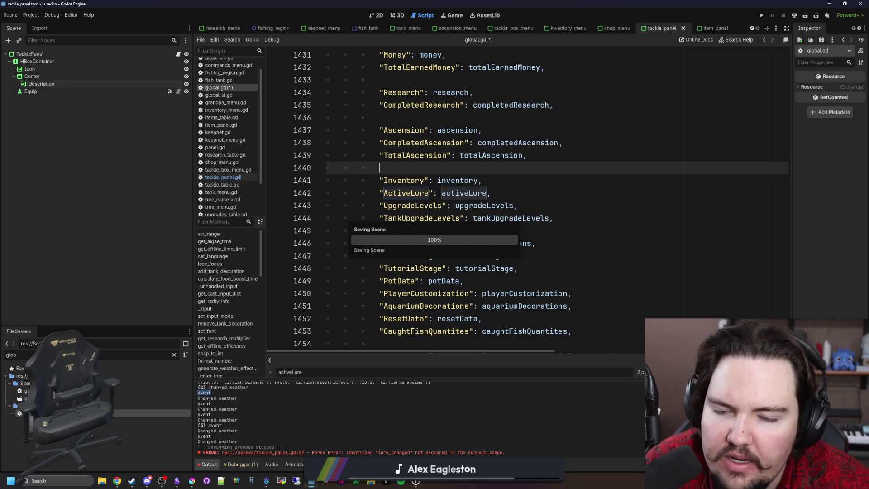
click(178, 54)
click(388, 147)
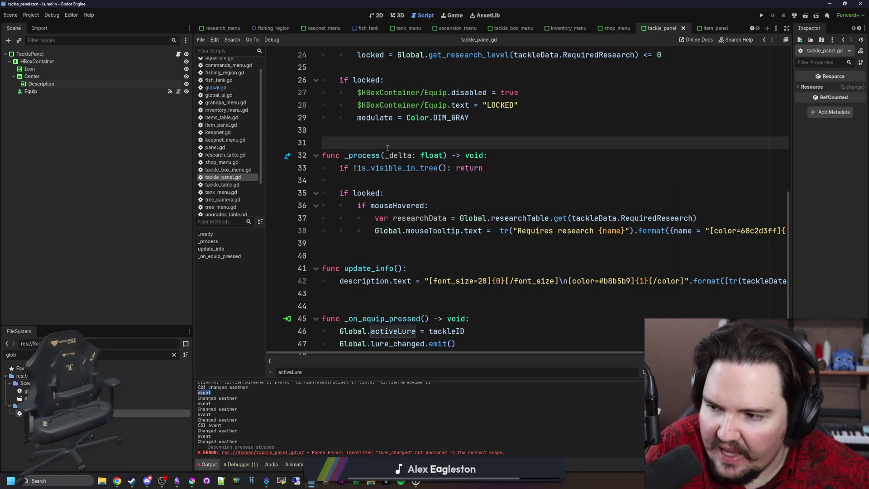
Start a func update_status(): definition below the _process block.
click(394, 181)
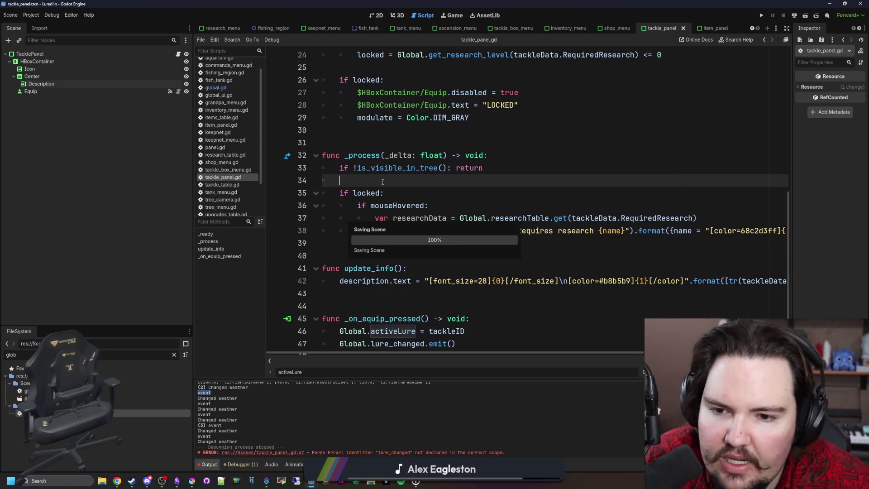
drag(193, 233, 122, 233)
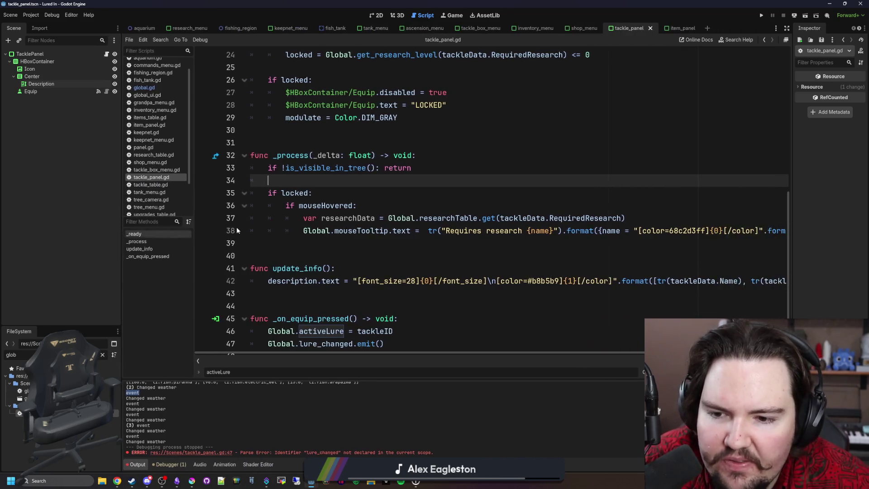
scroll(330, 216, up, 3)
scroll(330, 216, up, 2)
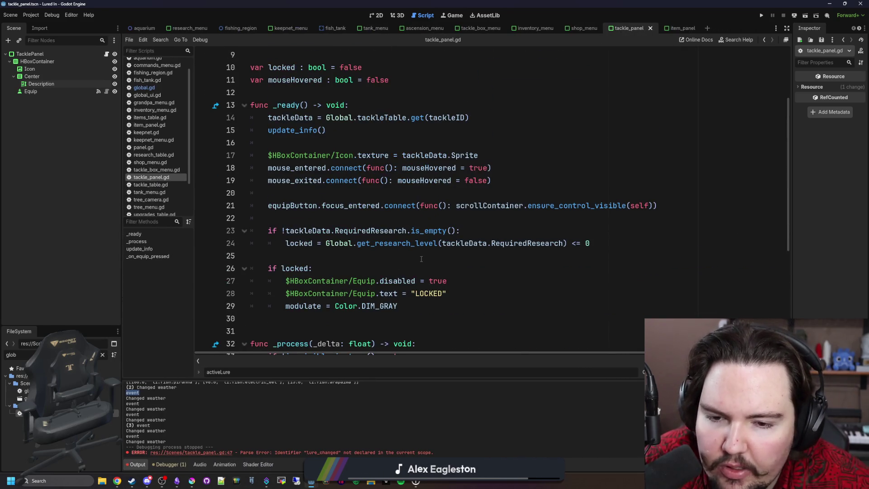
scroll(421, 259, down, 5)
click(295, 230)
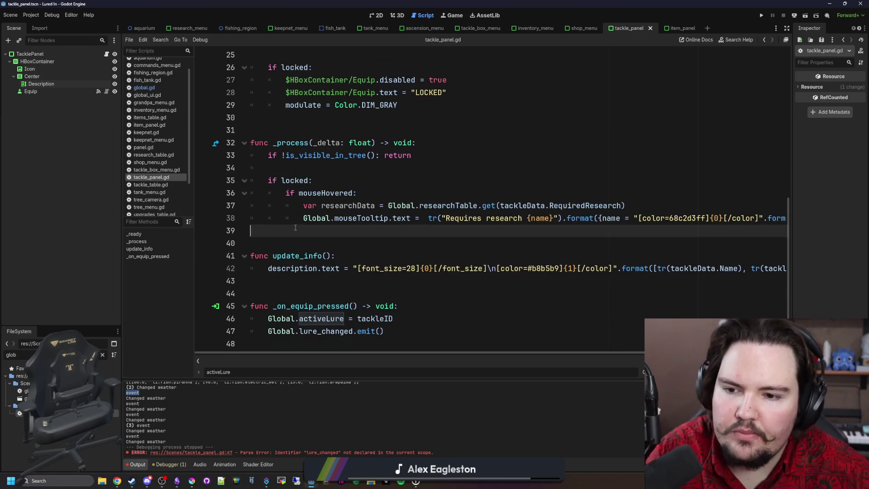
key(Return)
key(Return)
key(Return)
key(Up)
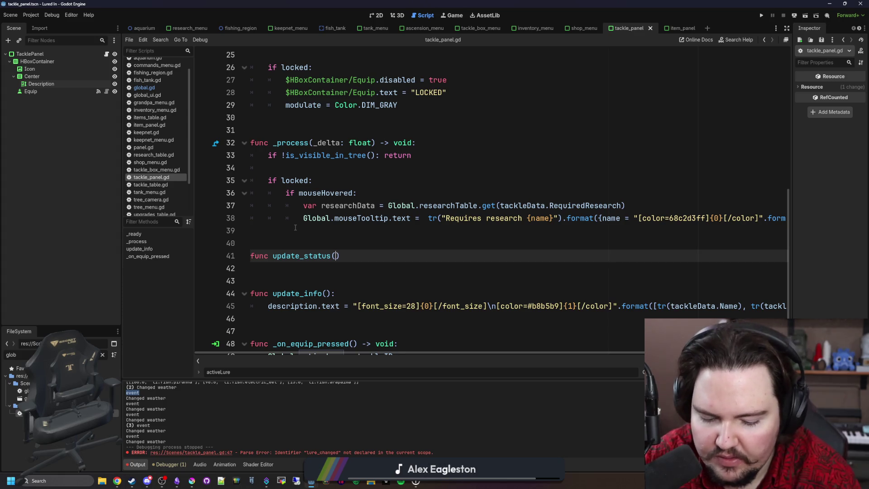
text(:)
key(Return)
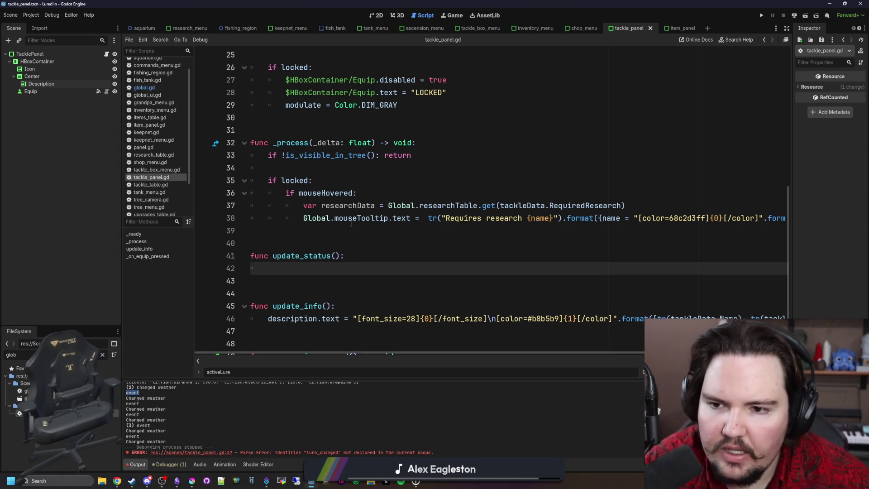
scroll(351, 222, down, 1)
Write its first line 'if locked: return', copying locked from line 35.
double_click(295, 130)
key(ctrl+c)
click(326, 219)
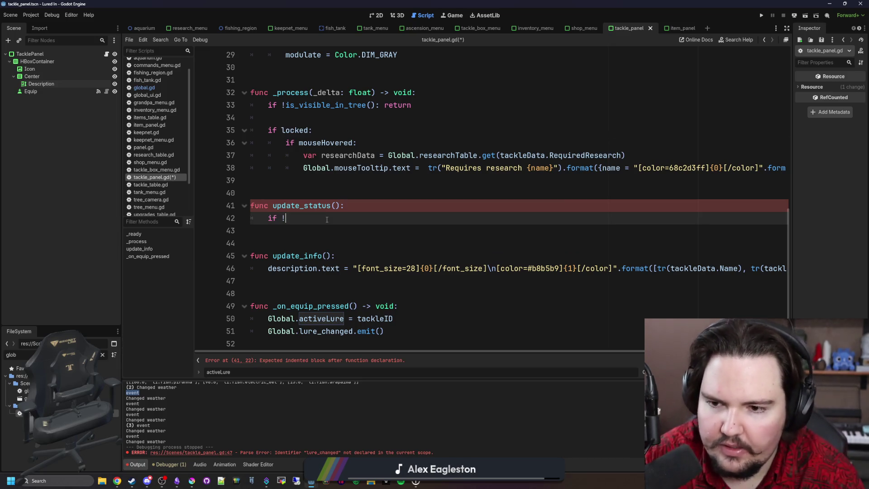
key(ctrl+v)
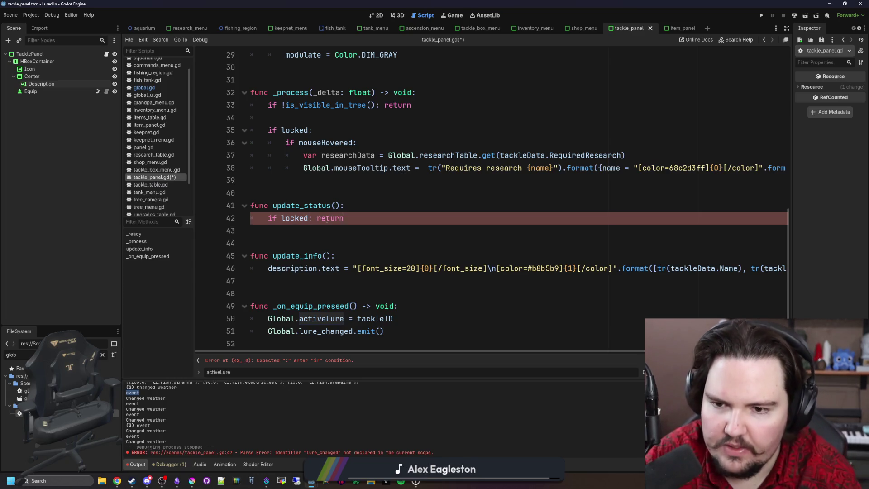
key(Return)
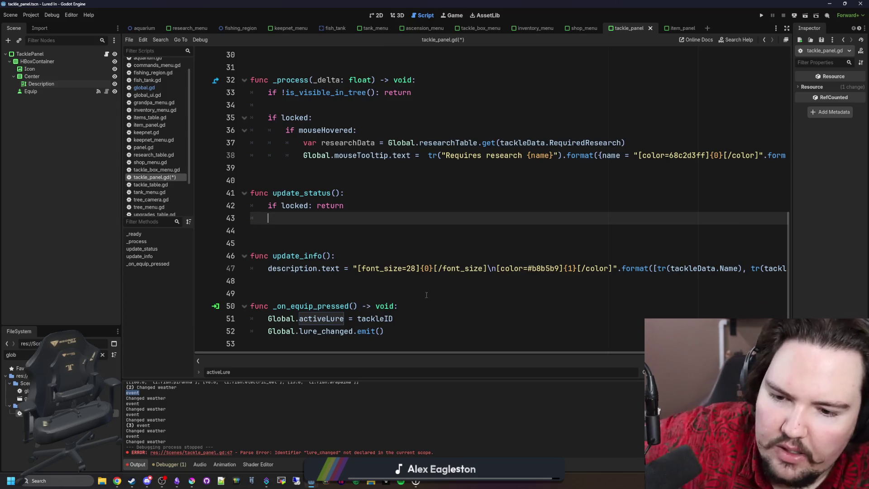
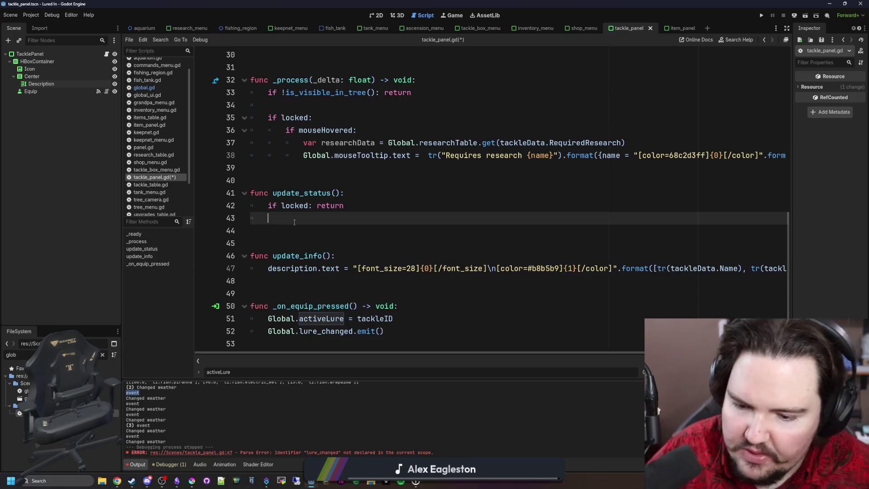
text(i)
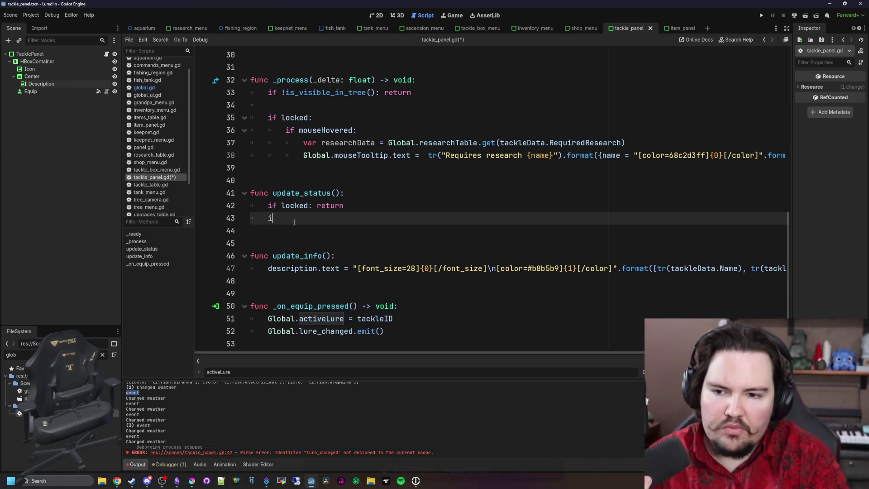
text(f ac)
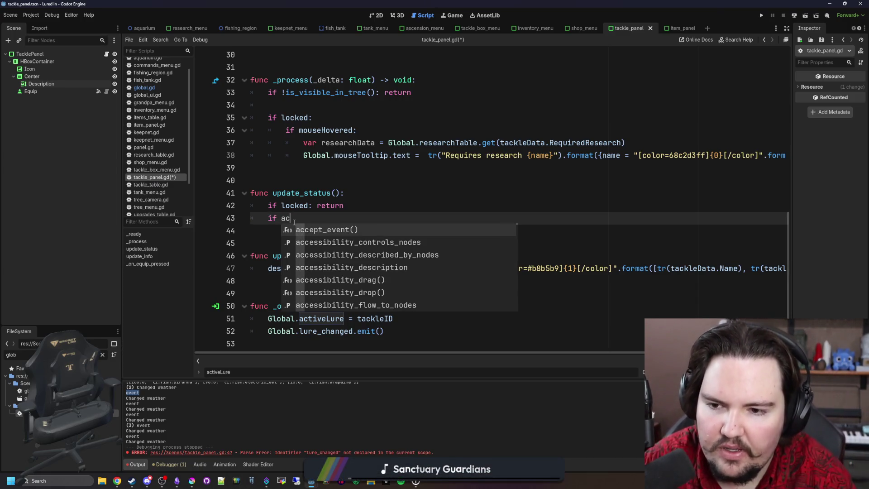
Add an if Global.activeLure == tackleID branch setting equipButton.text to Equipped, else Equip, and save.
key(BackSpace)
key(BackSpace)
text(Global./)
key(Return)
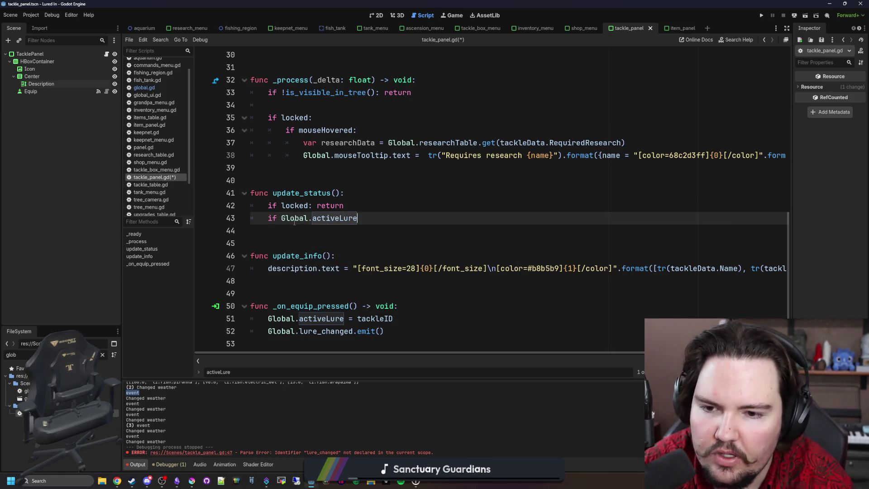
text(= tackl)
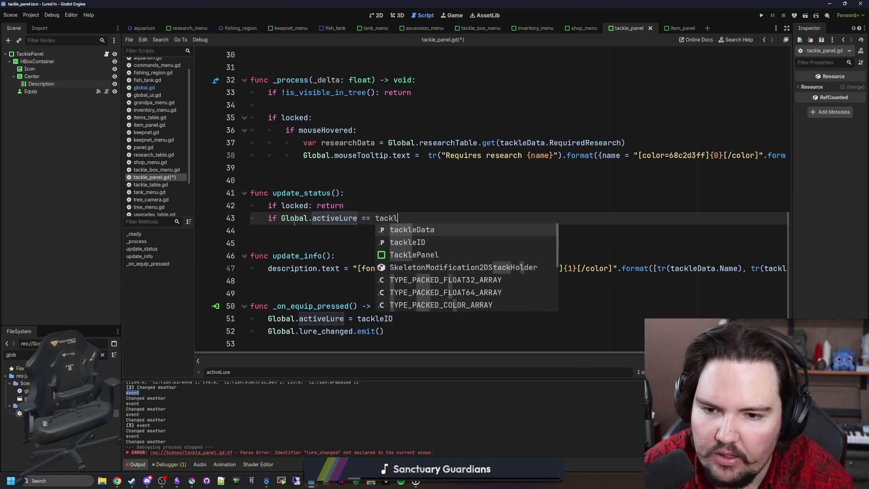
text(eID)
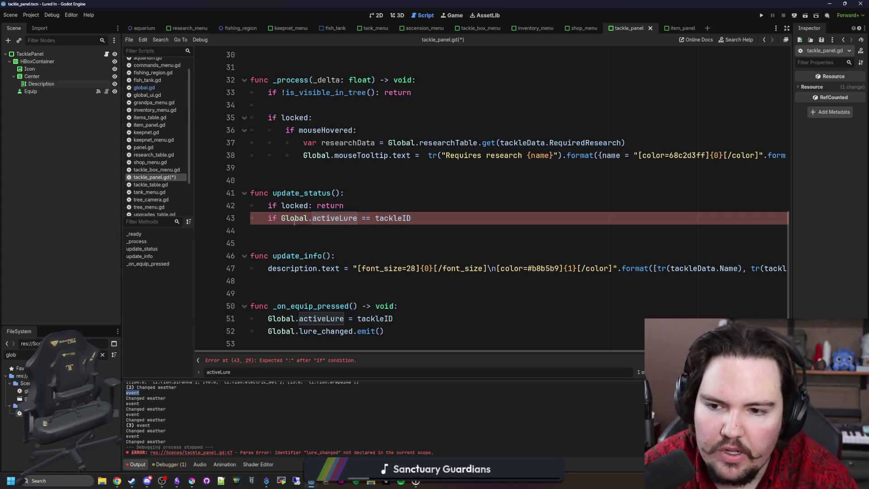
text(:)
key(Return)
key(Return)
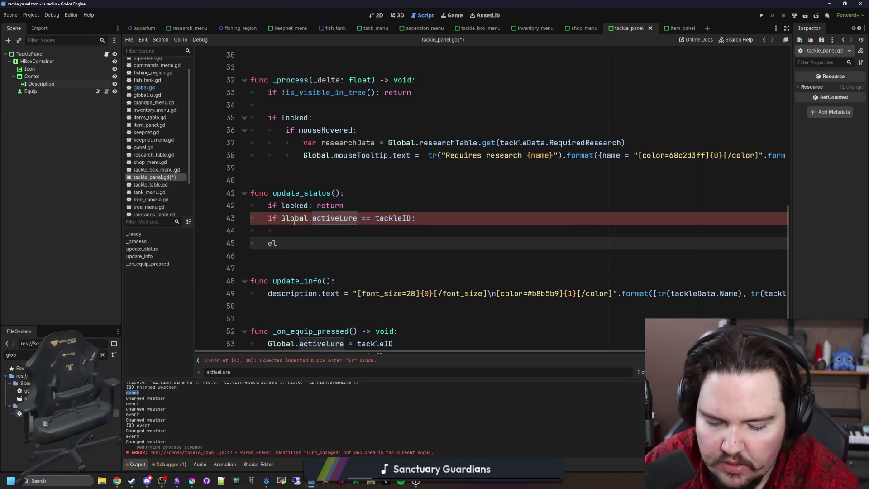
text(se:)
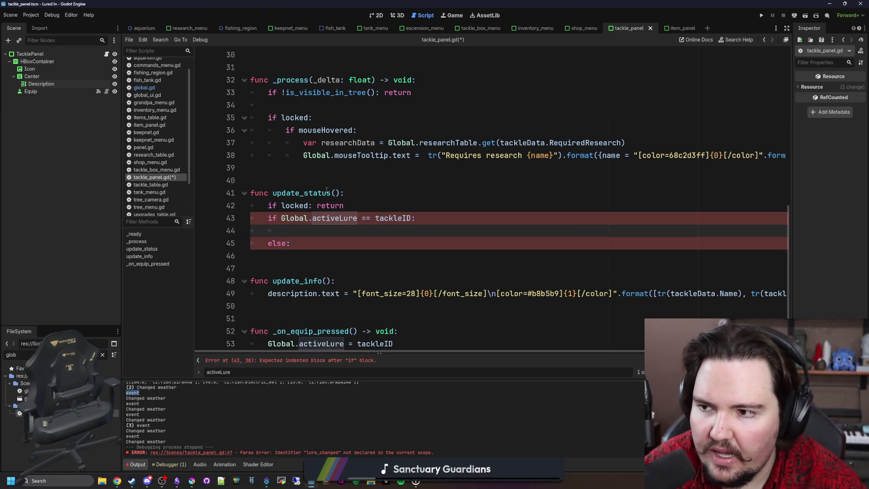
text(equipButton)
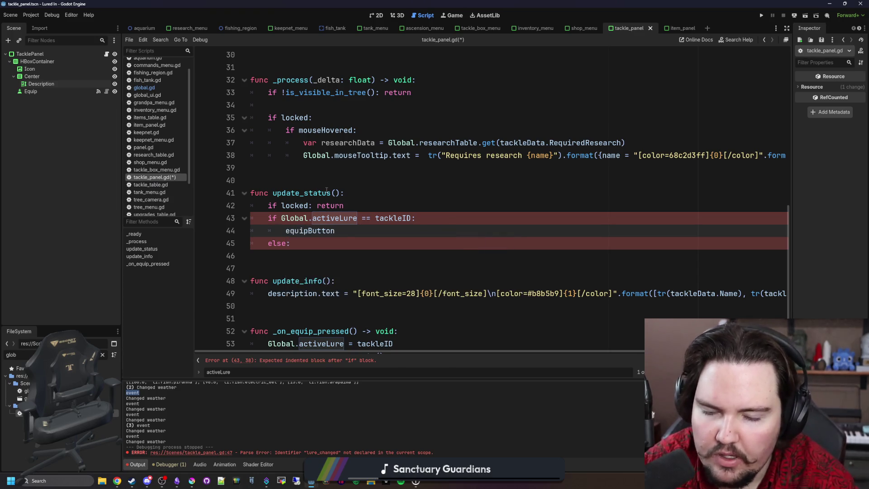
text(.text = "Equipped)
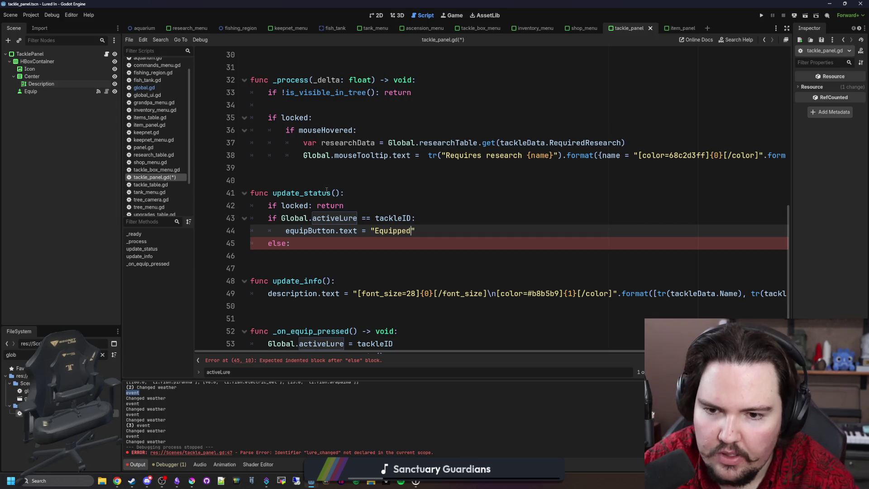
key(Down)
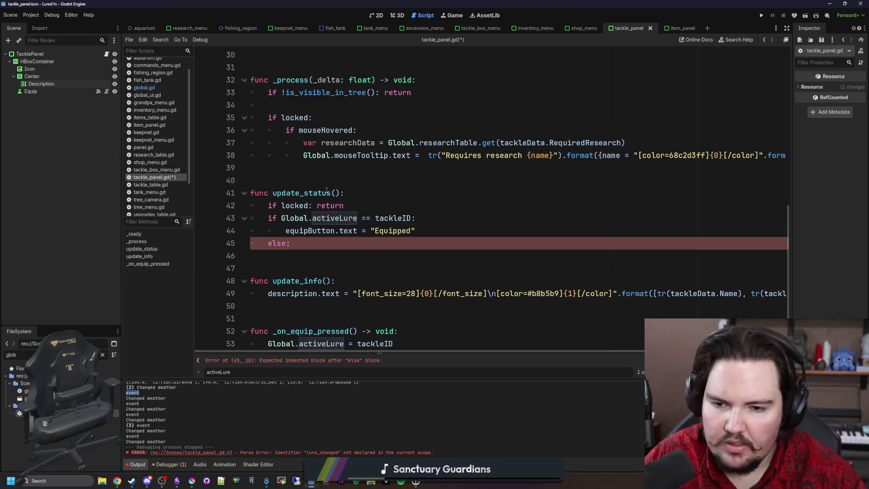
drag(447, 228, 280, 228)
key(ctrl+c)
click(308, 247)
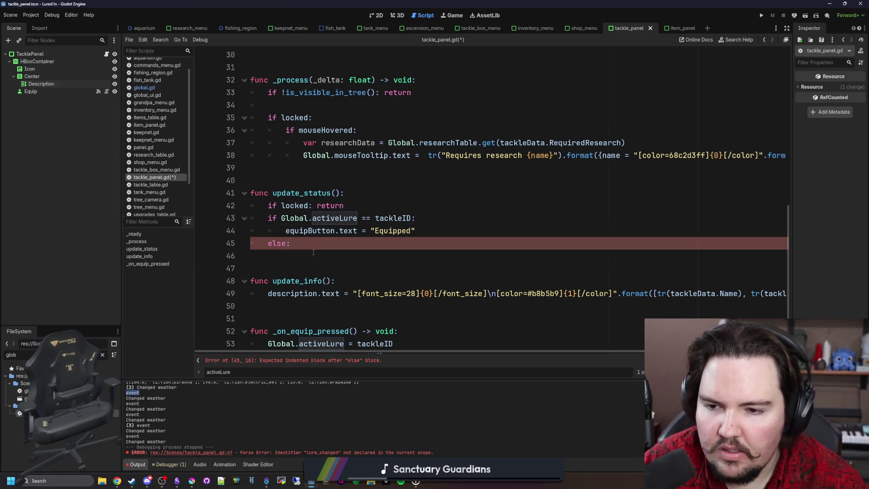
key(Return)
key(ctrl+v)
key(Left)
key(BackSpace)
key(BackSpace)
key(BackSpace)
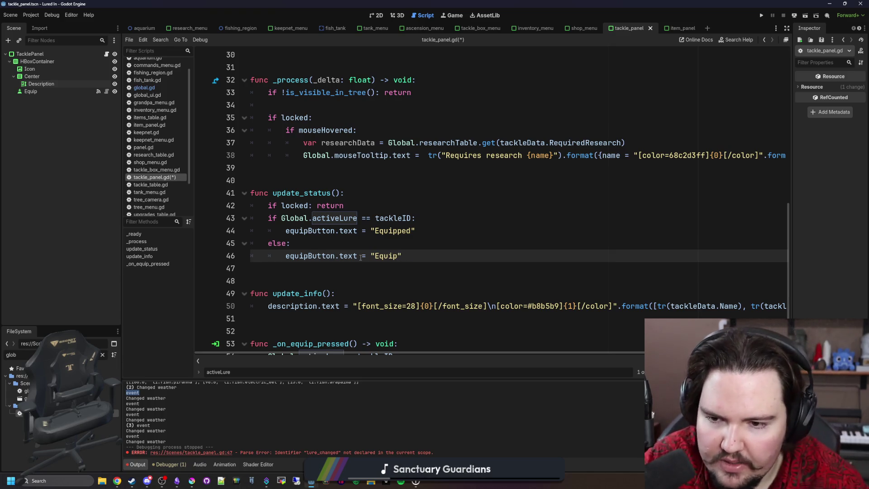
key(ctrl+s)
Set equipButton.disabled to true under the Equipped branch and false under else, then save.
click(435, 231)
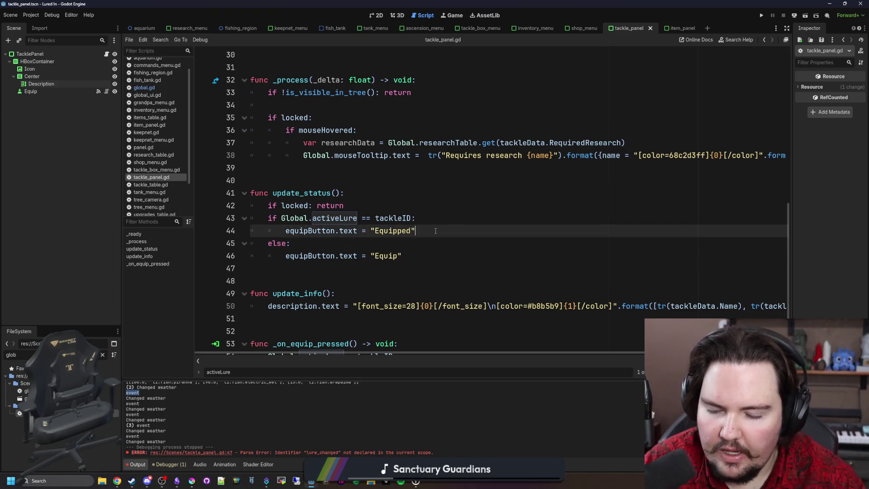
key(Return)
text(equip)
key(Return)
text(.disabled = tyrure)
key(BackSpace)
key(BackSpace)
key(BackSpace)
key(BackSpace)
text(rue)
key(shift+Home)
key(ctrl+c)
click(436, 271)
key(Return)
key(ctrl+v)
key(BackSpace)
key(BackSpace)
key(BackSpace)
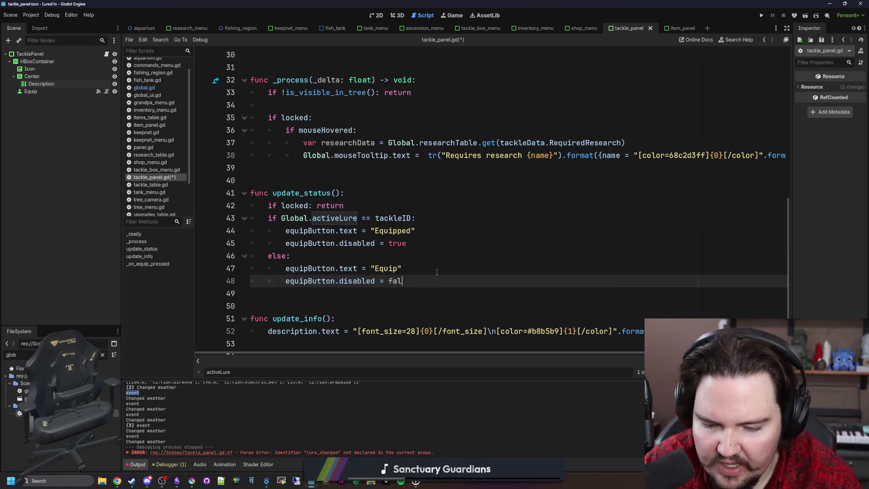
text(se)
scroll(407, 259, down, 2)
click(376, 248)
key(ctrl+s)
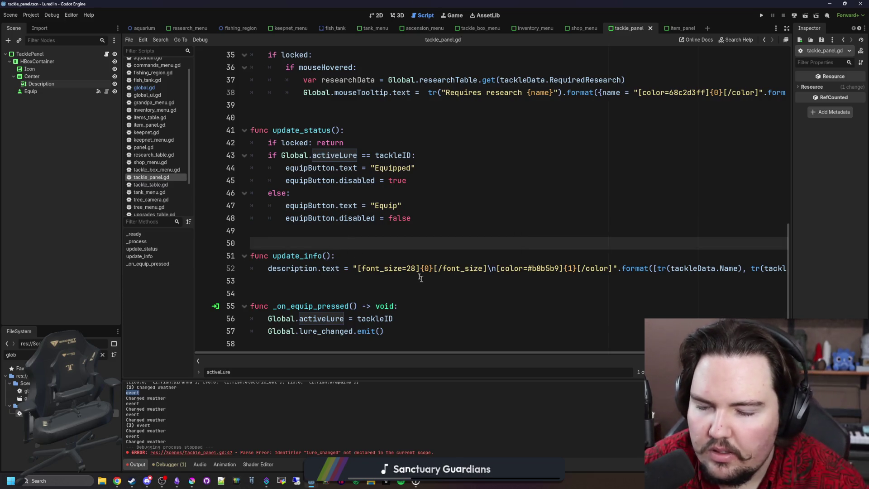
scroll(425, 285, up, 9)
scroll(371, 305, down, 1)
In _ready connect Global.lure_changed to update_status, call update_status() once, save and run the game.
click(426, 278)
key(Return)
key(Return)
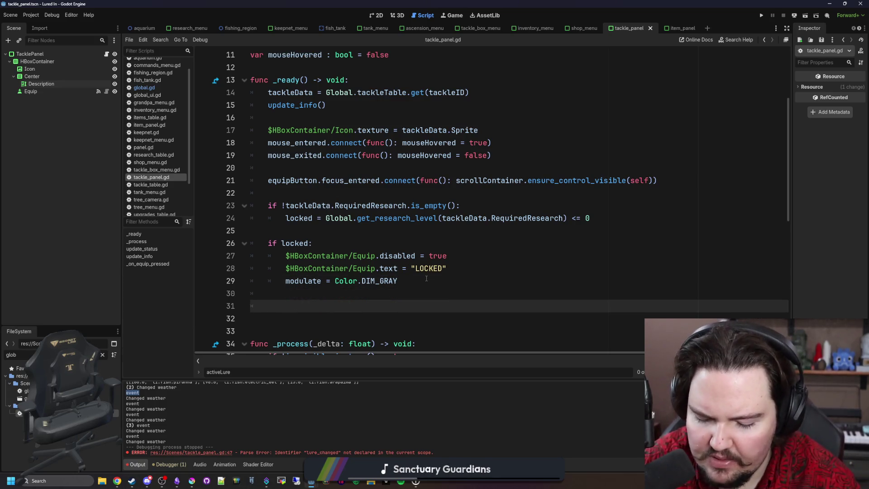
text(Globl)
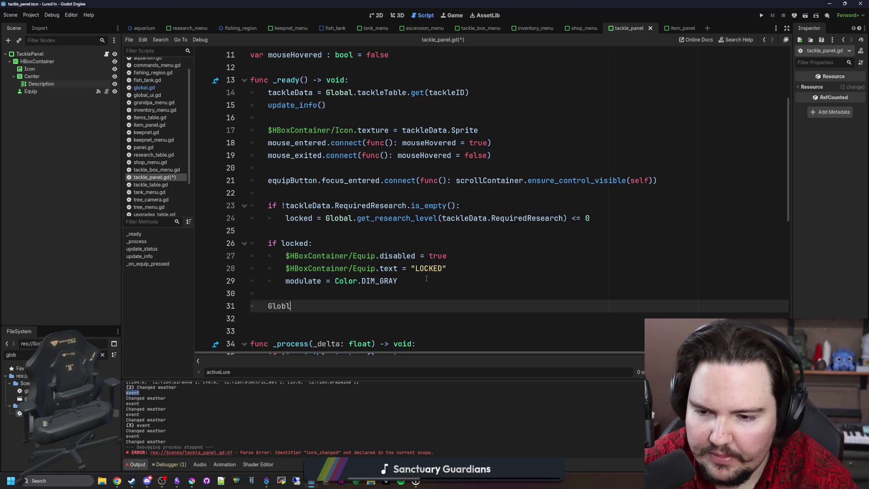
text(a.lure_changed.connect(u)
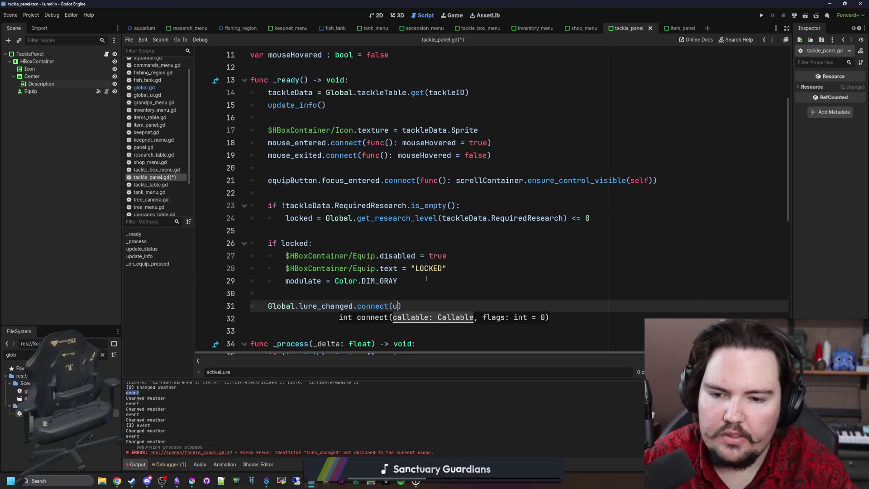
text(pdate)
key(Return)
key(BackSpace)
key(BackSpace)
text(status)
scroll(414, 272, down, 5)
scroll(399, 260, down, 4)
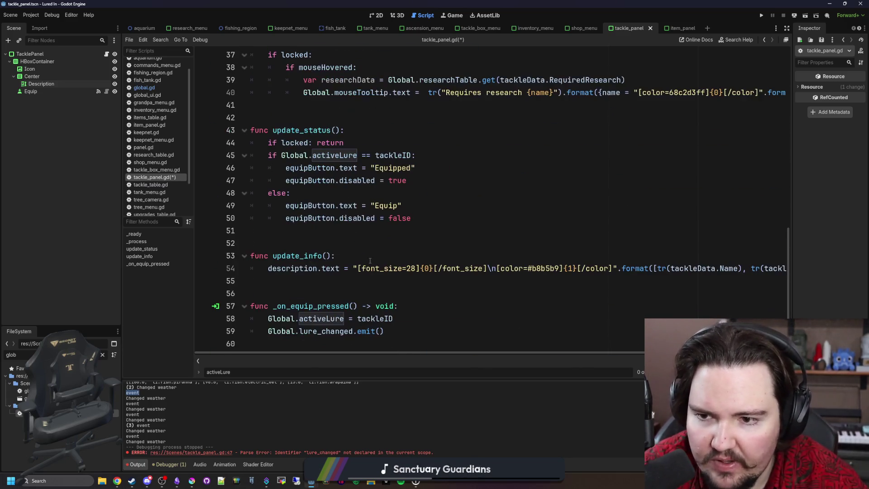
scroll(364, 268, up, 5)
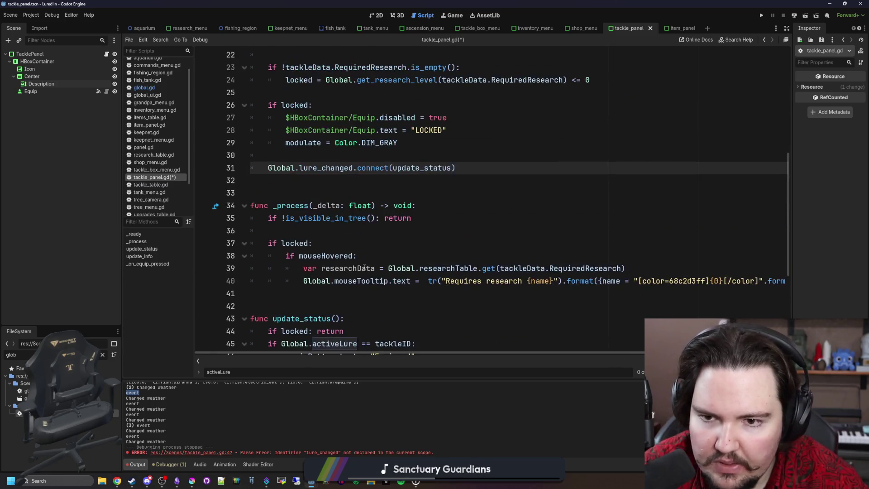
key(Return)
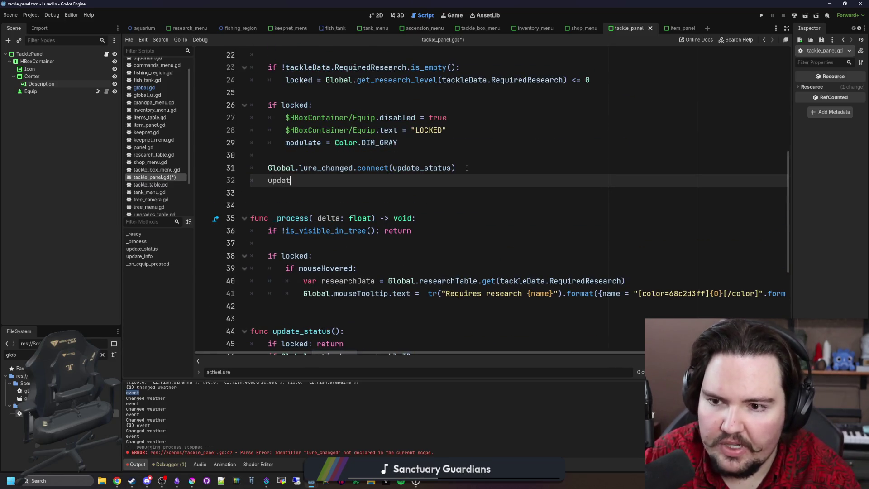
text(e_st)
key(Return)
click(466, 167)
key(ctrl+s)
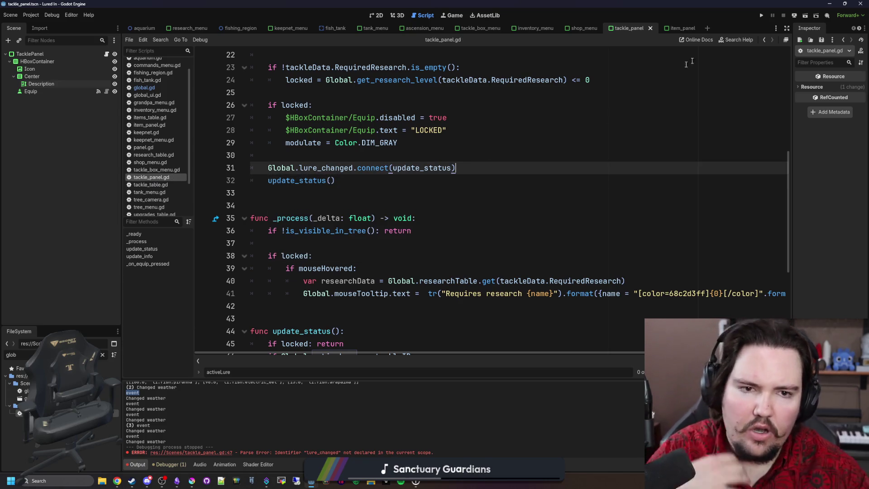
click(762, 14)
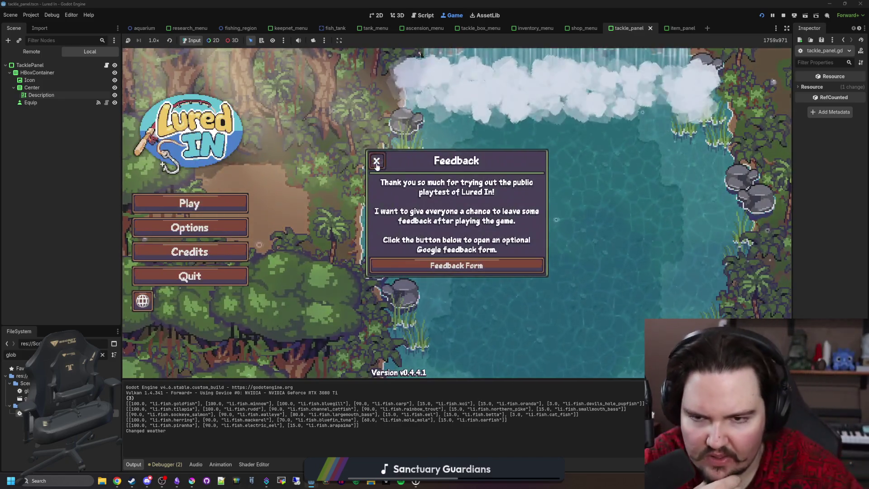
Play, travel to the pond, equip the Agile Lure from the tackle box to see Equipped, then stop the game.
click(229, 203)
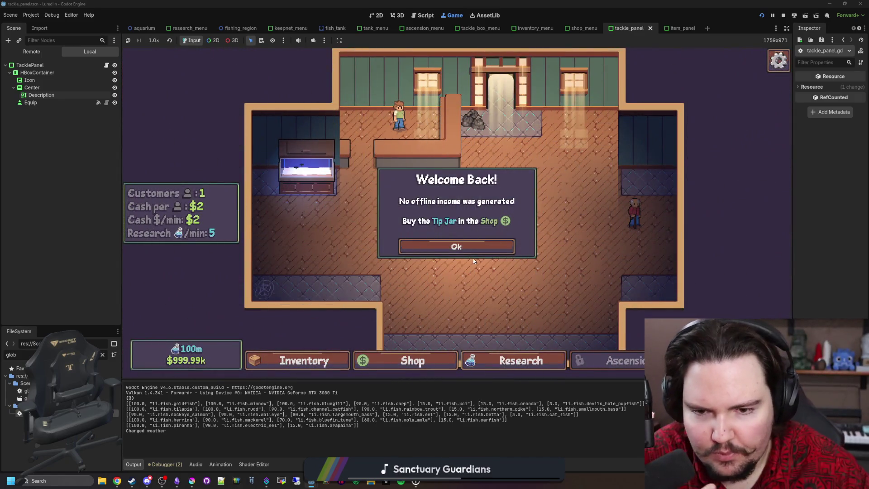
click(435, 246)
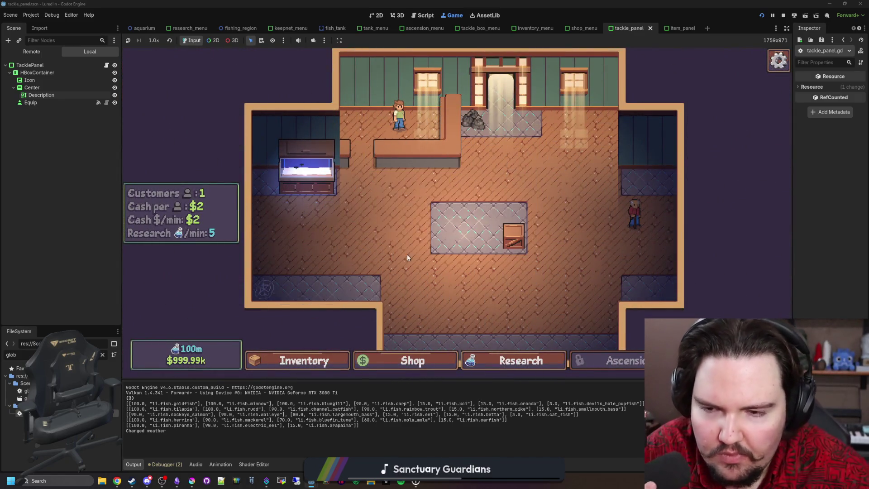
click(563, 155)
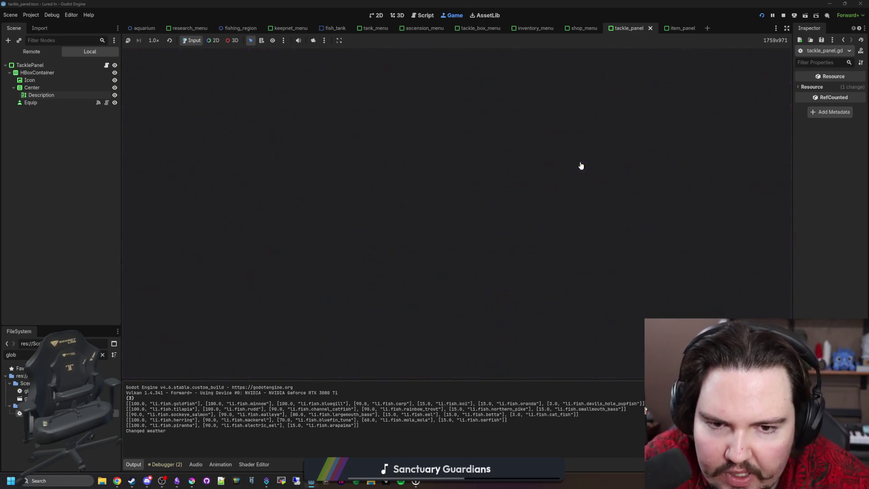
click(469, 372)
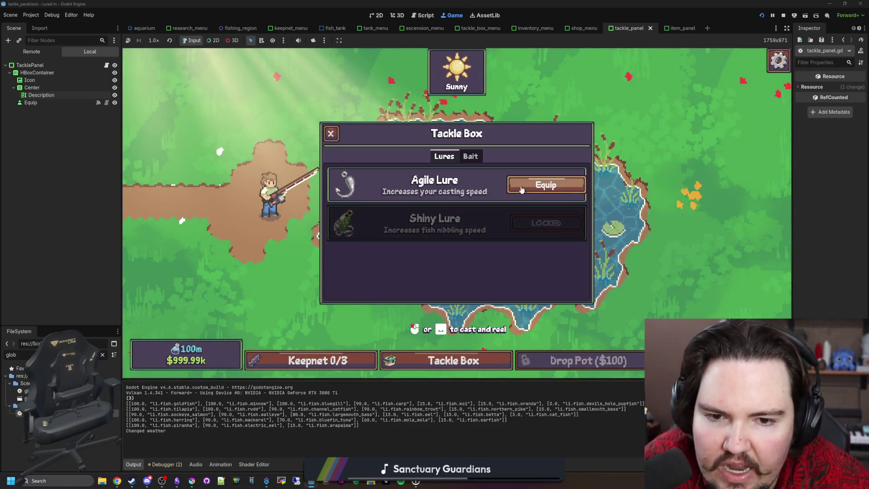
click(543, 186)
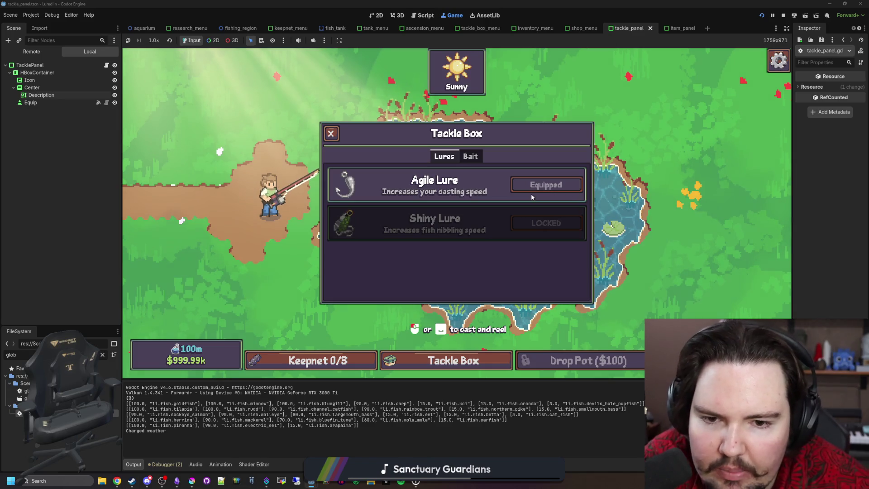
key(F8)
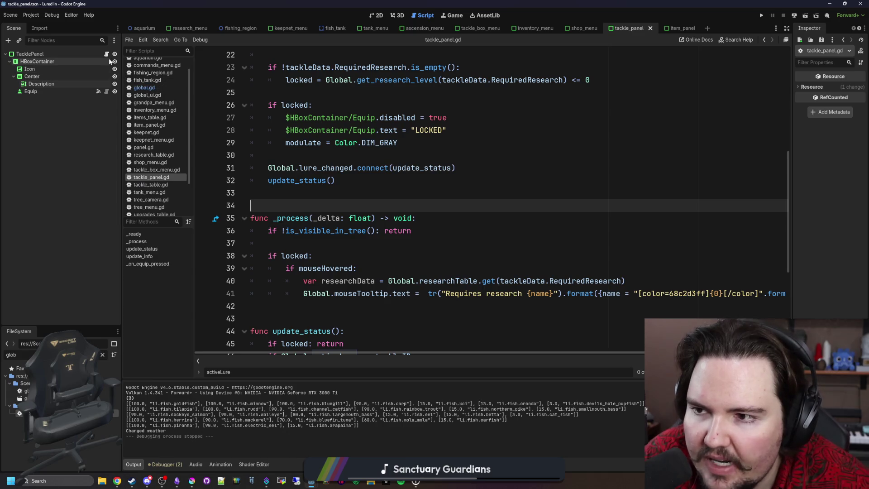
scroll(278, 211, down, 5)
Add Global.globalUI.sparkle_particles() after the activeLure assignment in _on_equip_pressed, check global_ui.gd, and save.
click(408, 332)
click(424, 320)
key(Return)
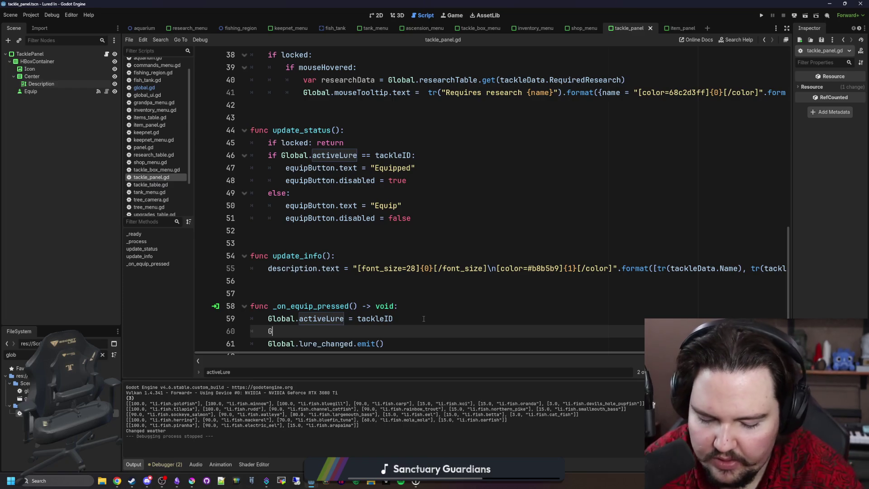
text(lobal.globalUI.)
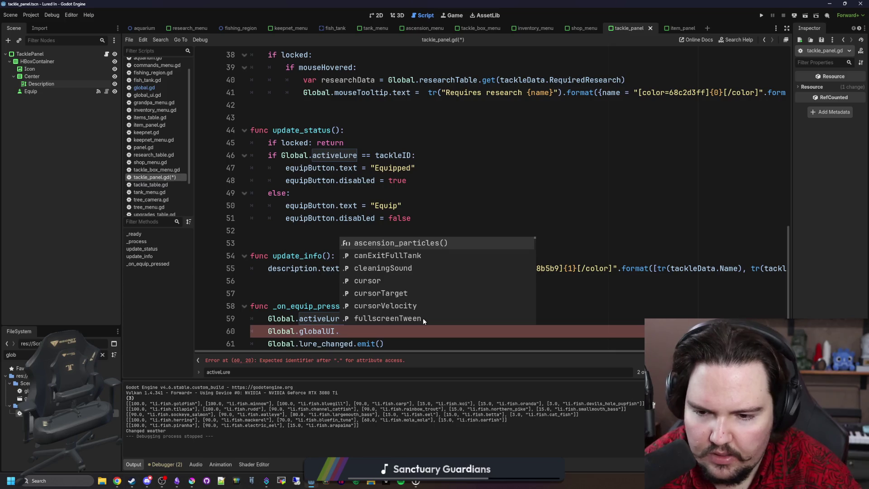
text(spar)
key(Return)
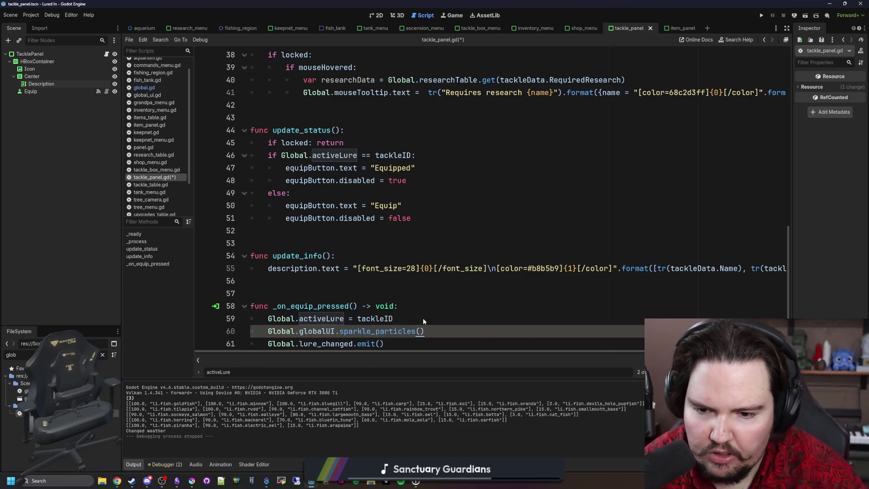
ctrl+click(397, 331)
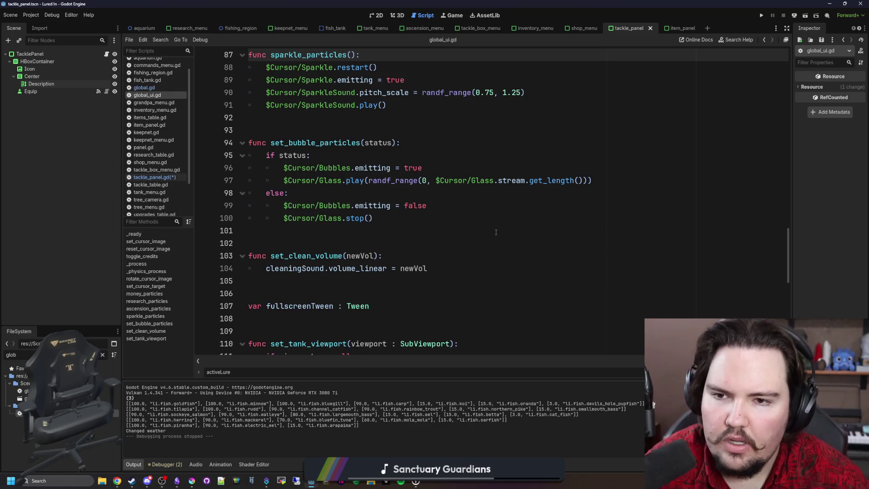
scroll(497, 222, up, 20)
scroll(497, 223, down, 10)
scroll(497, 222, down, 10)
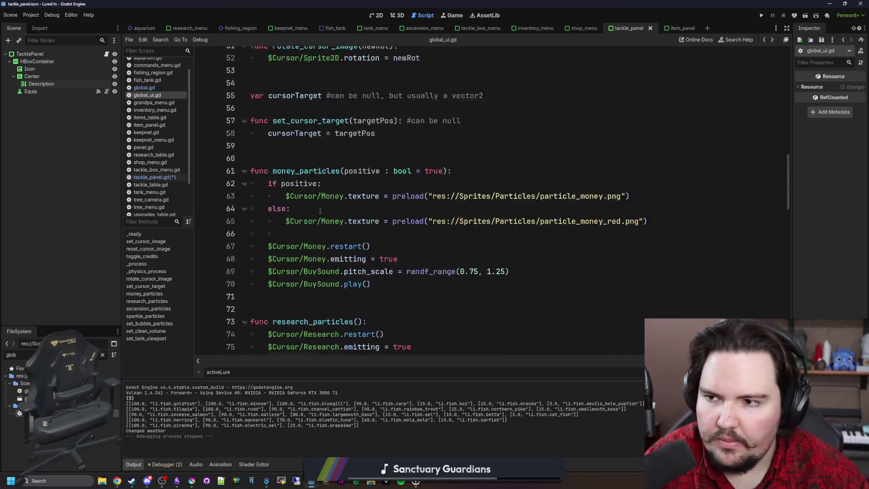
scroll(408, 204, down, 10)
click(151, 177)
click(294, 279)
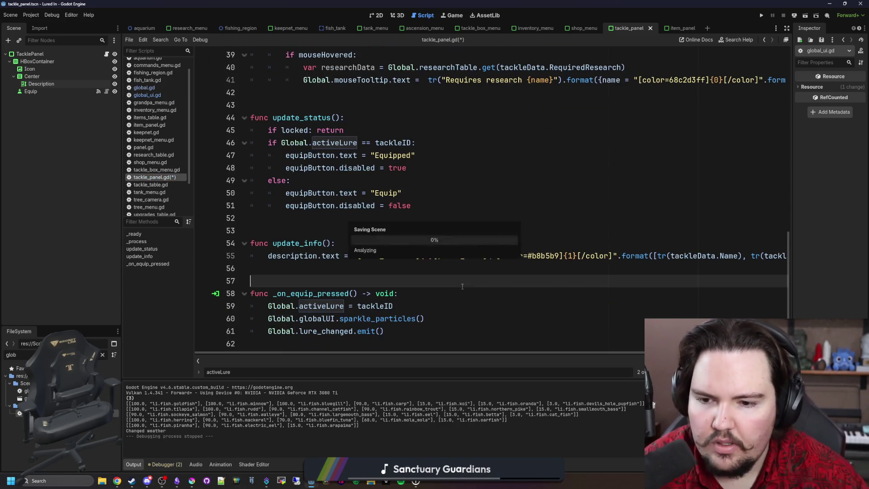
key(Up)
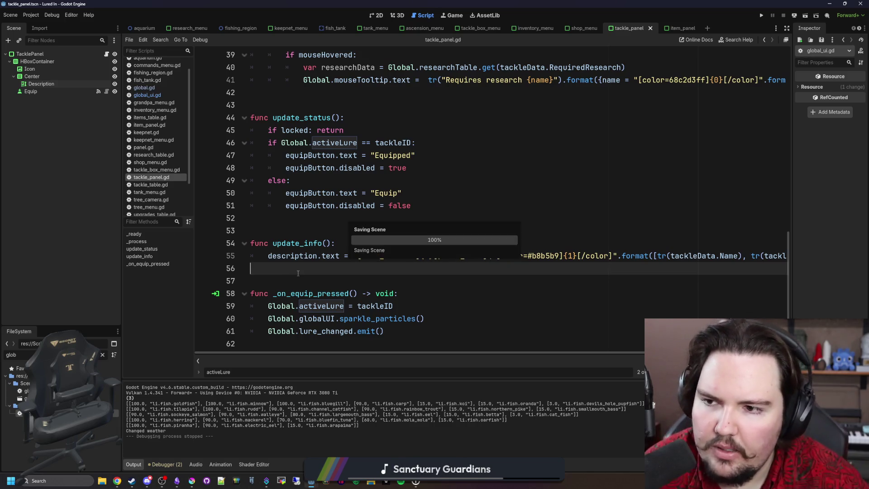
key(ctrl+s)
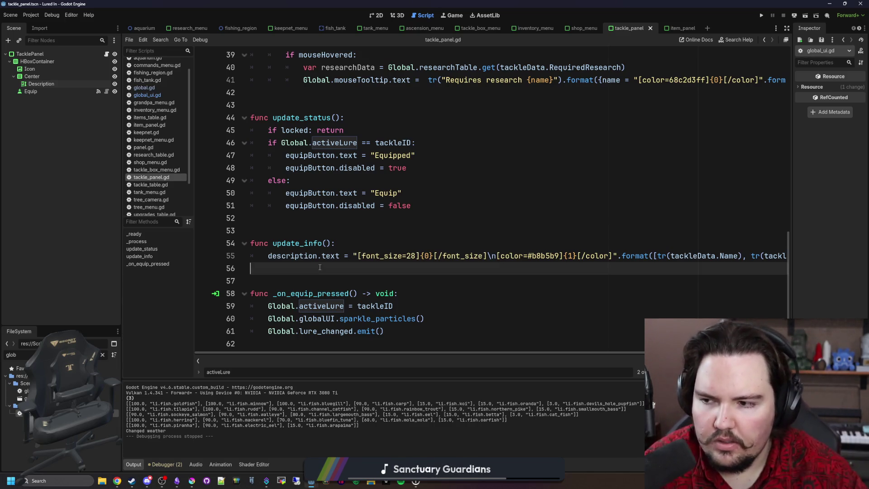
Review the saved tackle_panel.gd lines and switch over to the global.gd script.
click(290, 229)
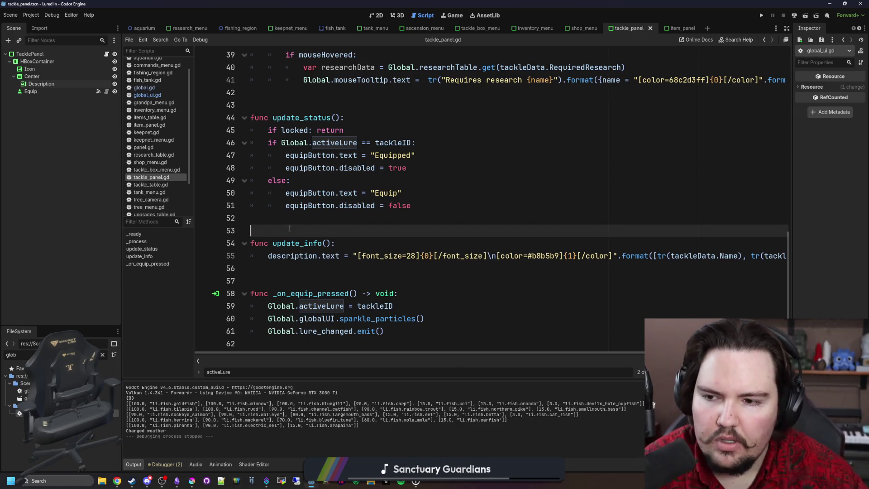
key(Down)
key(Down)
key(Down)
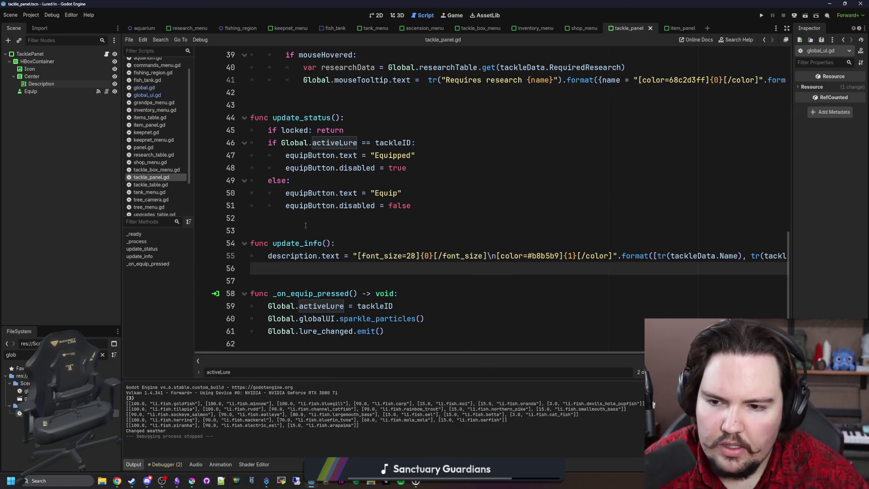
key(Up)
key(Up)
key(Up)
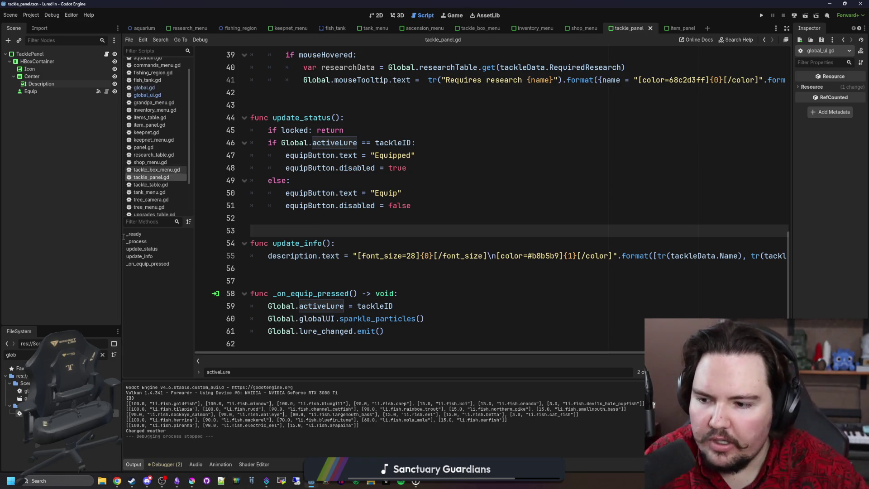
click(144, 88)
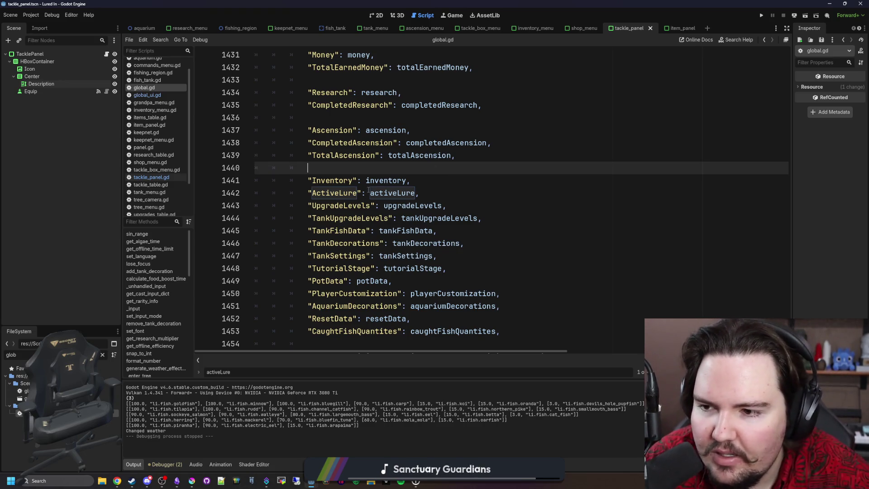
Filter the FileSystem files by 'tackle' to find the tackle scripts.
click(102, 355)
text(tackle)
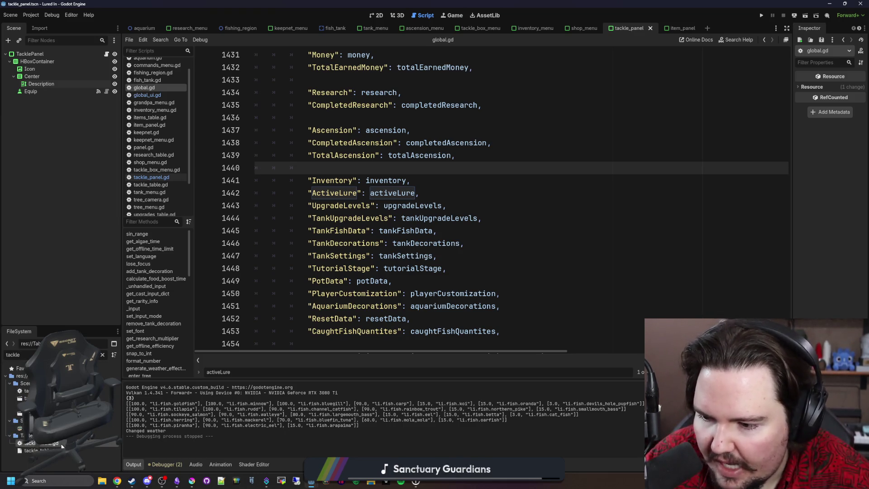
In tackle_table.gd duplicate the agile_lure entry above itself and point the copy's sprite at icon_hook.png.
double_click(34, 451)
drag(278, 206, 251, 143)
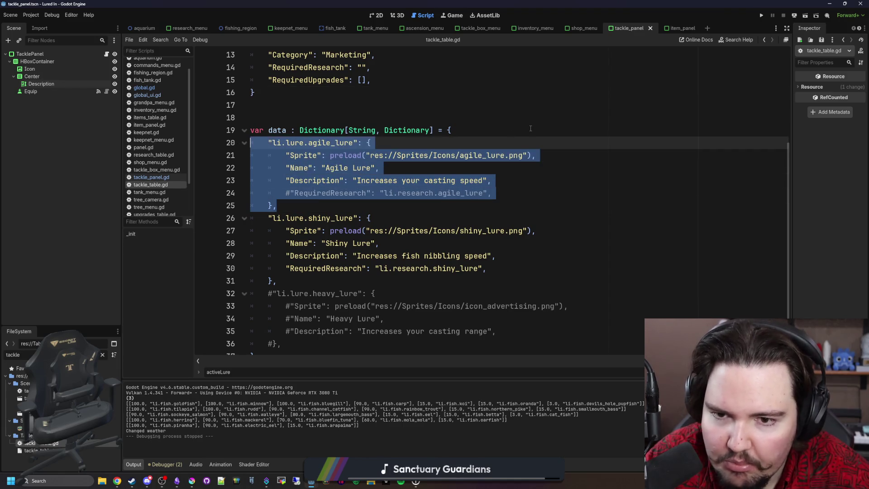
key(ctrl+c)
click(531, 128)
key(Return)
key(ctrl+v)
click(286, 143)
key(BackSpace)
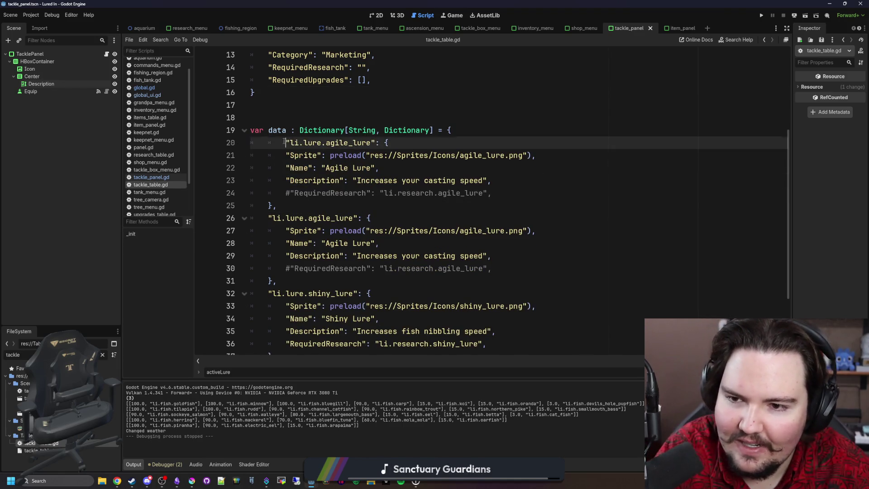
click(279, 167)
click(480, 156)
double_click(481, 155)
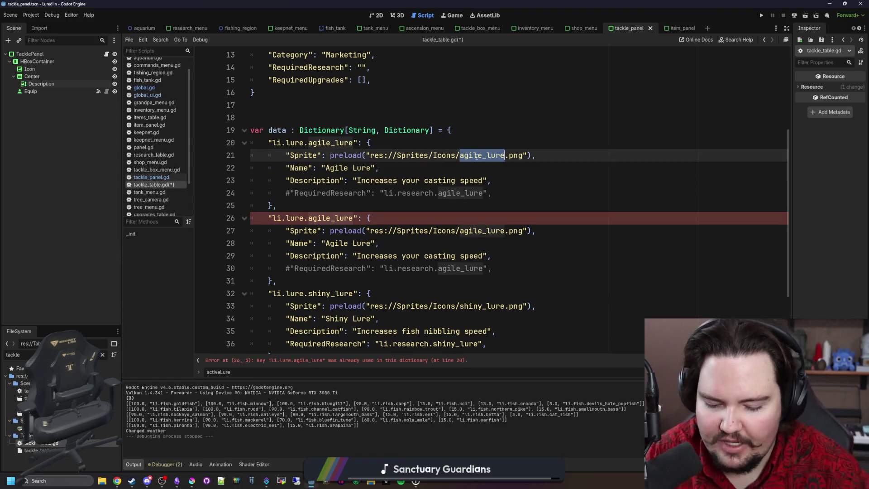
text(hook)
key(Return)
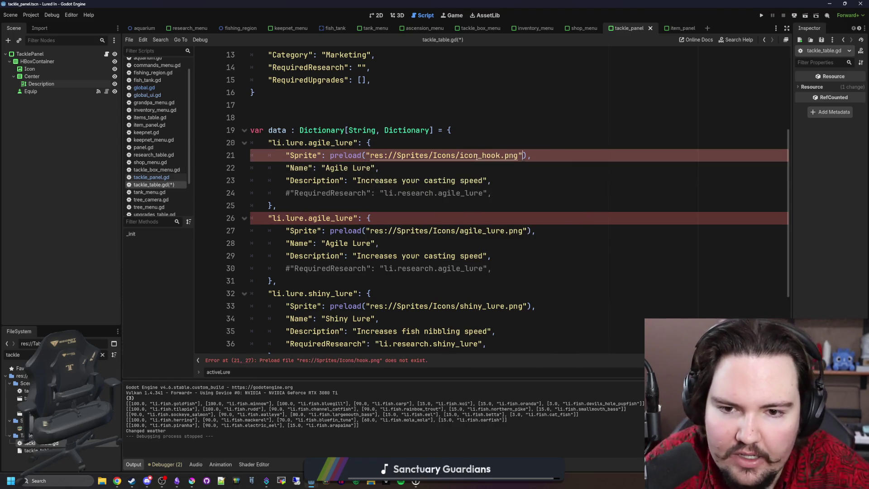
Rename the copied entry to the normal_hook key and Normal Hook name, rewriting its description.
double_click(336, 142)
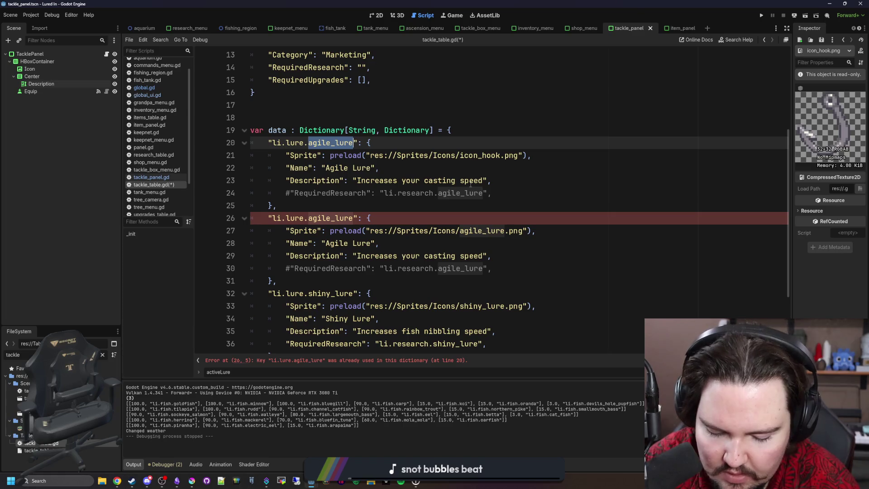
text(norm)
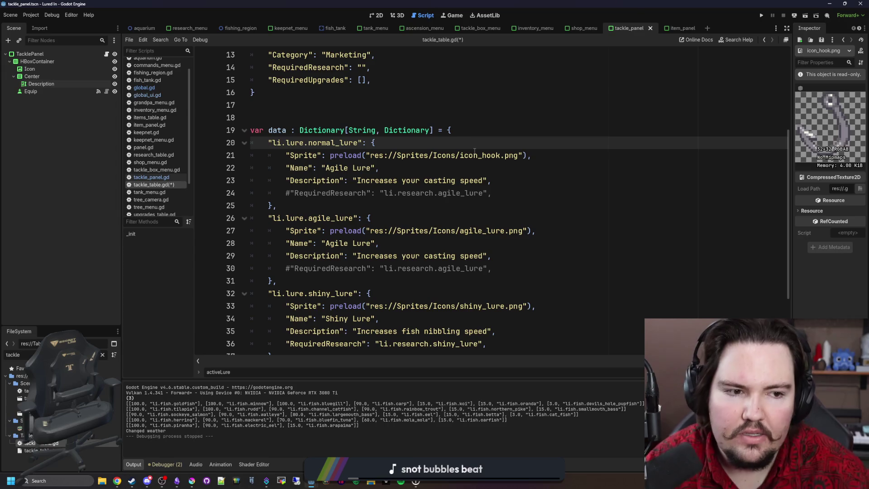
key(BackSpace)
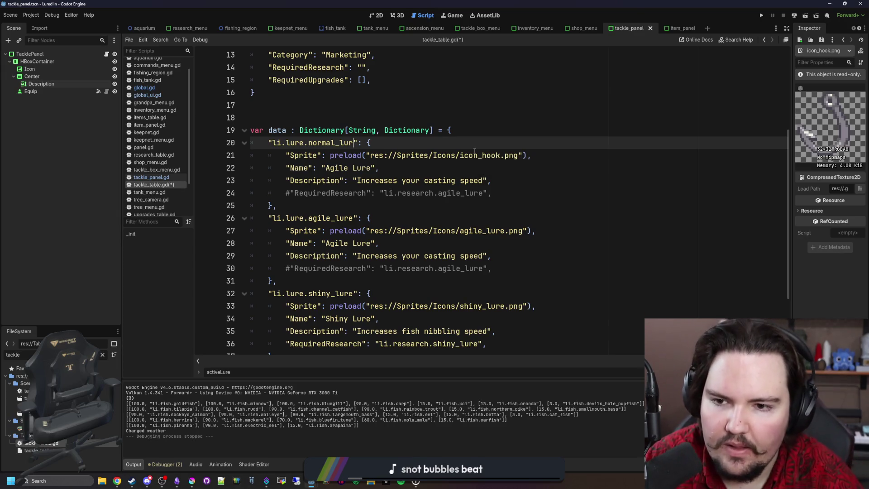
text(hook)
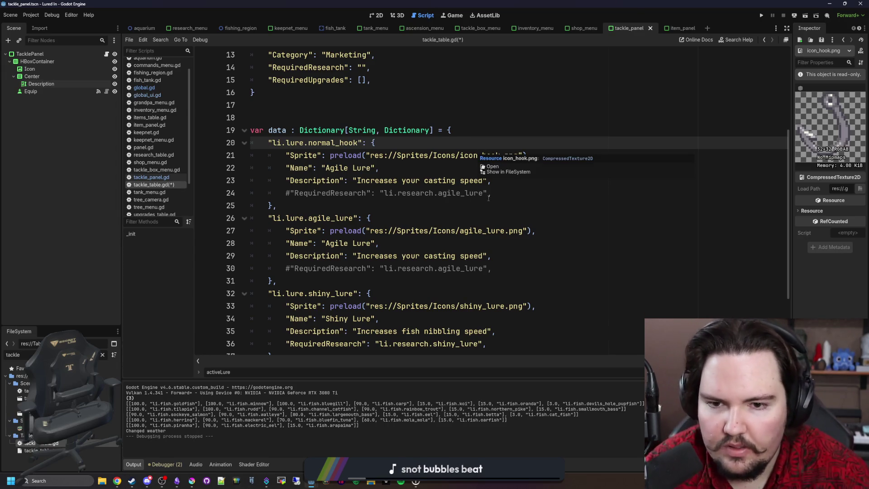
double_click(472, 180)
key(BackSpace)
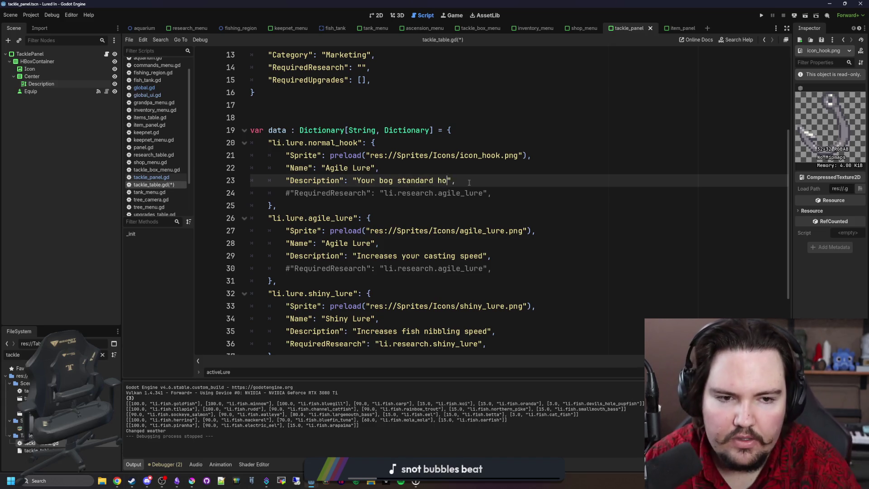
double_click(358, 168)
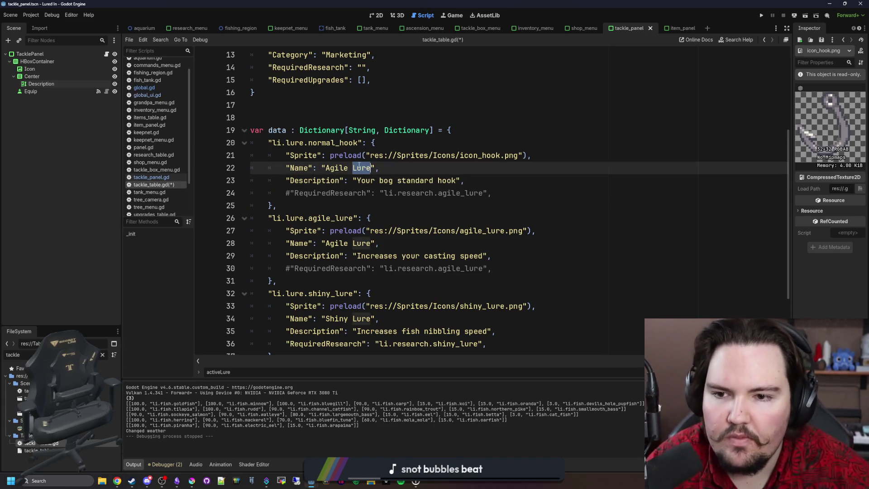
key(BackSpace)
key(BackSpace)
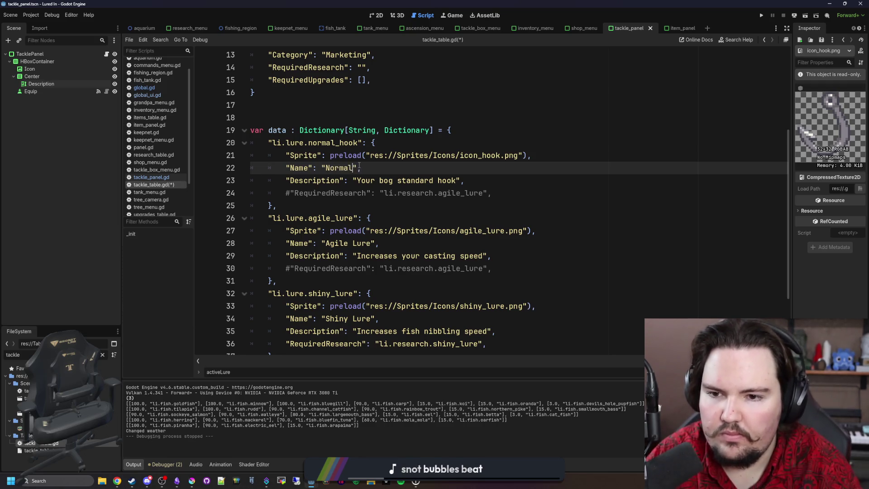
click(408, 200)
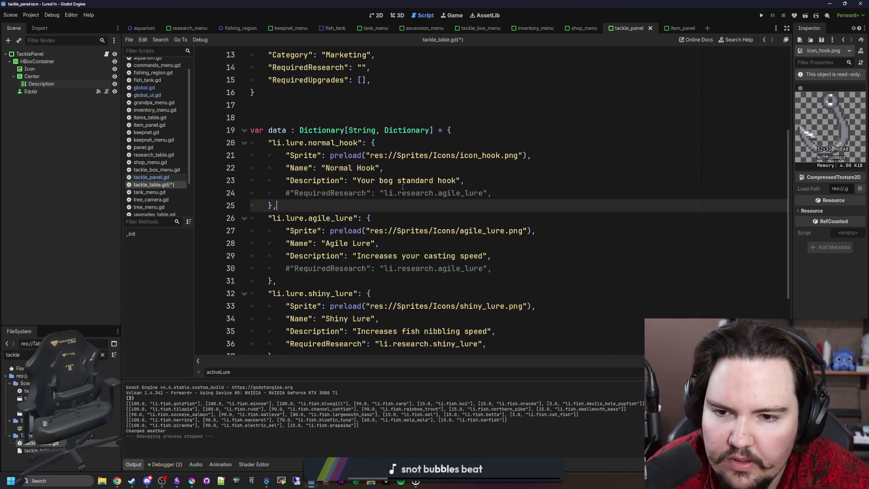
click(445, 175)
double_click(412, 180)
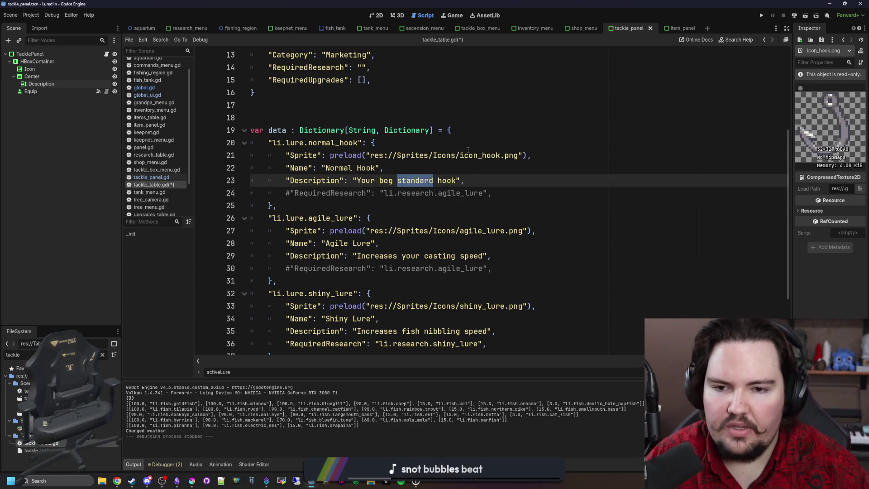
key(BackSpace)
key(BackSpace)
key(BackSpace)
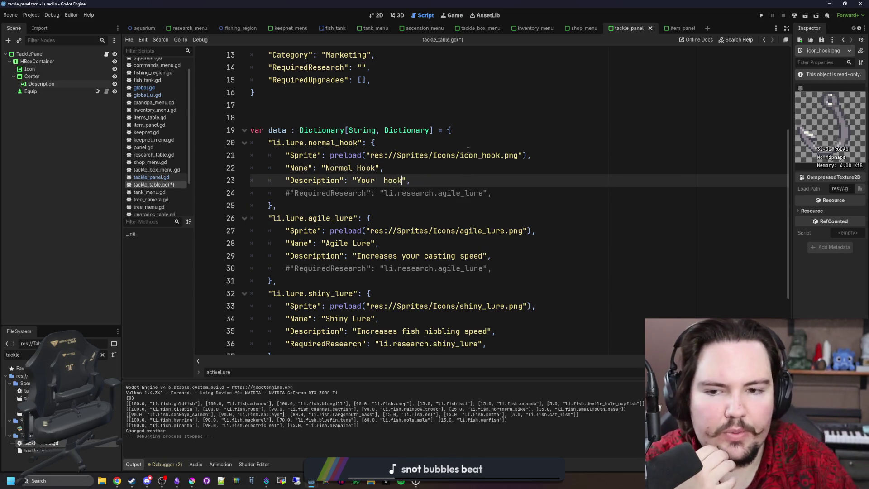
key(Delete)
key(Delete)
key(Delete)
key(BackSpace)
key(BackSpace)
key(BackSpace)
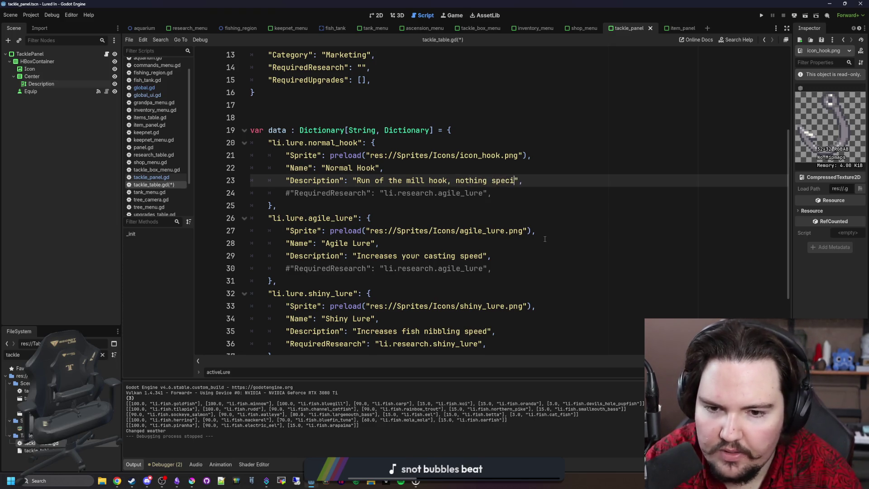
Delete the commented RequiredResearch under normal_hook and uncomment the agile_lure research requirement.
click(473, 208)
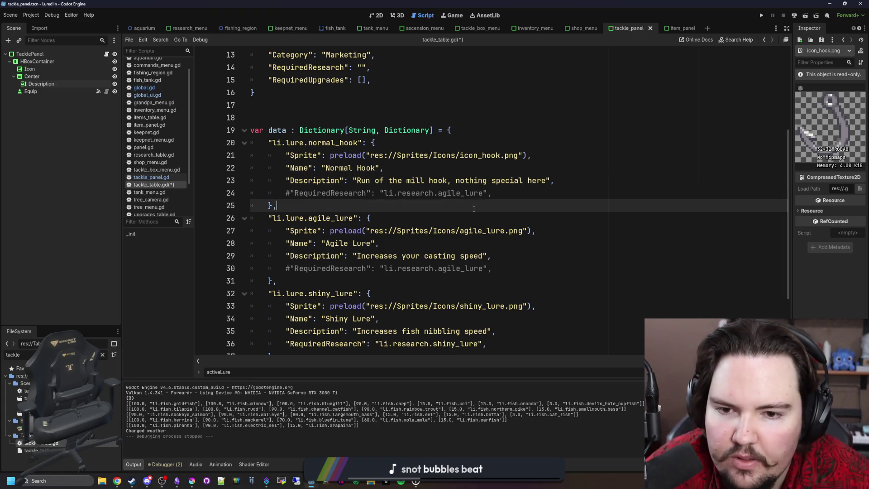
click(445, 169)
click(344, 209)
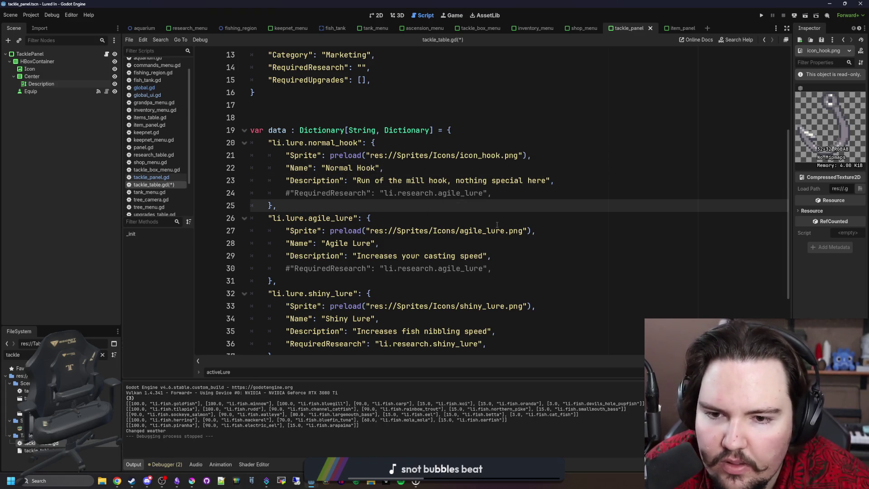
scroll(344, 209, up, 1)
key(Up)
key(shift+Home)
key(BackSpace)
key(BackSpace)
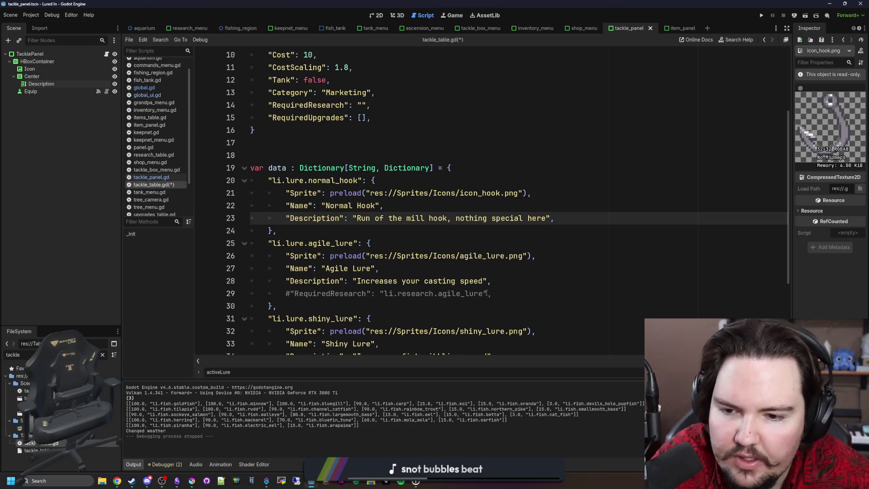
click(290, 294)
key(BackSpace)
double_click(410, 294)
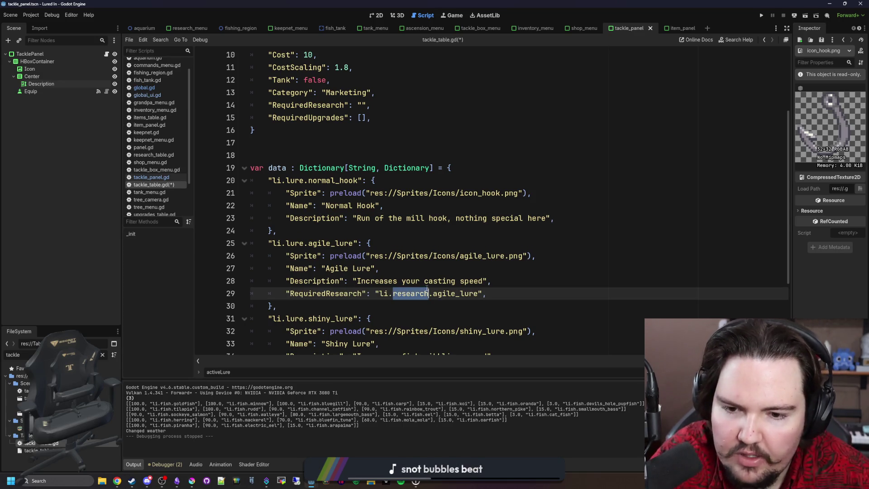
Review the Normal Hook entry and save tackle_table.gd.
click(401, 230)
click(390, 205)
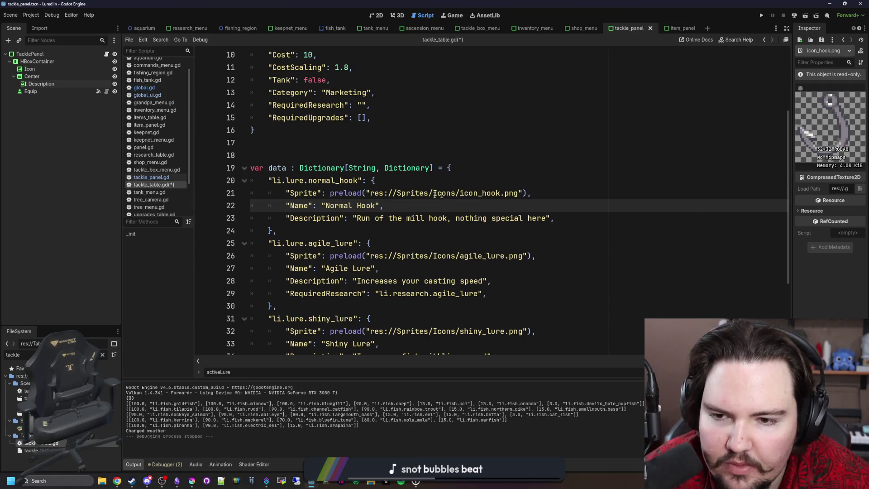
scroll(355, 181, down, 1)
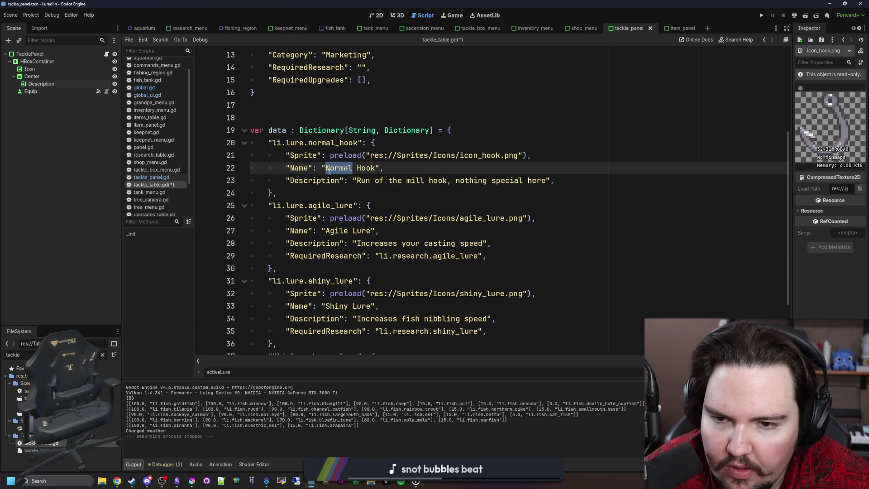
key(Down)
key(Down)
click(331, 121)
key(ctrl+s)
key(ctrl+s)
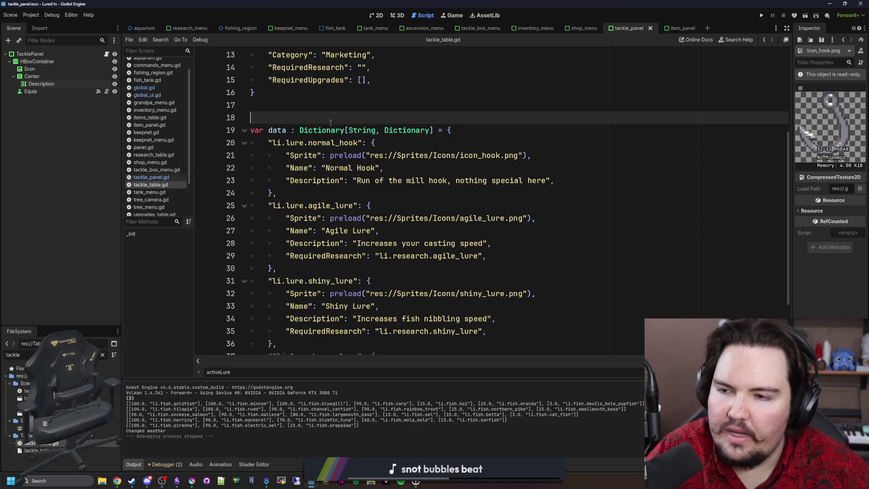
key(ctrl+s)
key(ctrl+s)
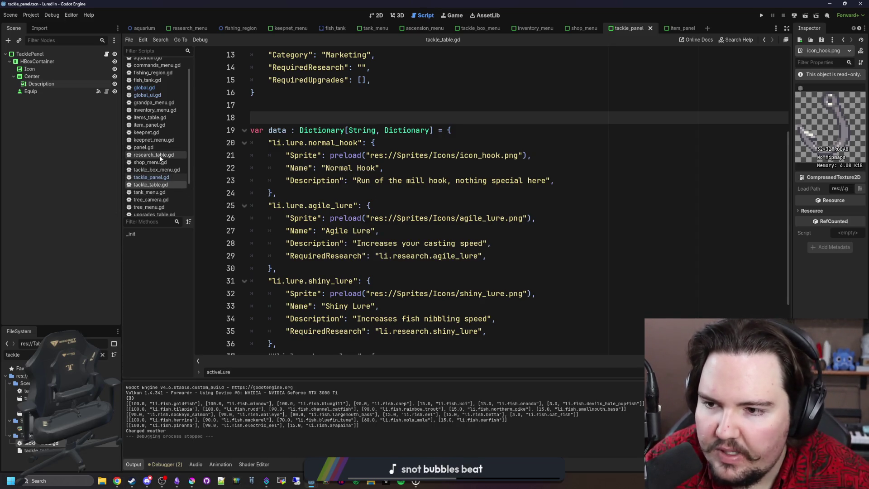
In research_table.gd copy the shiny_lure research entry and paste a duplicate below it.
click(153, 155)
click(347, 172)
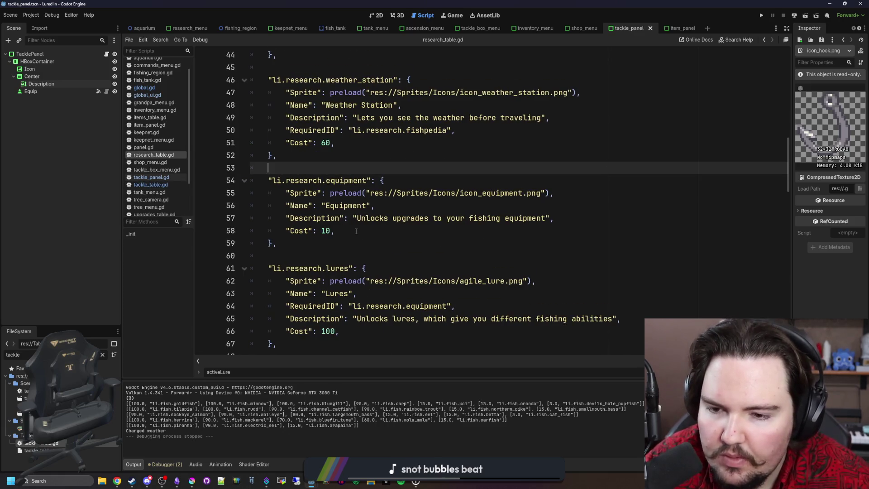
scroll(357, 235, down, 4)
click(285, 294)
key(shift+Up)
key(shift+Up)
key(shift+Up)
key(shift+Home)
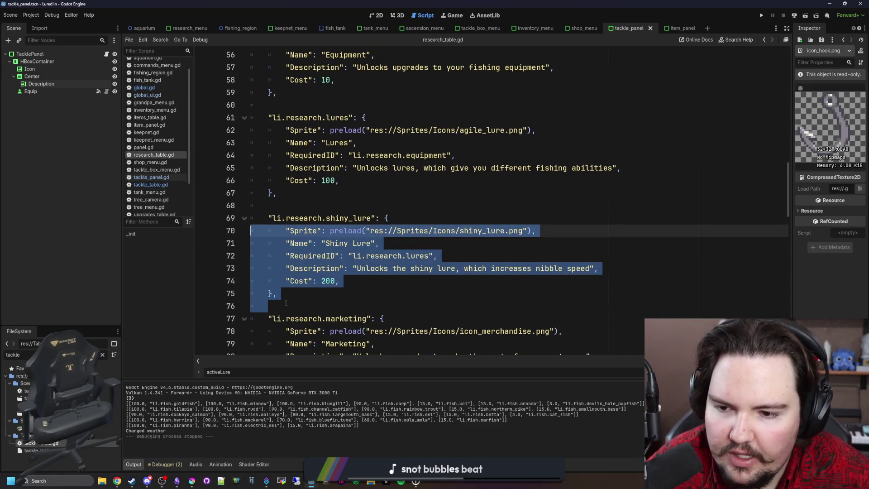
key(ctrl+c)
click(286, 294)
key(Return)
key(ctrl+v)
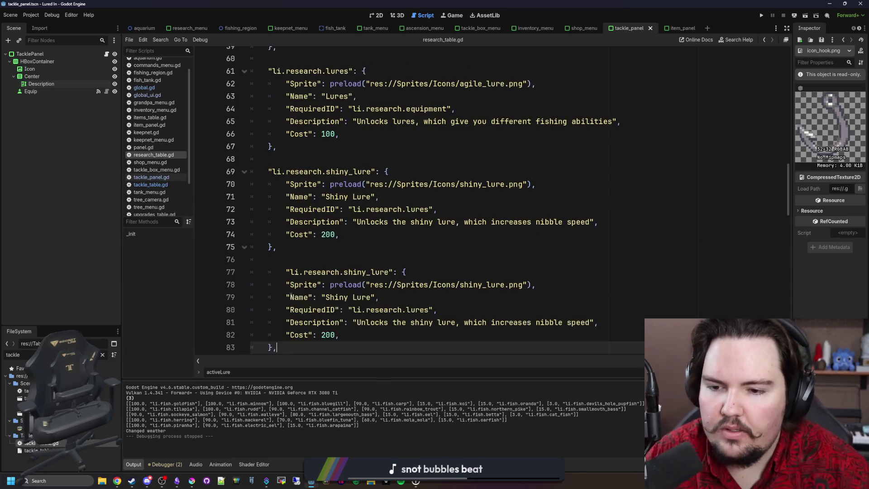
Rename the copy's key, sprite, name and description to the Agile Lure increasing casting speed, save and run.
click(268, 272)
double_click(342, 272)
text(agile)
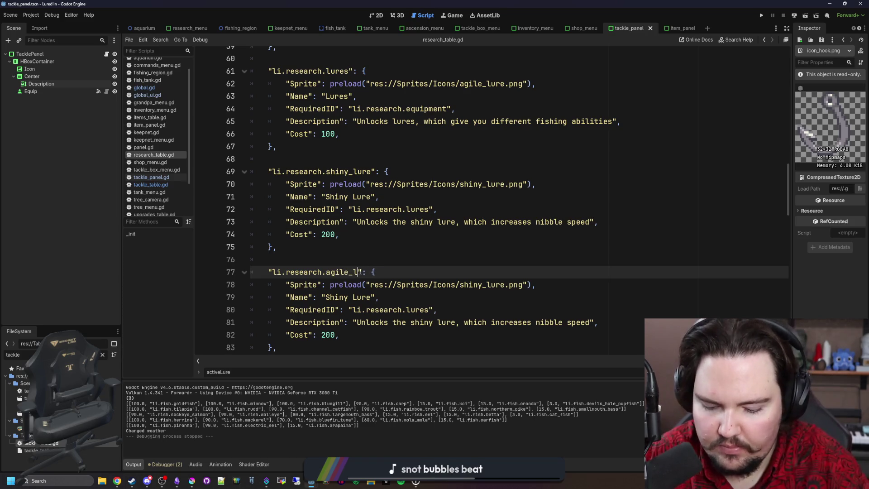
double_click(486, 284)
text(agi)
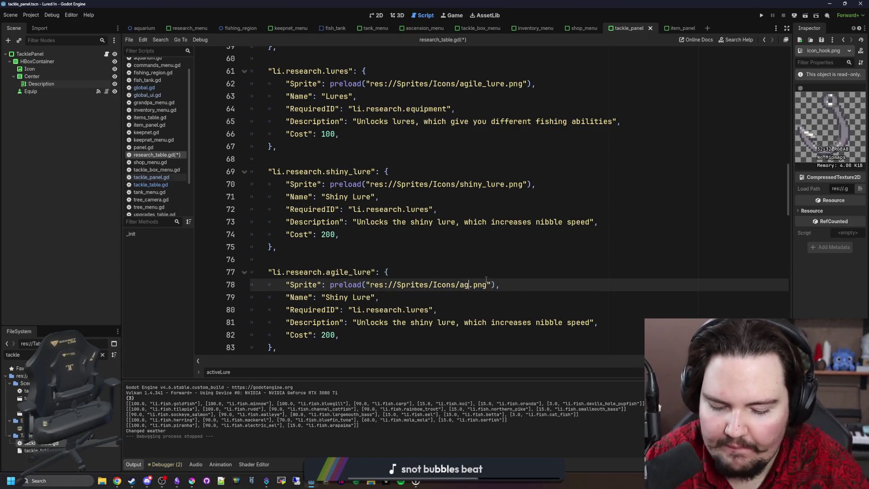
text(le_lure)
scroll(482, 278, down, 2)
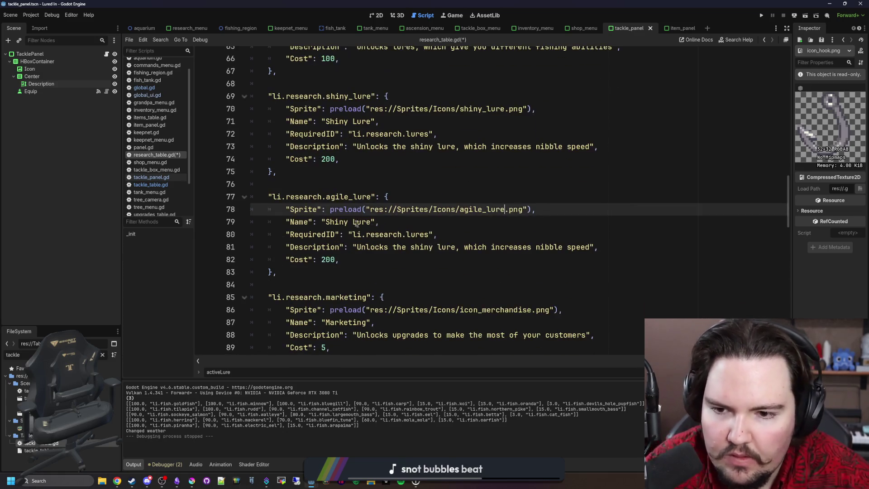
double_click(336, 221)
text(Agile)
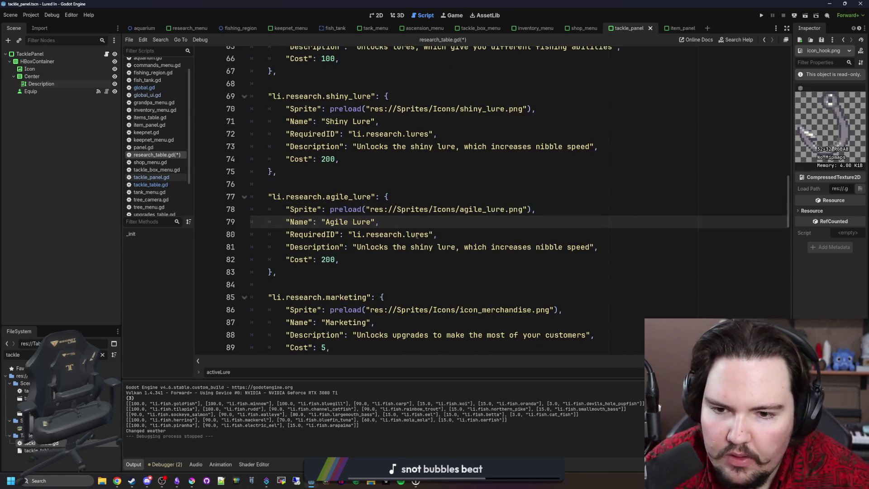
double_click(422, 246)
text(agil)
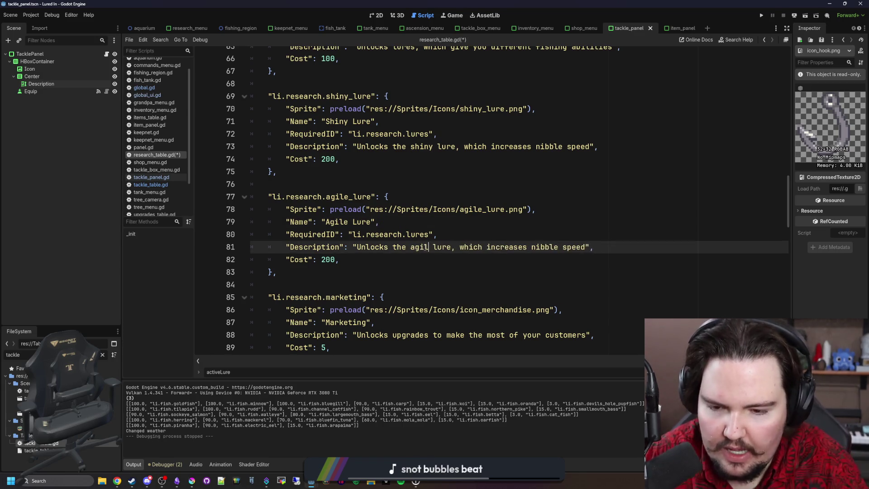
text(e)
double_click(579, 247)
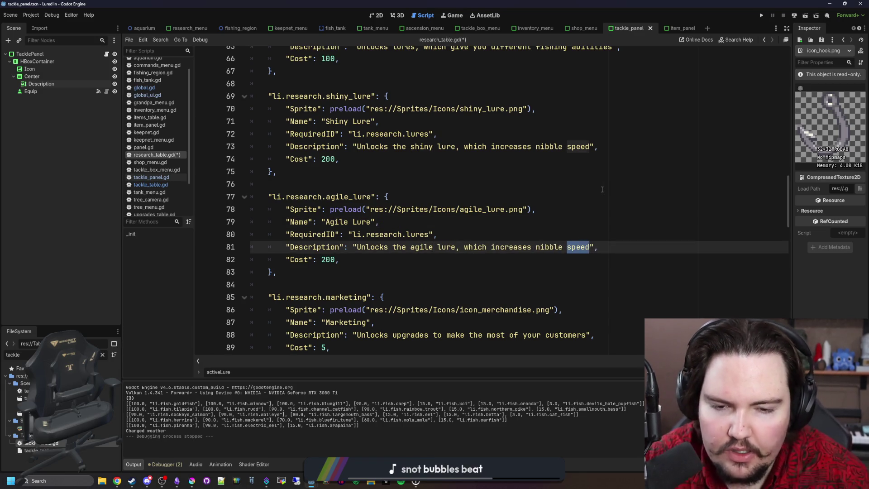
key(BackSpace)
key(BackSpace)
key(BackSpace)
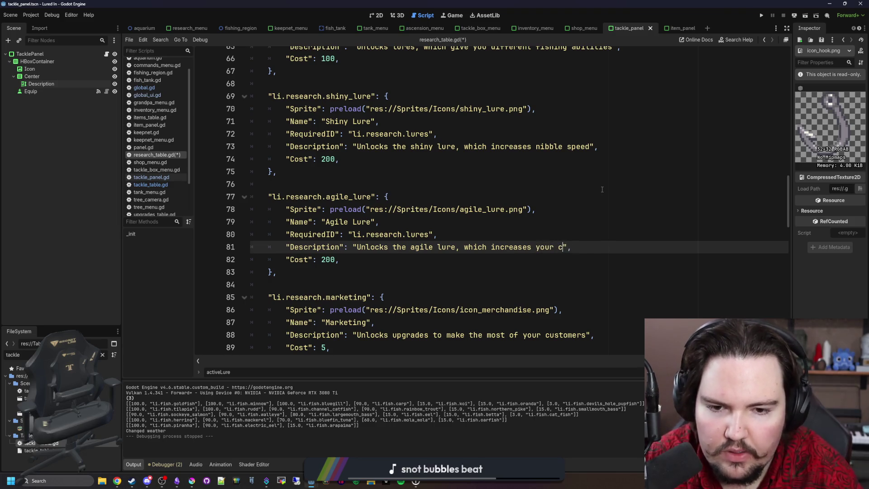
click(345, 268)
key(ctrl+s)
click(304, 181)
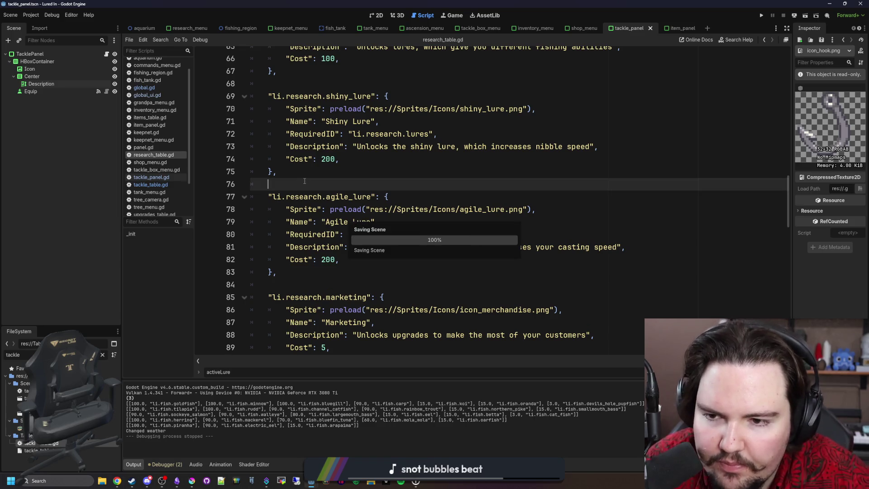
key(ctrl+s)
key(ctrl+s)
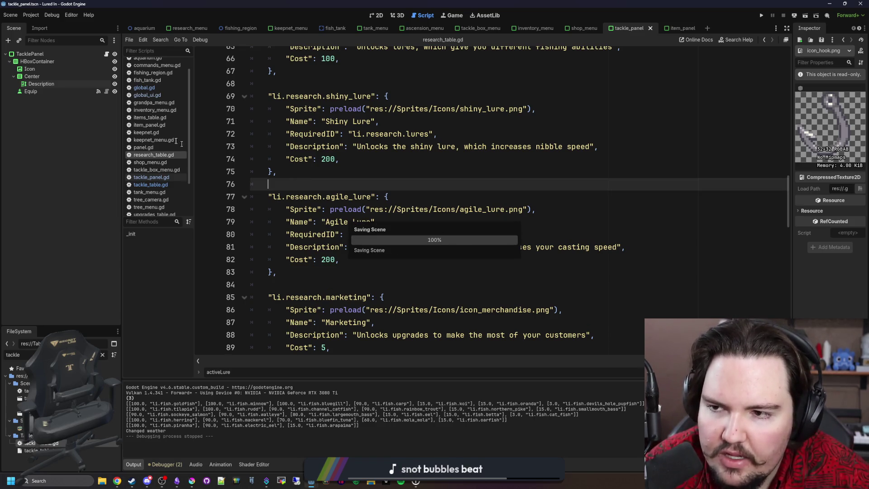
click(762, 16)
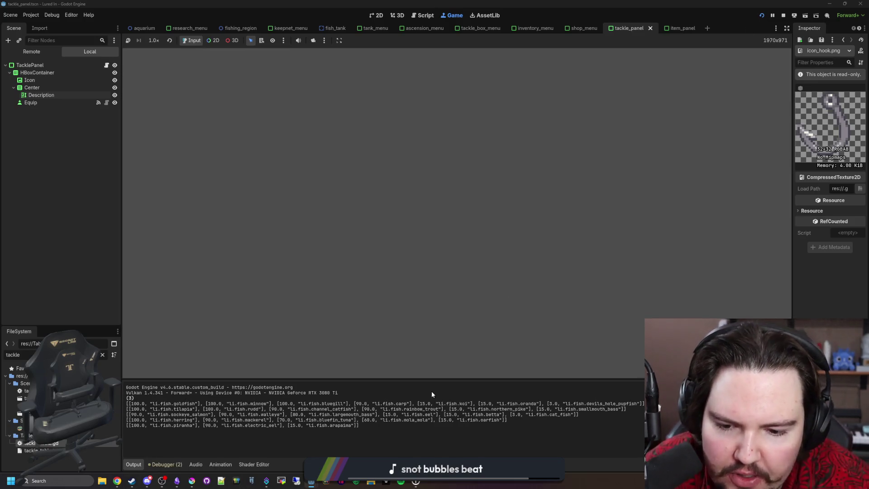
click(784, 15)
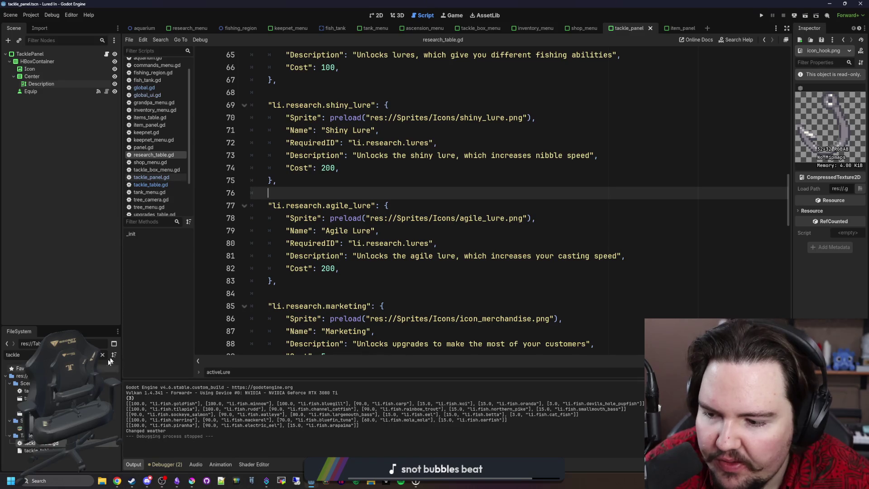
click(103, 355)
In global.gd find activeLure, default it to "li.lure.normal_hook", save and launch the game.
click(159, 85)
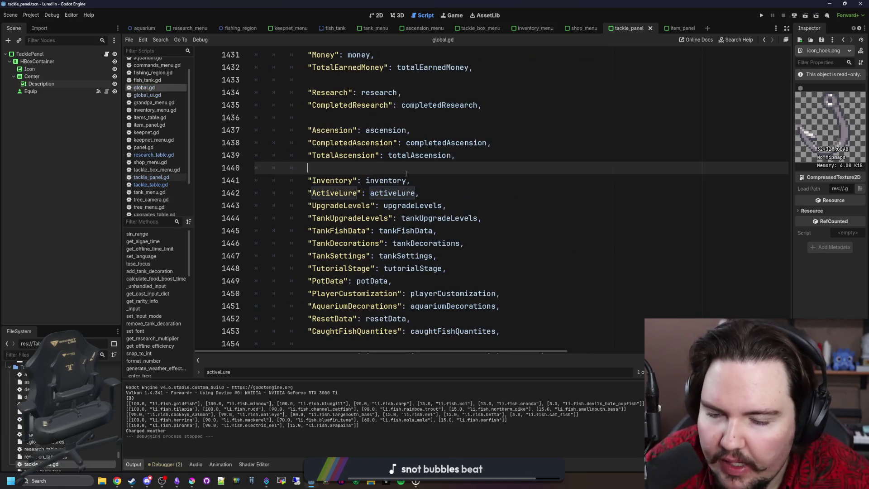
key(ctrl+f)
key(Return)
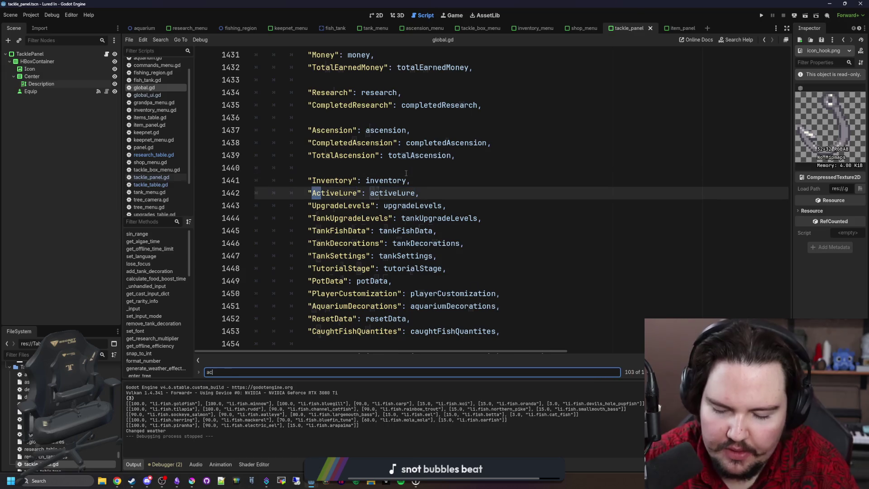
key(Return)
key(Return)
key(Return)
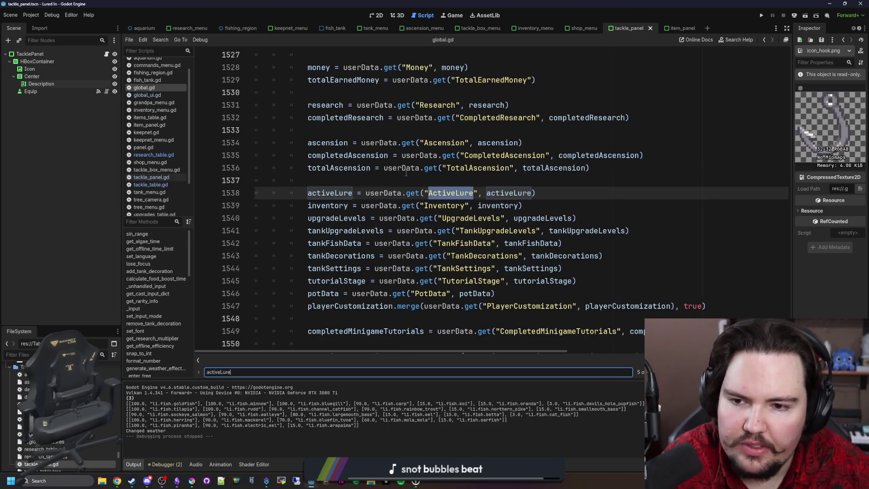
key(Return)
key(Return)
click(380, 194)
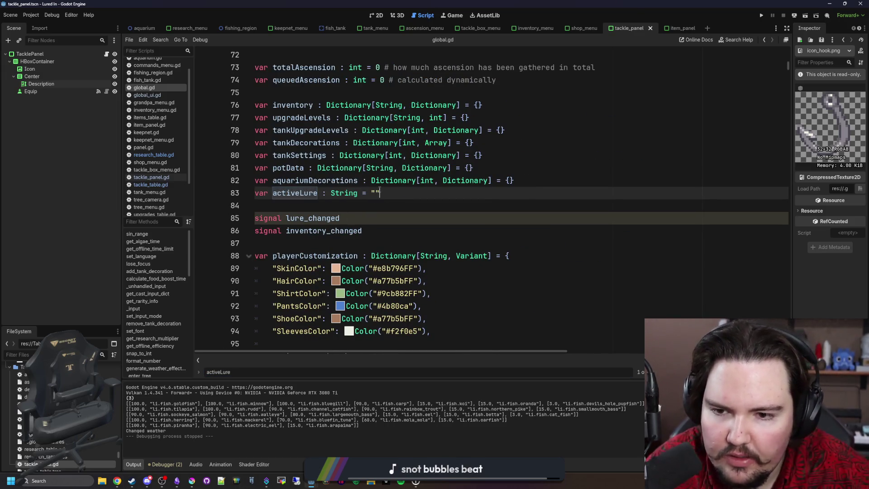
text(lure.normal_hook)
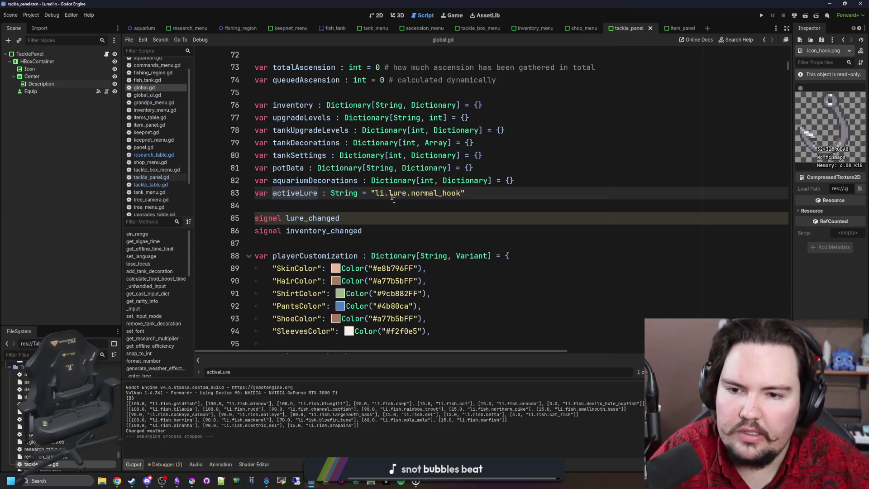
click(414, 211)
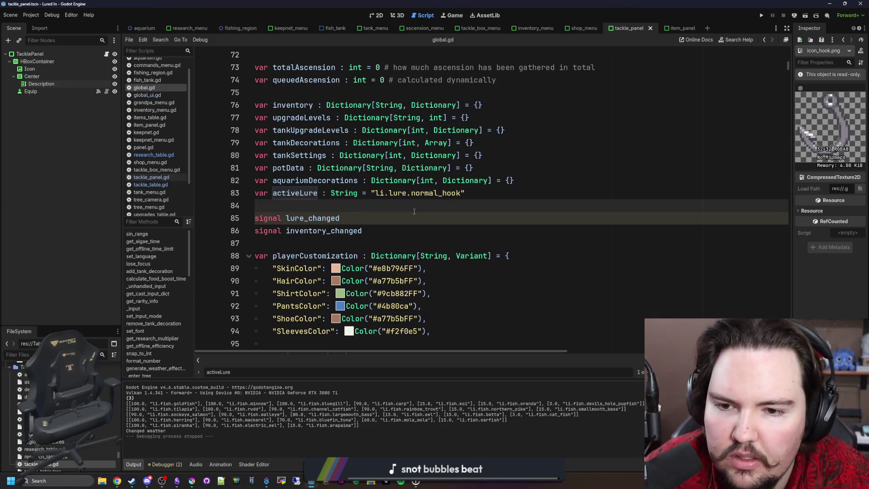
key(ctrl+s)
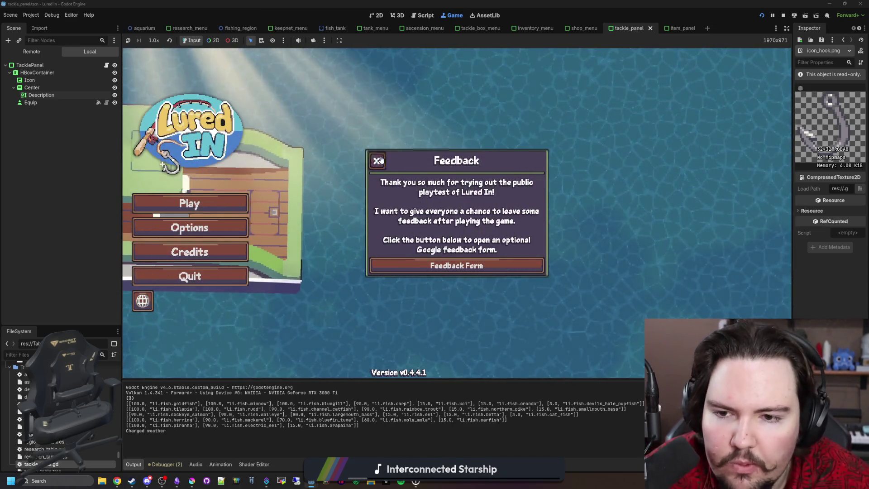
Dismiss the popups, travel to the pond and equip the Normal Hook from the tackle box.
click(379, 161)
click(490, 247)
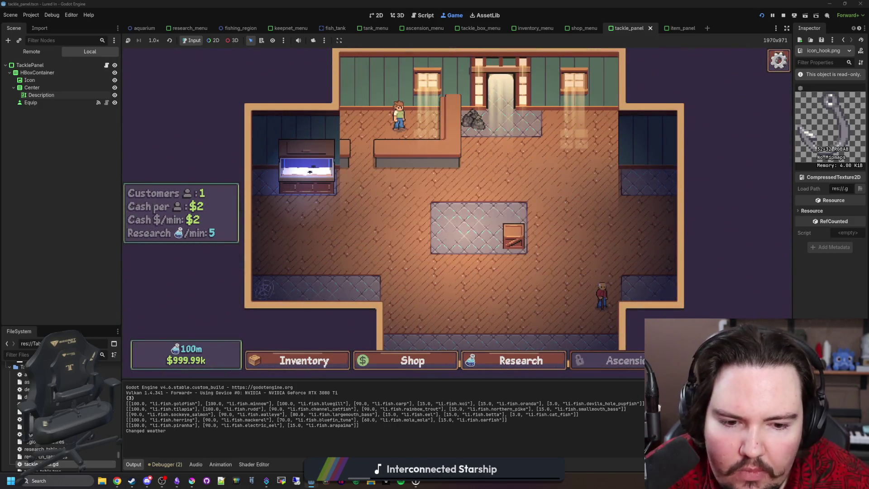
click(574, 161)
click(453, 361)
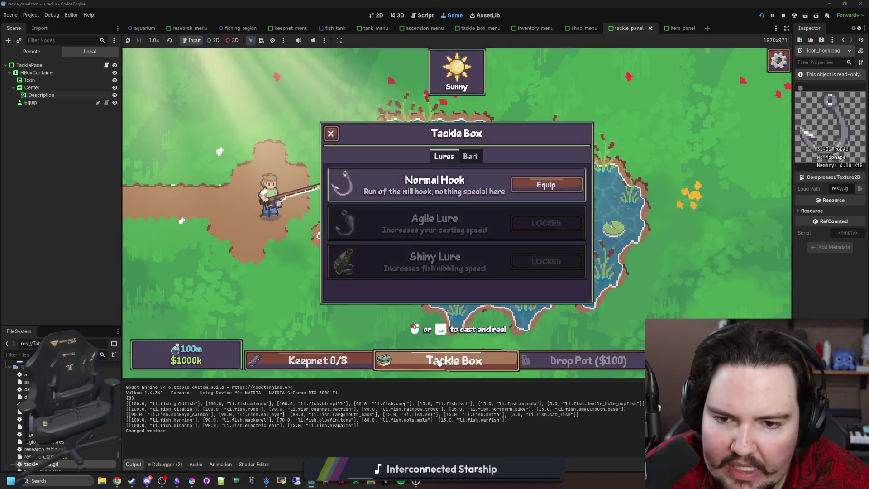
click(546, 184)
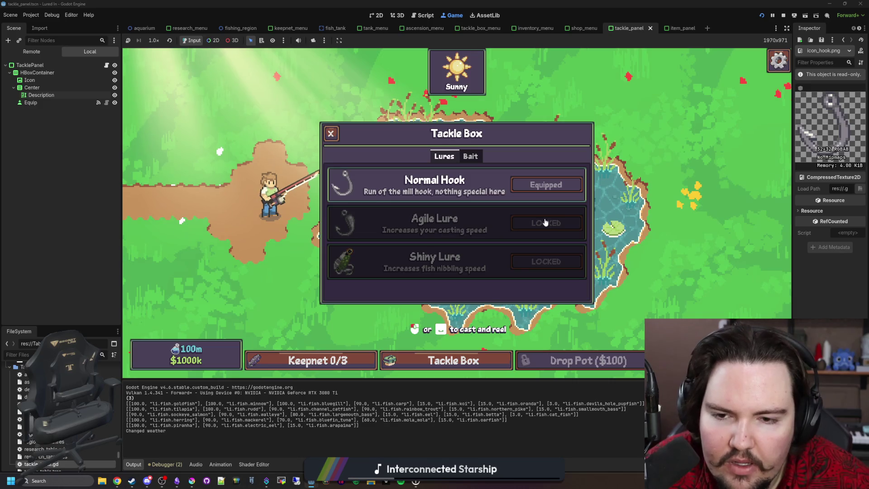
Cast and reel in twice at the pond, check the locked lures in the tackle box, then leave for the shop.
key(Escape)
click(460, 219)
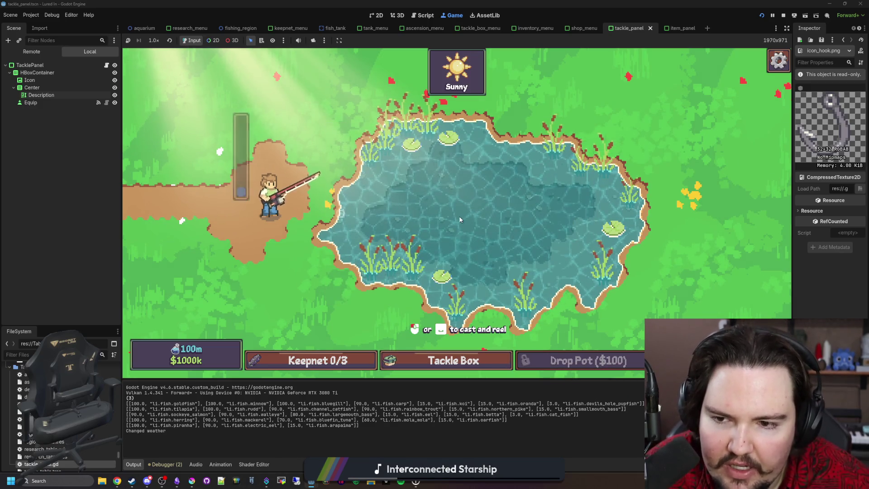
drag(460, 220, 459, 219)
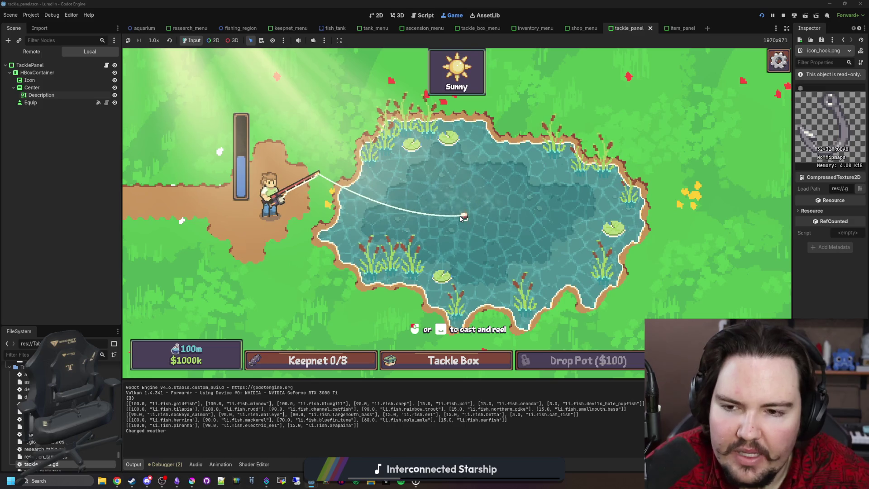
click(383, 177)
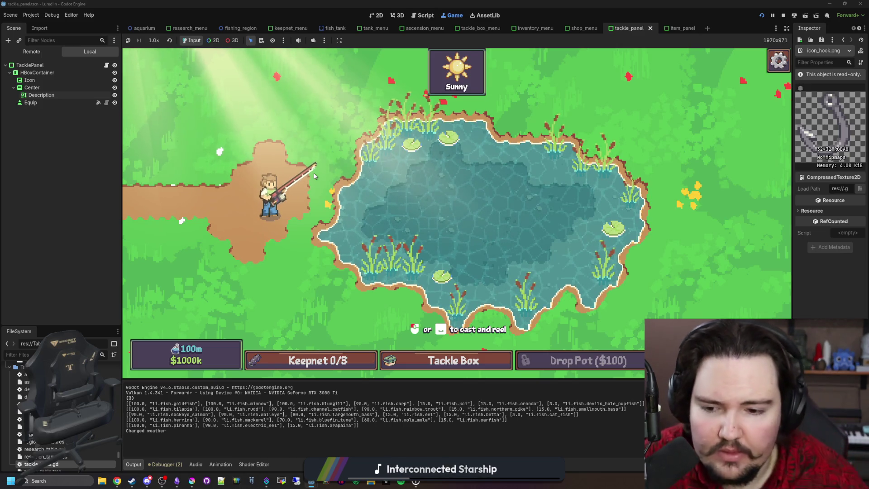
drag(366, 190, 464, 215)
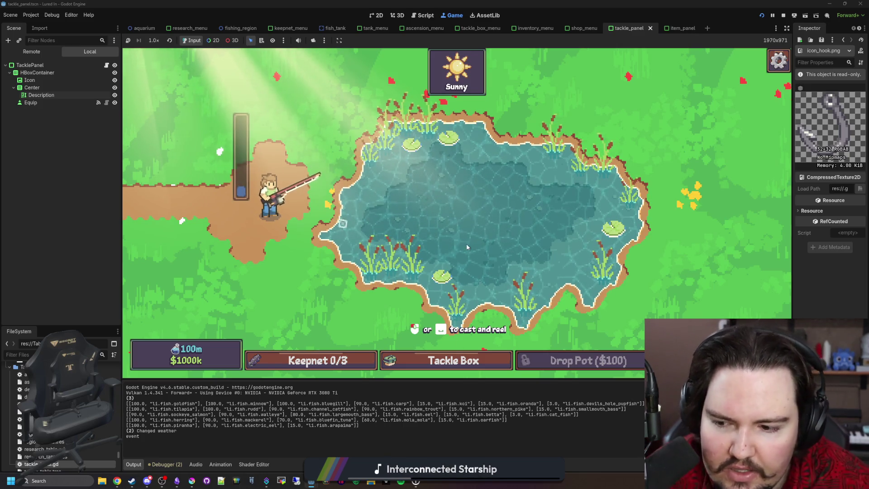
click(487, 200)
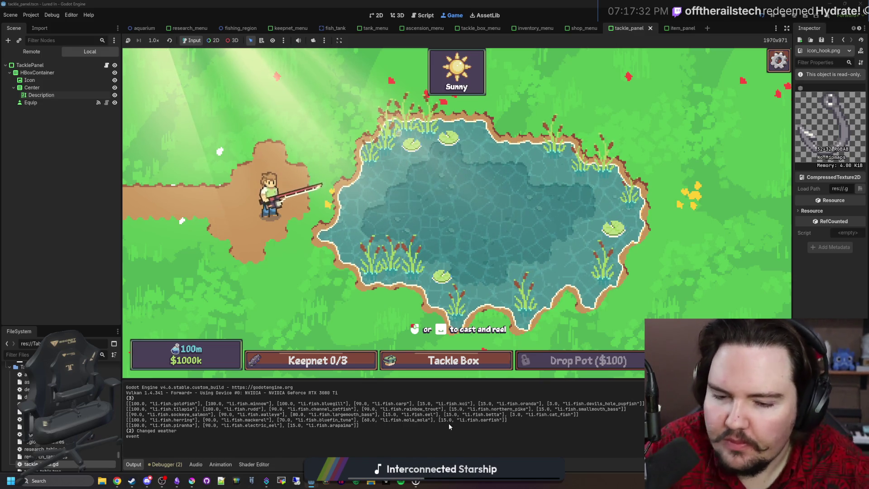
click(454, 360)
mouse_move(456, 223)
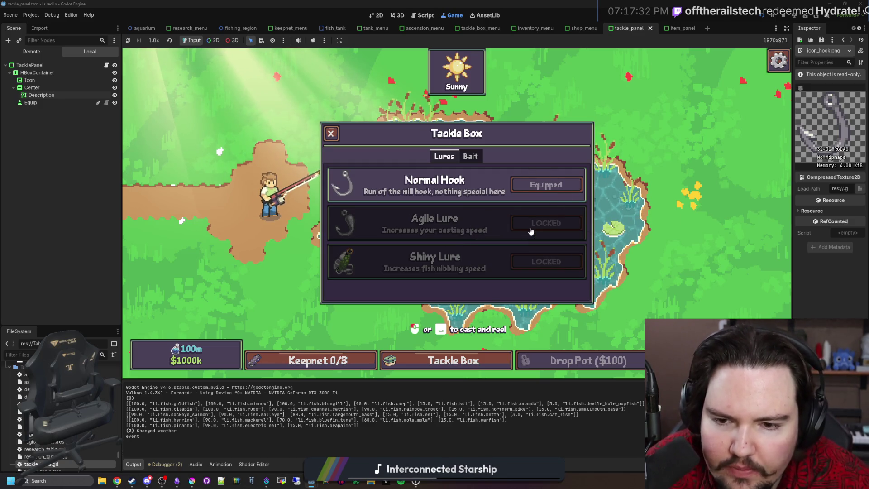
click(331, 133)
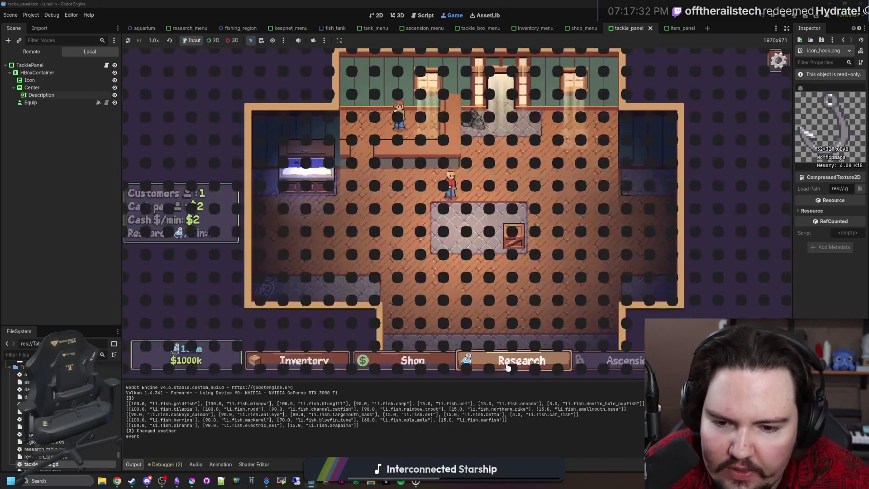
In the research tree, unlock the Equipment research and then the Agile Lure.
click(516, 361)
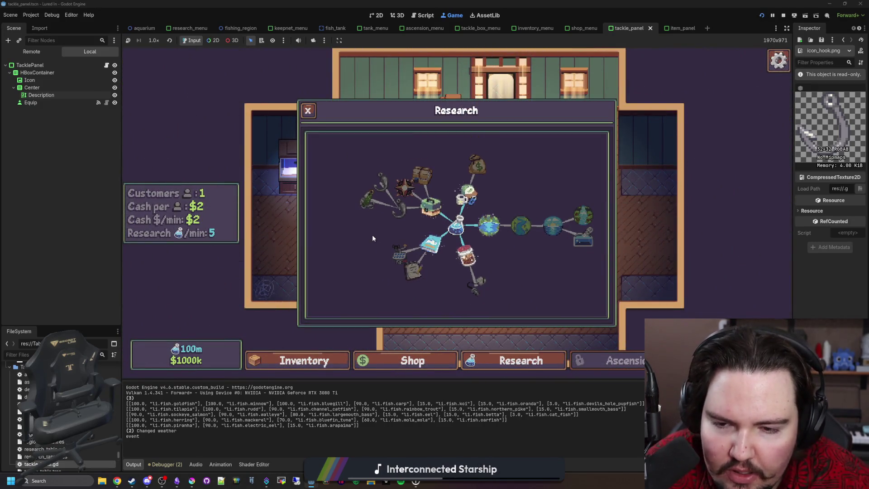
click(426, 202)
click(658, 245)
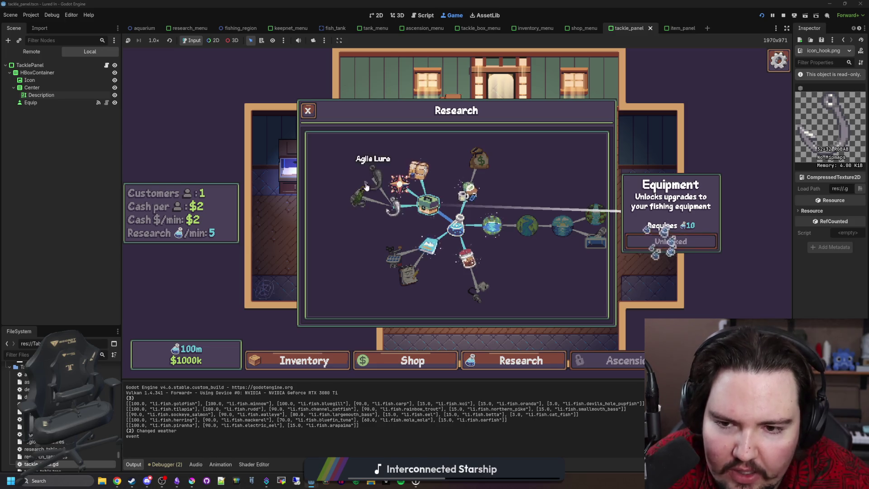
click(654, 246)
click(374, 179)
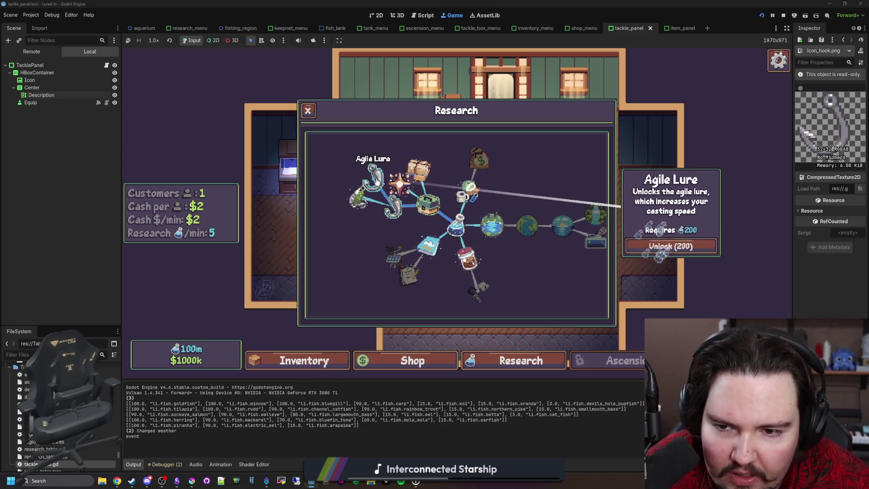
Unlock the Shiny Lure, leave the research tree and bring up the Travel destinations list.
click(362, 200)
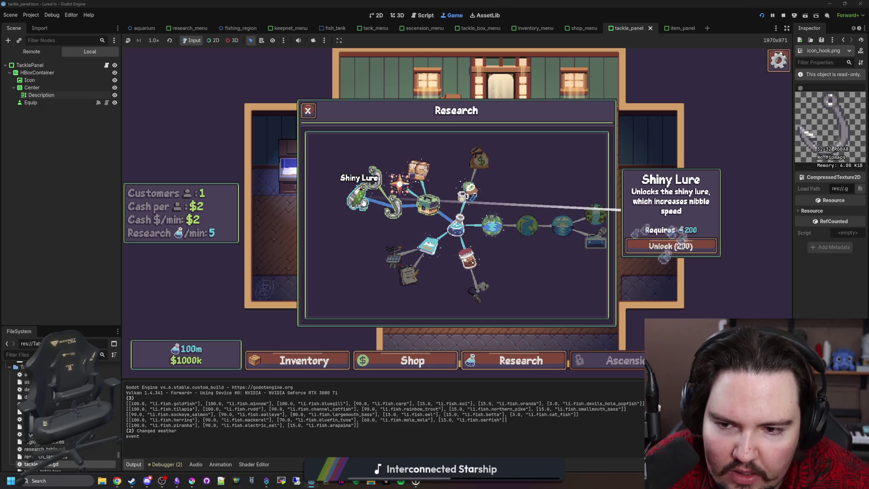
click(662, 246)
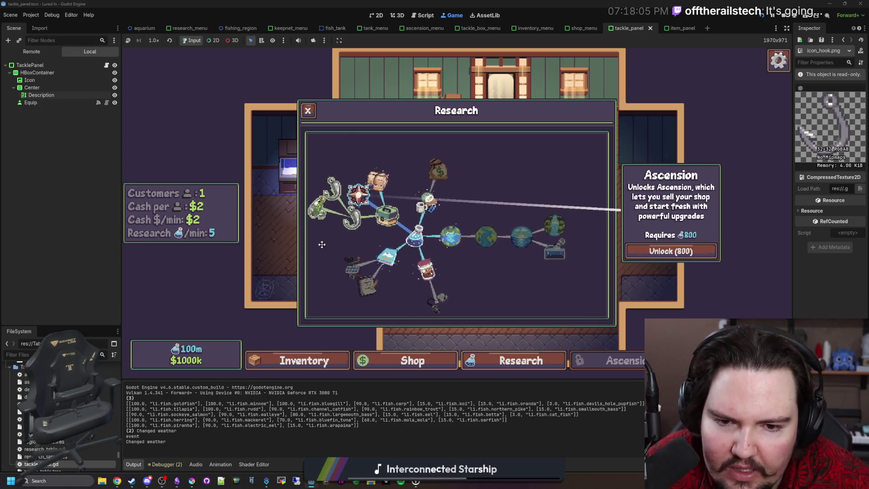
click(308, 110)
click(499, 333)
mouse_move(512, 271)
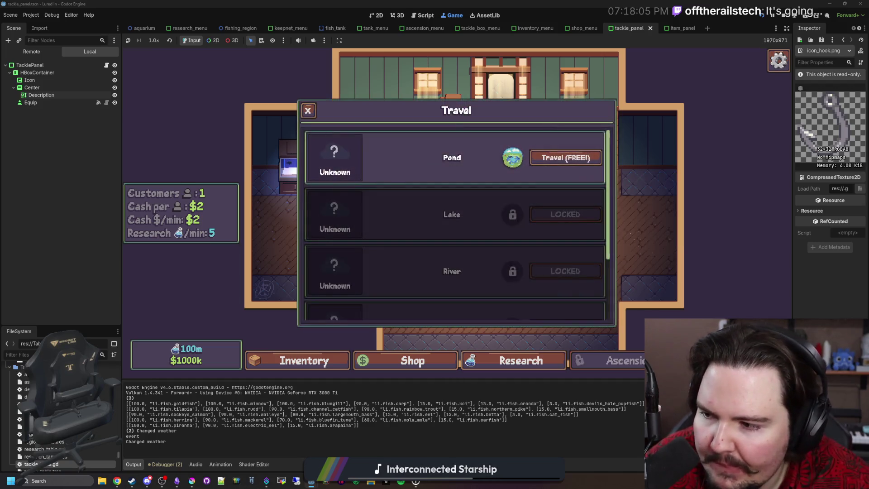
Travel to the Pond and, in the Tackle Box, end with the Shiny Lure equipped.
click(566, 158)
click(470, 359)
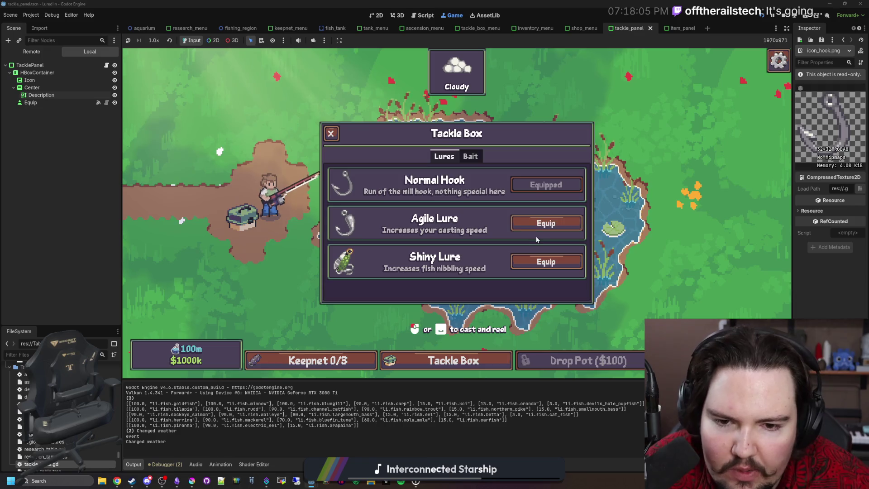
click(536, 225)
click(544, 261)
click(546, 223)
click(545, 185)
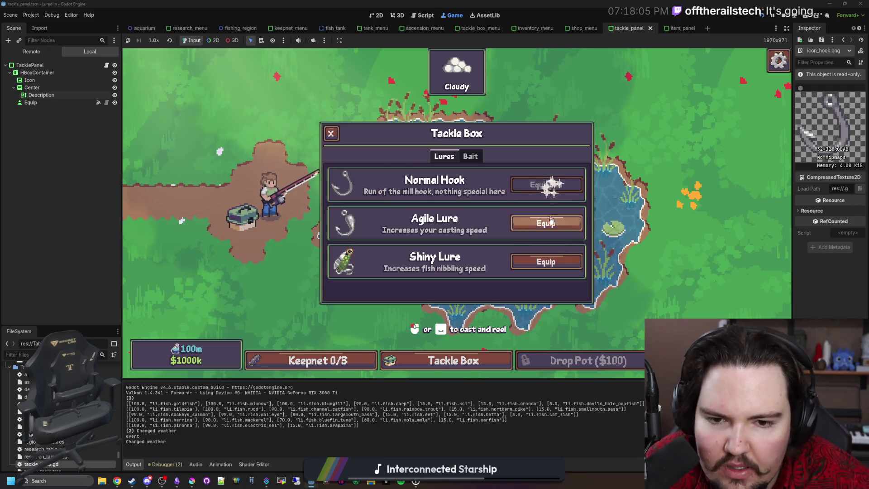
click(546, 262)
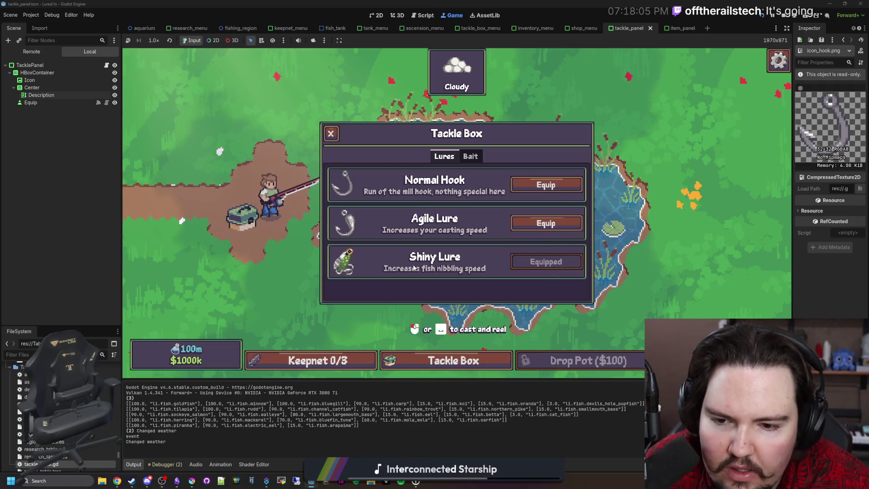
click(537, 224)
Charge and cast into the pond to confirm the Shiny Lure's 2x Bite Rate.
click(330, 133)
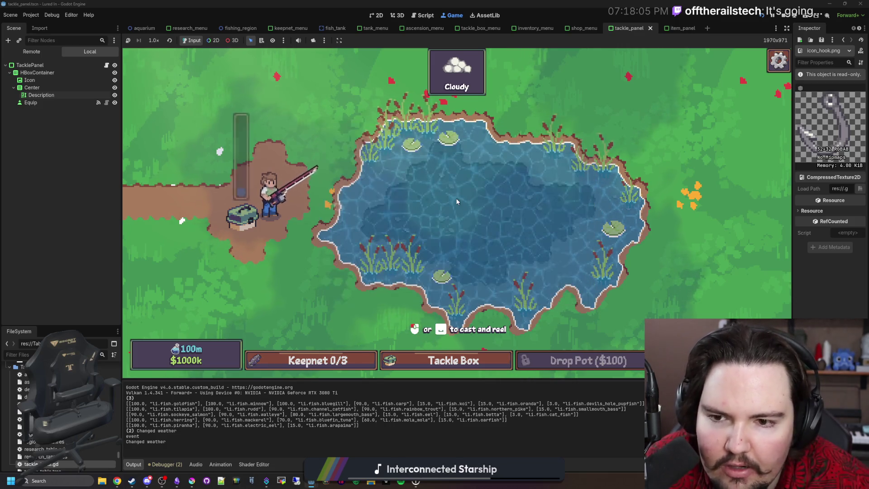
click(306, 251)
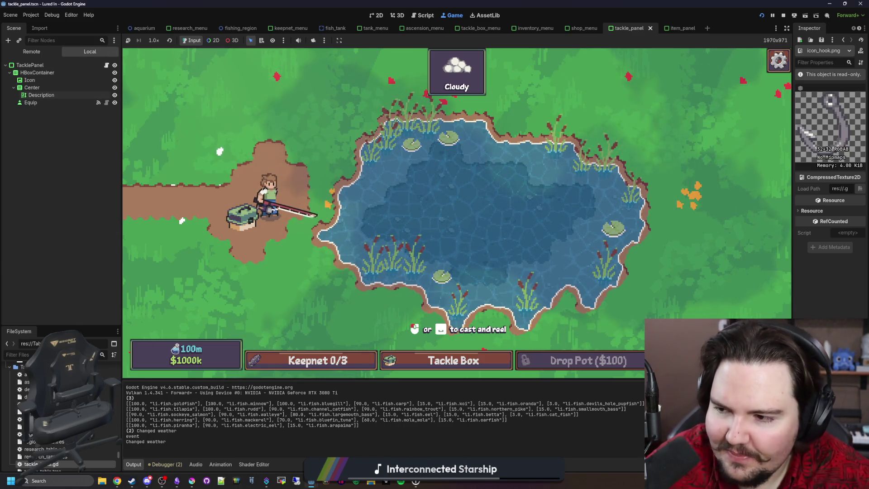
click(48, 354)
text(fishing)
Open fishing_region.gd and search it for activeLure near the reel-in code.
double_click(31, 389)
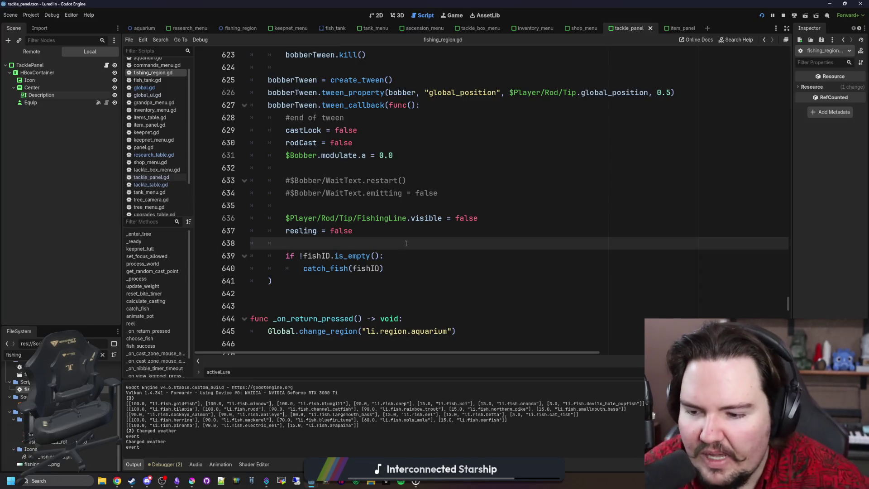
scroll(404, 243, down, 1)
click(344, 267)
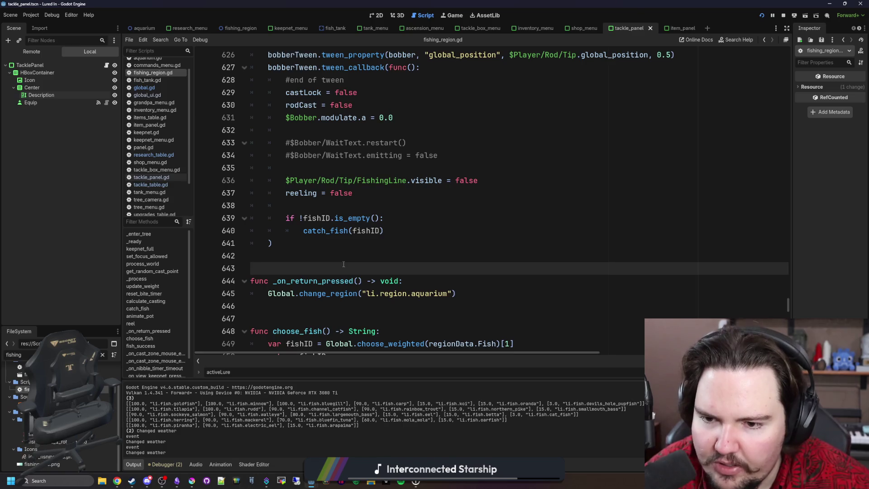
click(356, 254)
click(367, 240)
key(ctrl+f)
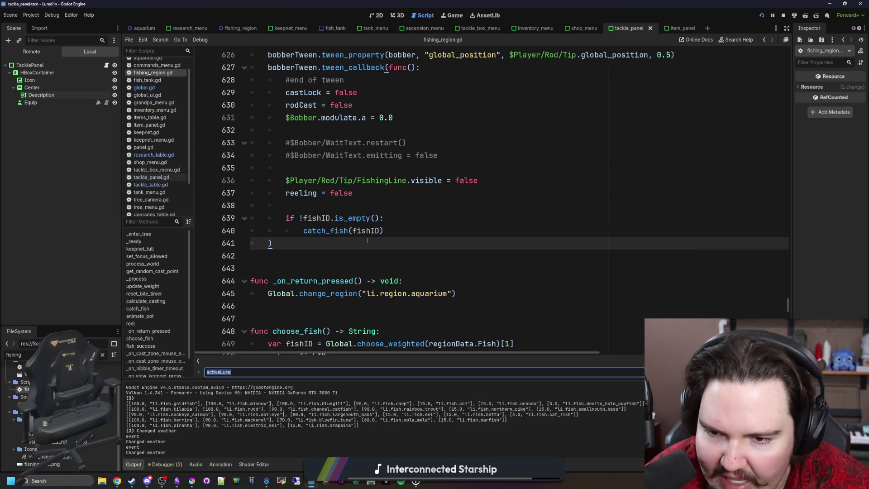
Clear the search and move up to the catch_fish function and pot-animation code.
click(368, 241)
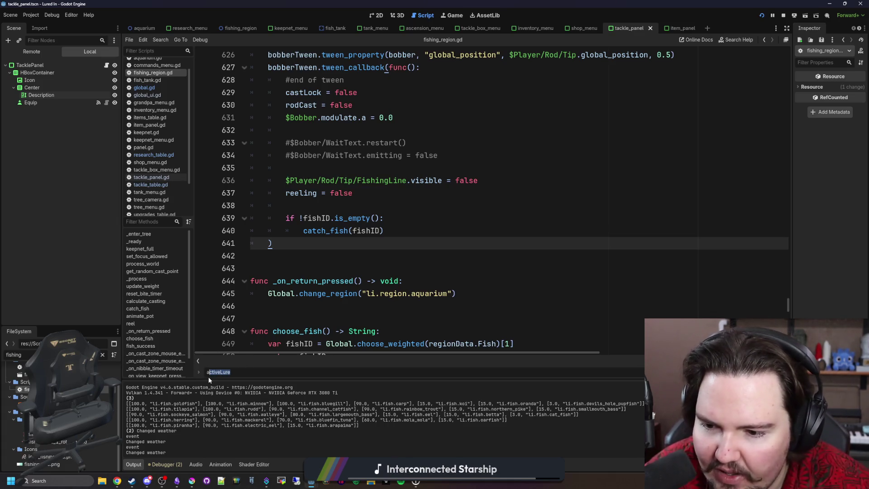
key(BackSpace)
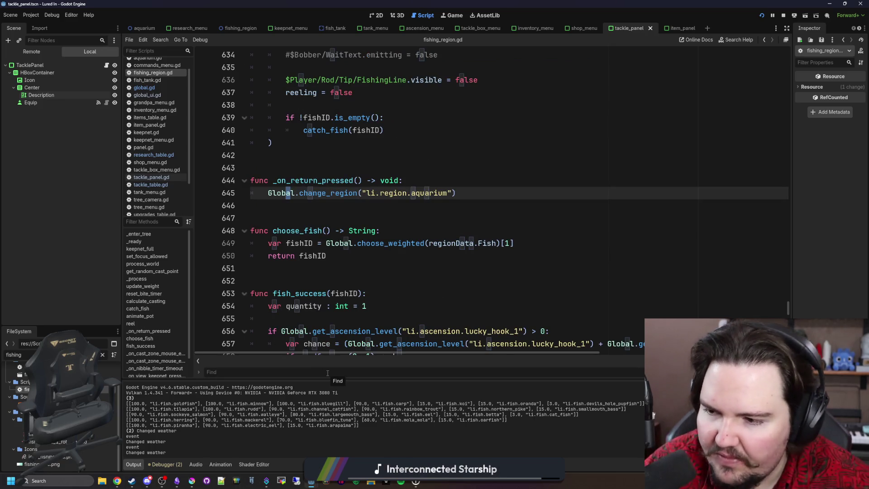
click(327, 373)
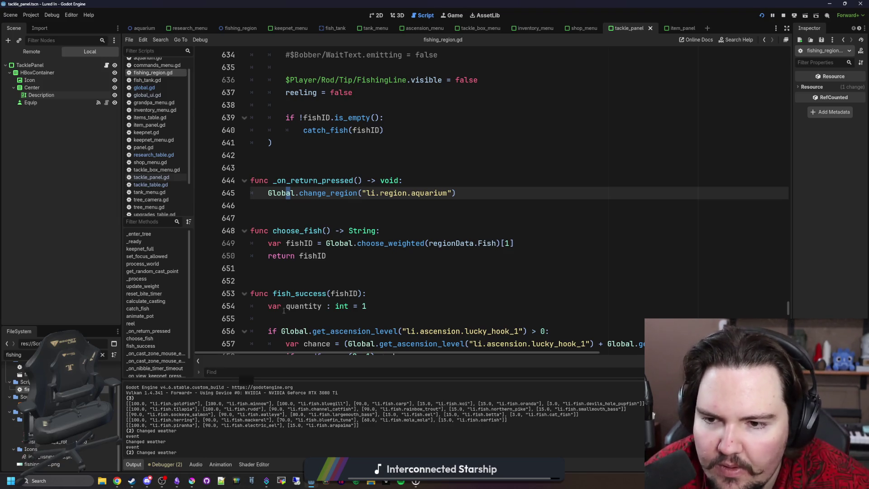
scroll(262, 330, up, 3)
scroll(262, 331, up, 1)
scroll(263, 331, up, 4)
scroll(323, 267, up, 3)
scroll(324, 267, up, 3)
scroll(324, 267, up, 3)
scroll(323, 267, up, 3)
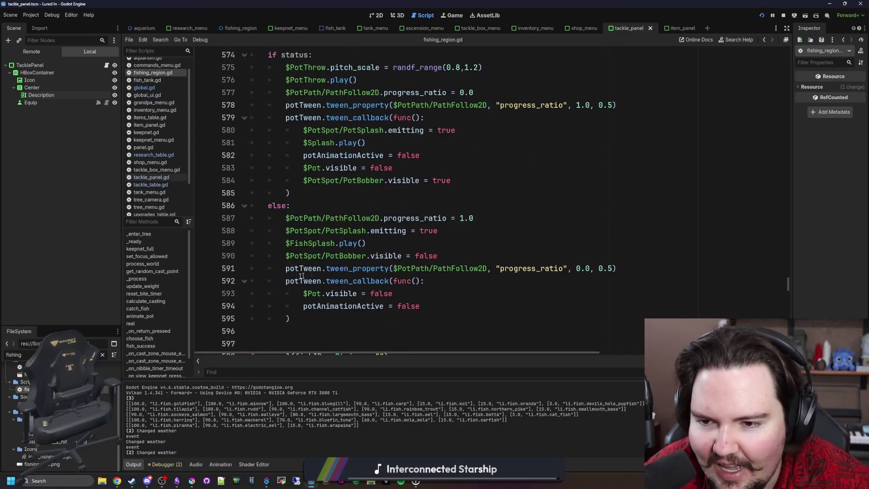
scroll(323, 267, up, 3)
scroll(324, 267, up, 4)
scroll(320, 230, up, 2)
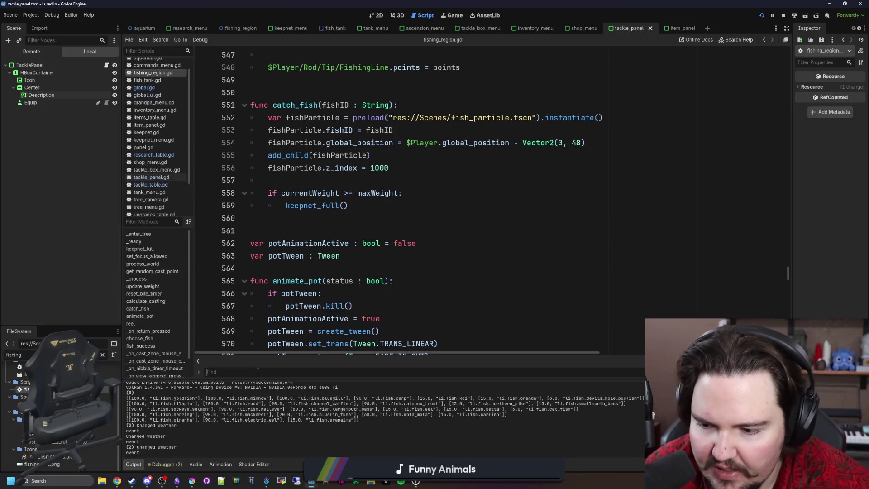
click(301, 271)
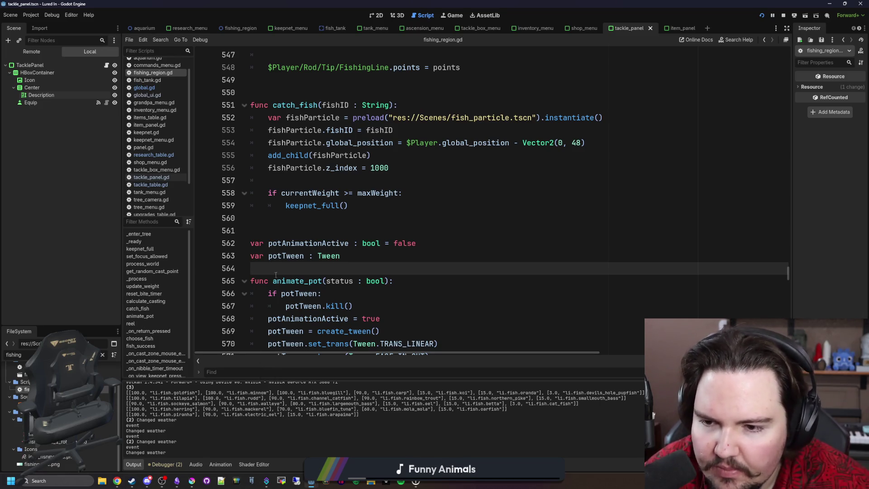
Look through the line-drawing code around lines 549-560 of fishing_region.gd.
click(297, 219)
scroll(296, 218, up, 4)
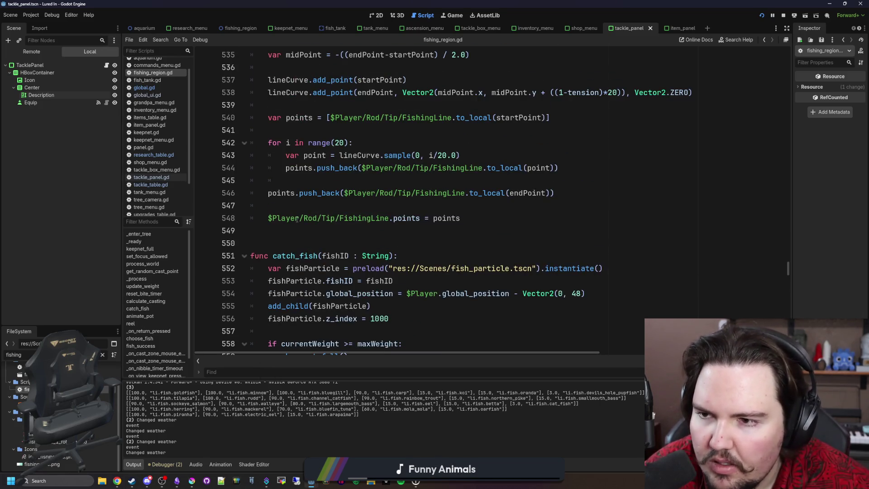
click(312, 244)
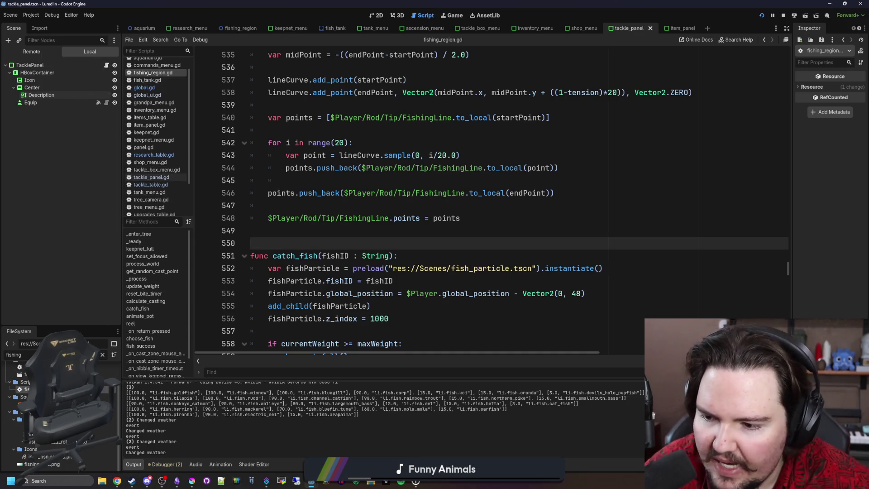
click(417, 229)
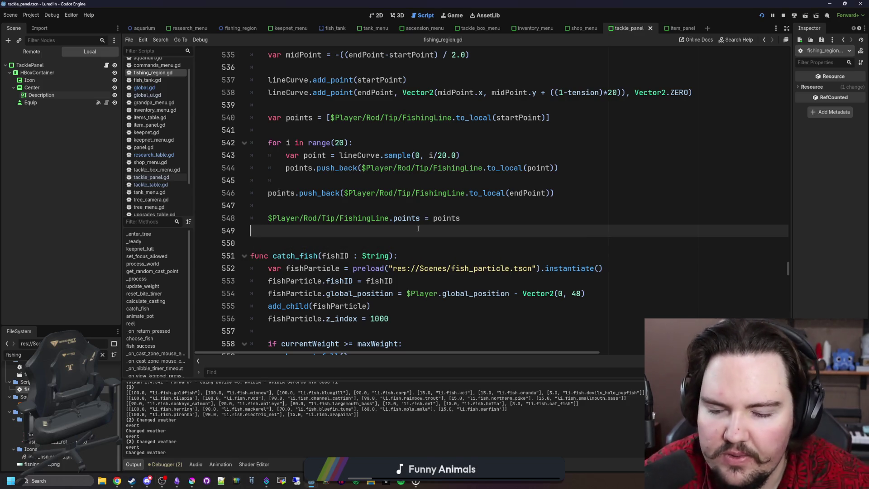
scroll(418, 229, up, 3)
click(417, 224)
scroll(417, 225, up, 4)
click(351, 194)
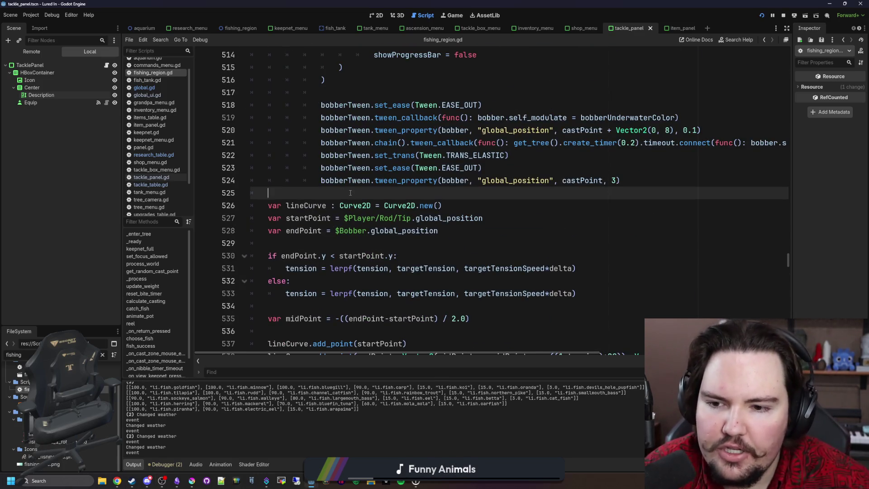
scroll(351, 193, up, 3)
text(p)
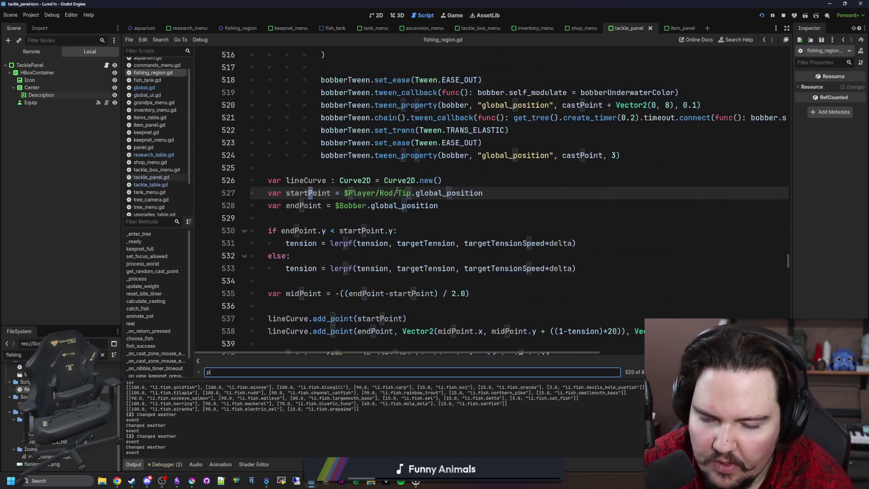
text(rogress)
Search 'progress' then 'is_action_pressed' to reach the casting block's elif power line.
key(Return)
key(Return)
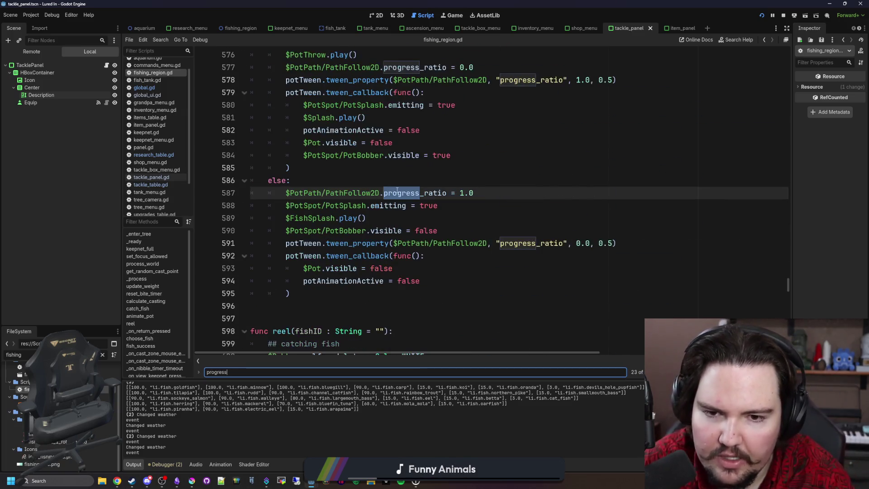
key(Return)
key(Return)
key(Return)
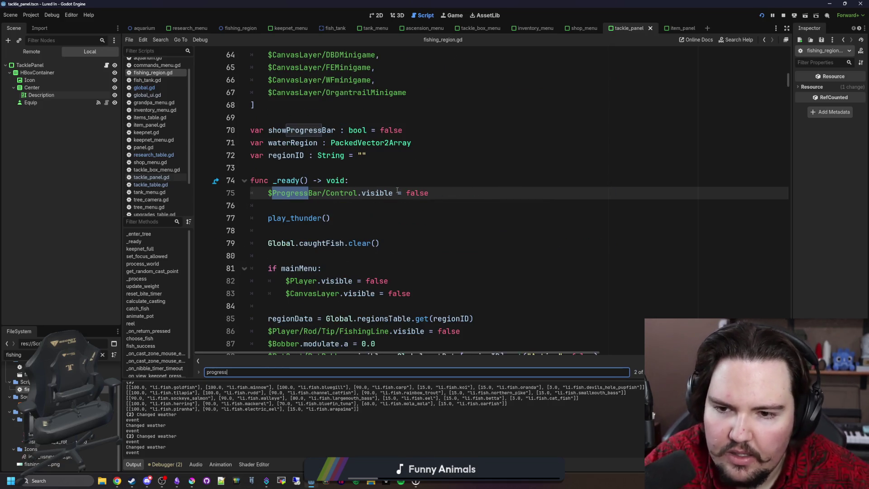
click(416, 207)
key(ctrl+f)
text(input)
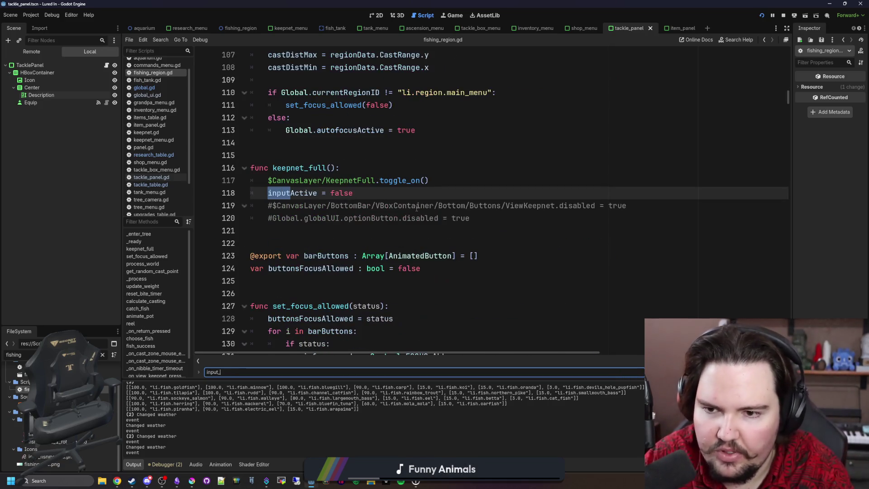
key(BackSpace)
key(BackSpace)
key(BackSpace)
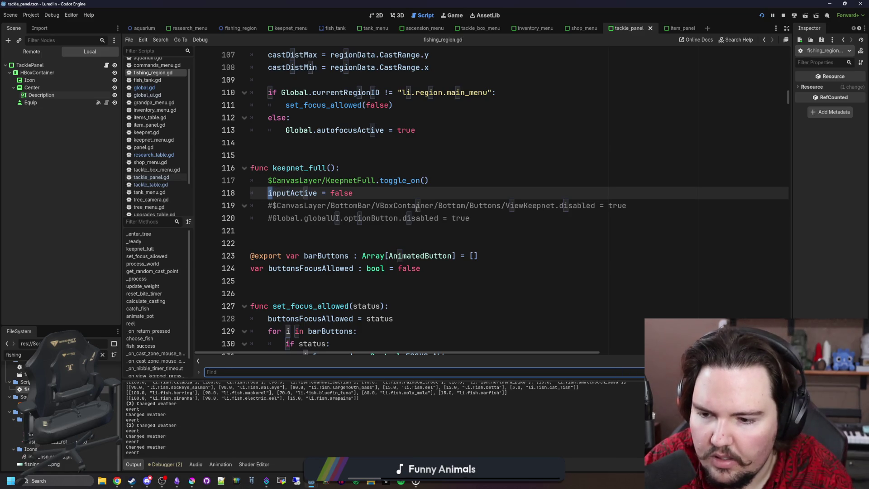
text(s_action_pr)
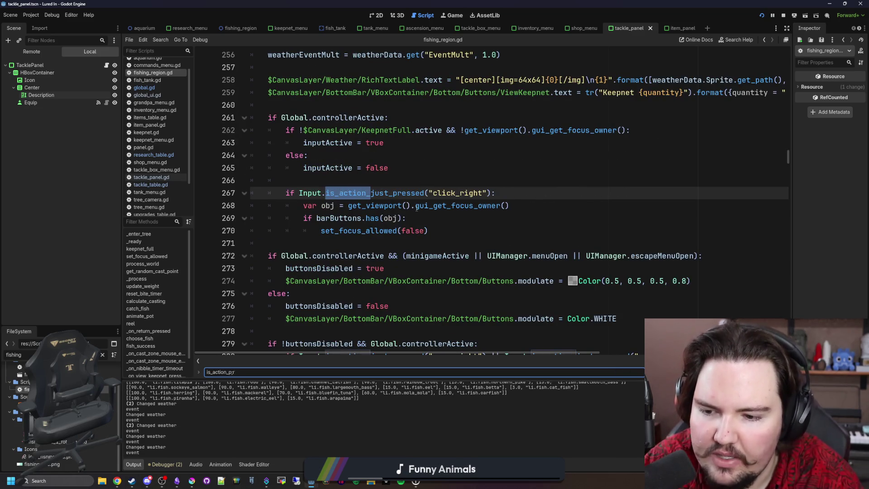
text(essed)
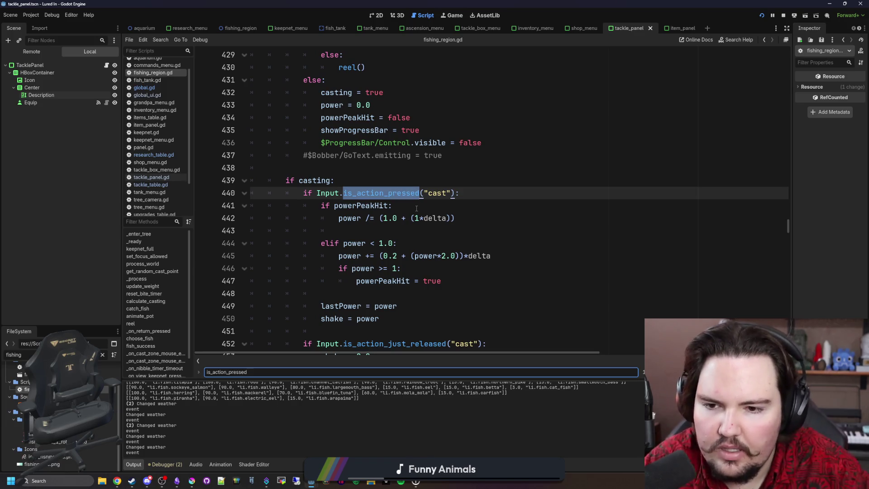
scroll(415, 246, down, 1)
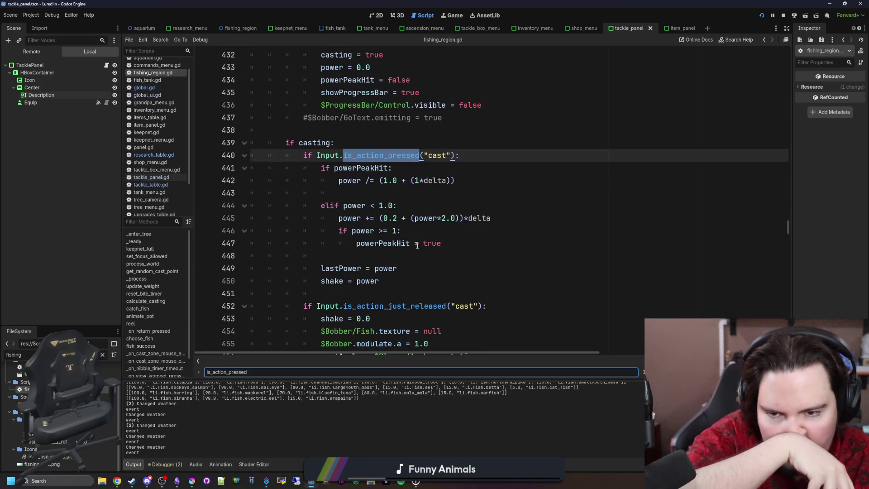
click(412, 236)
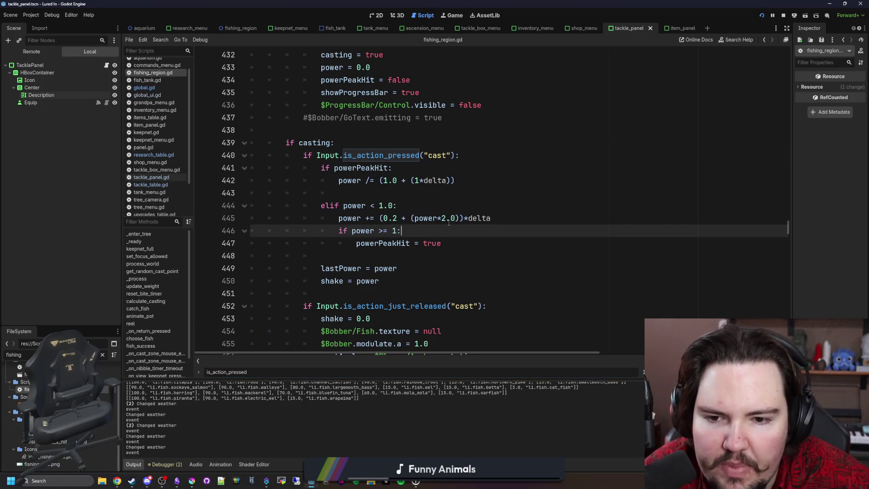
click(440, 210)
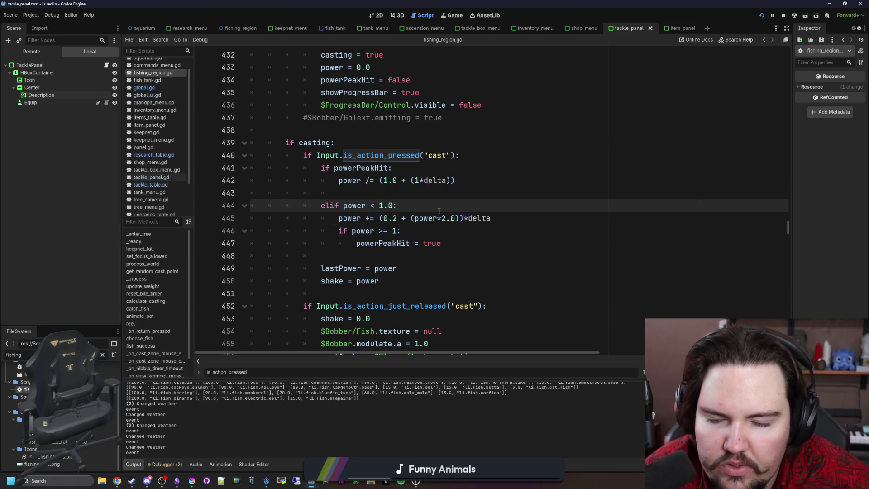
Under 'elif power < 1.0:' add var chargePower = 0.2 and an activeLure agile_lure check setting 0.4.
key(Return)
key(Return)
key(Up)
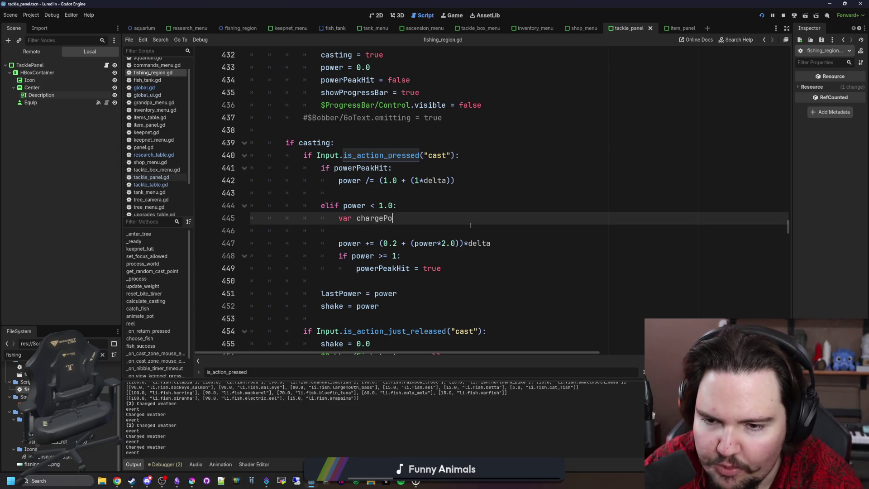
text(.2)
key(Return)
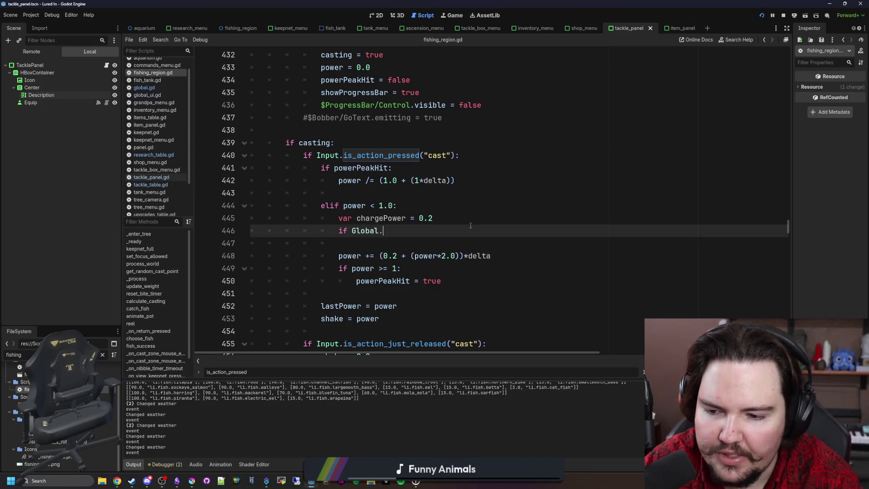
text(research)
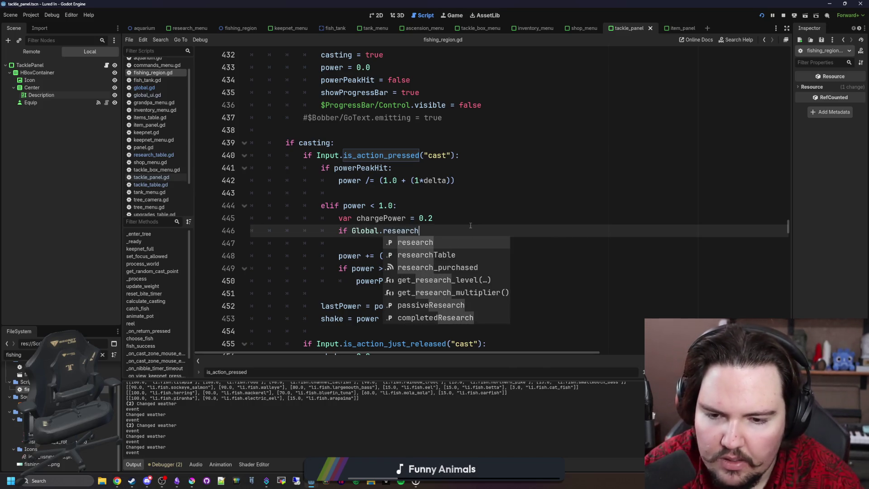
key(BackSpace)
key(BackSpace)
key(BackSpace)
key(BackSpace)
key(BackSpace)
key(BackSpace)
text(active)
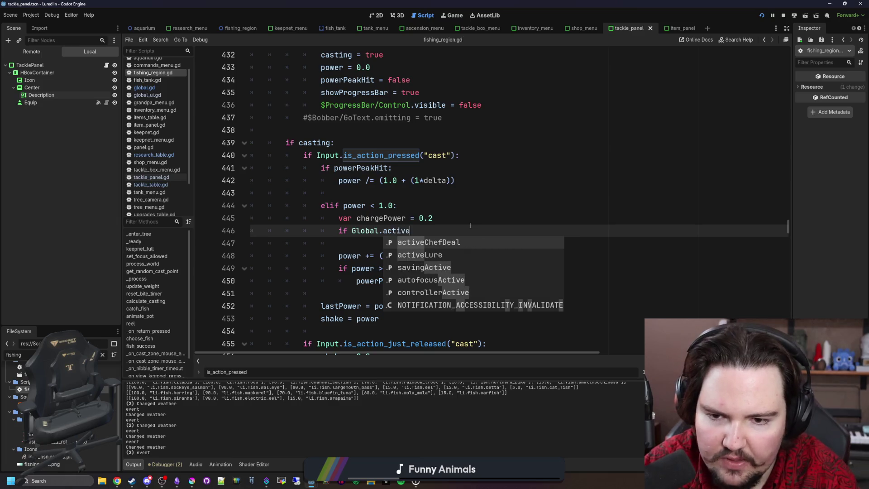
key(Down)
key(Return)
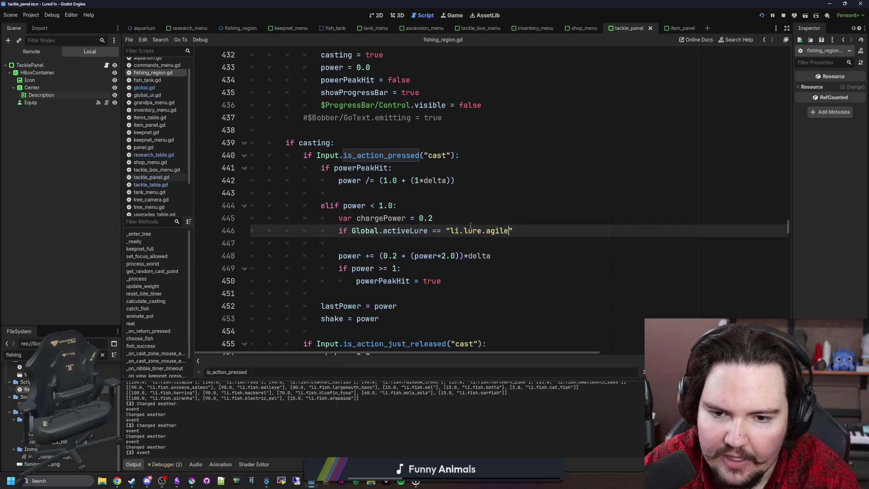
text(:)
key(Return)
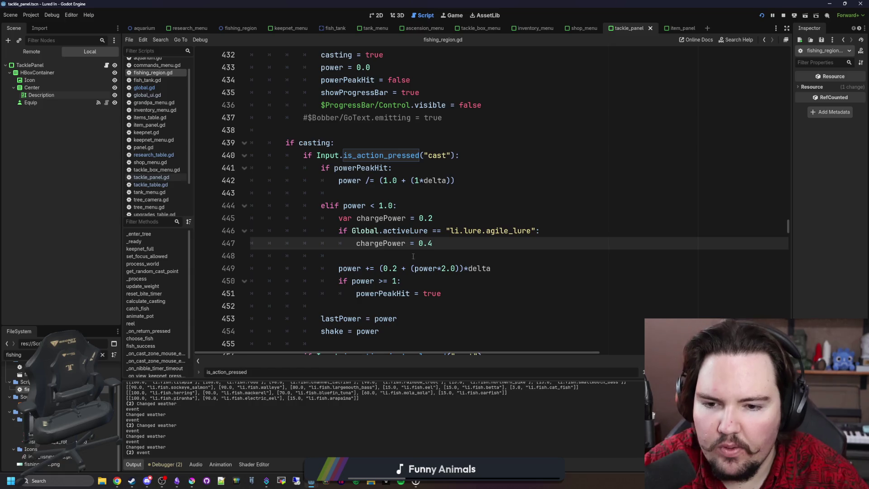
Replace the hardcoded 0.2 power increase with chargePower, save and run the game.
double_click(393, 269)
key(BackSpace)
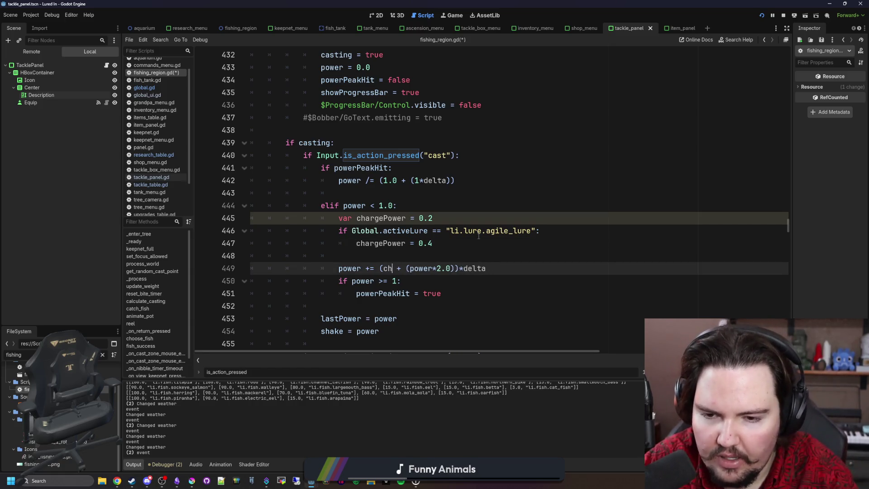
text(Power)
key(ctrl+s)
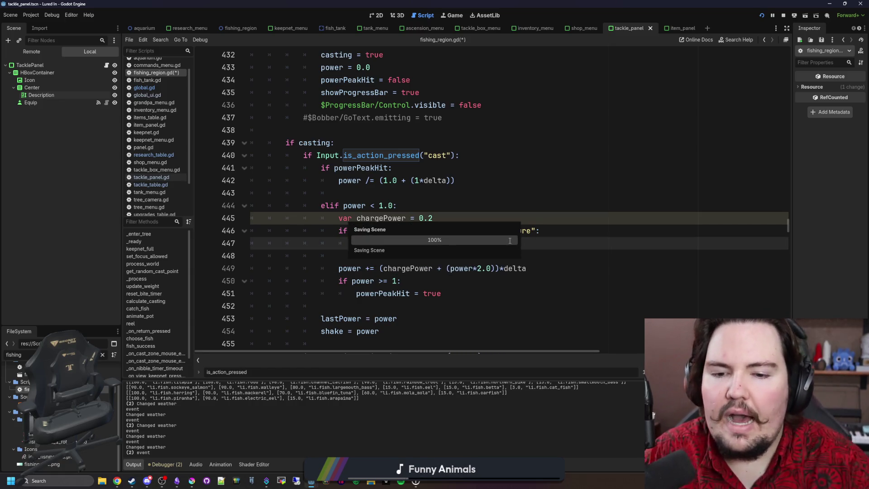
click(443, 258)
key(ctrl+s)
key(ctrl+s)
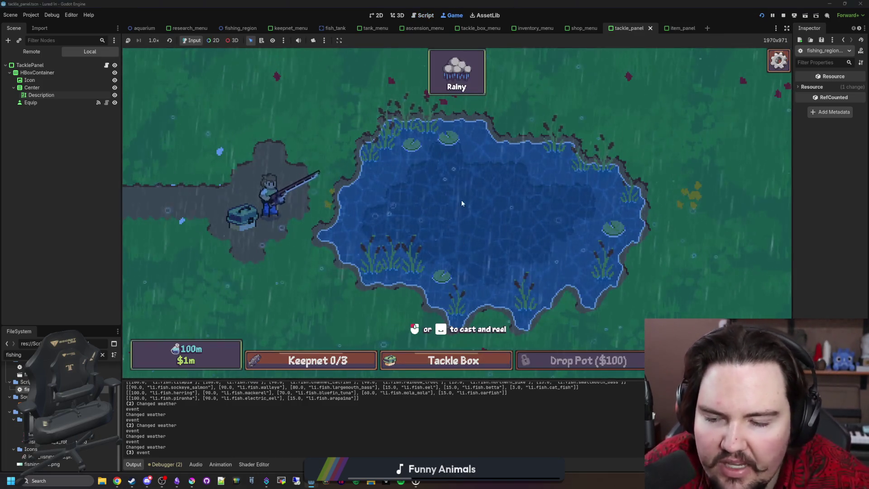
Cast twice in the running game to check charge speed, then stop the game.
click(461, 203)
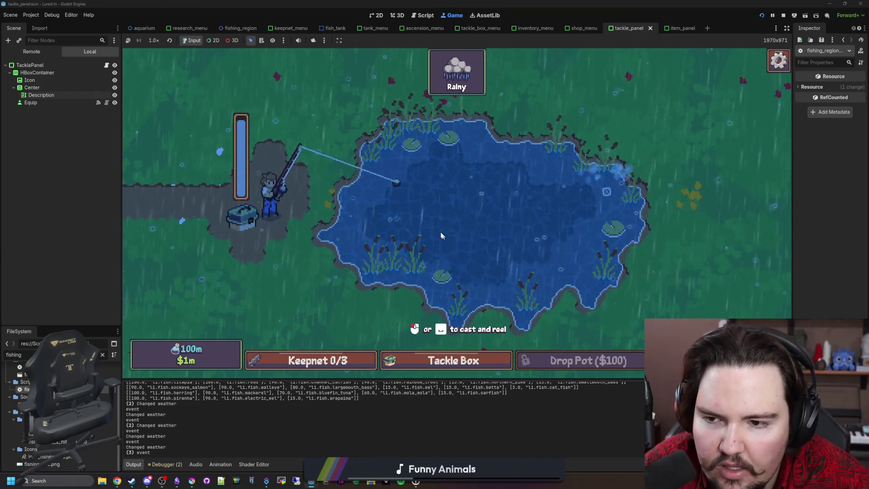
click(439, 220)
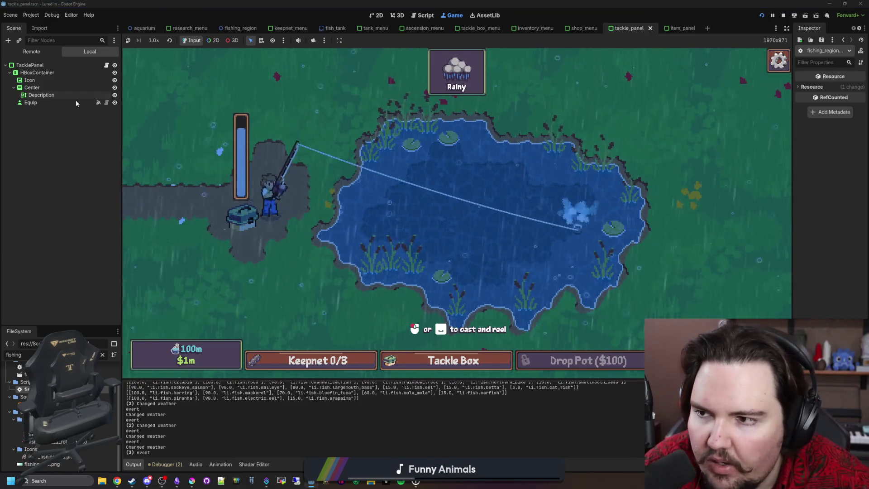
key(ctrl+F3)
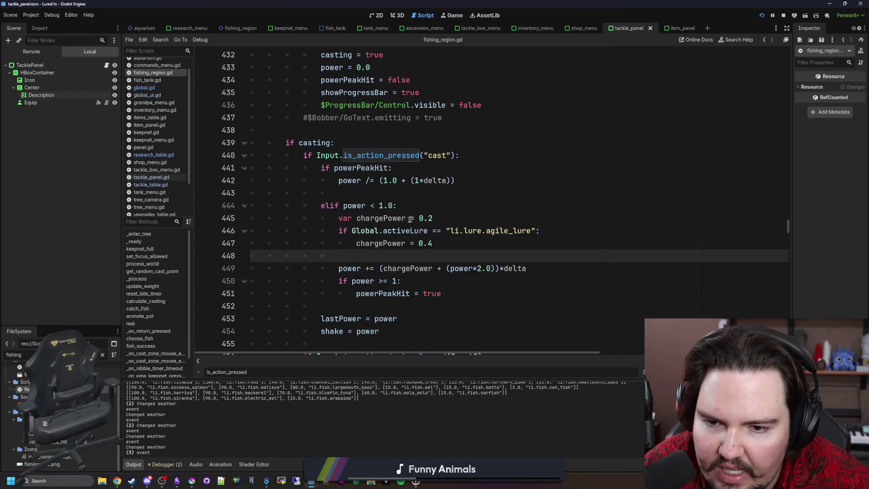
Restore the 0.2 increment and change power*2.0 to power*chargePower.
double_click(398, 218)
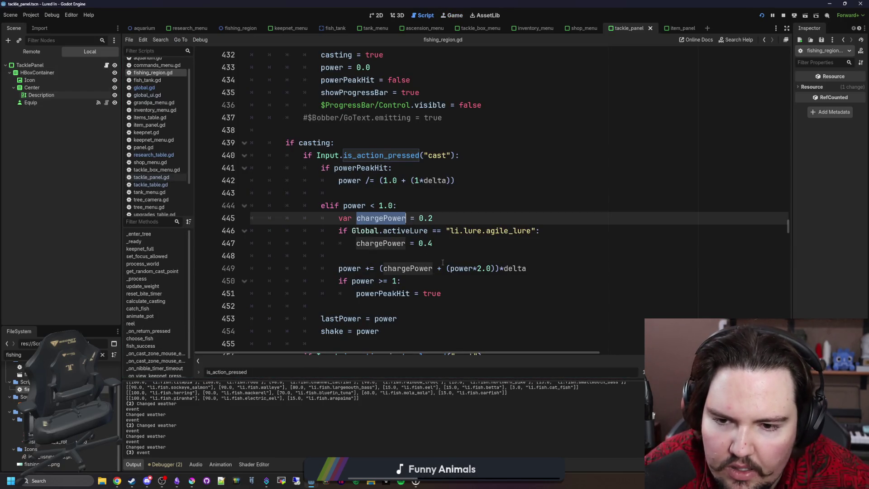
click(441, 243)
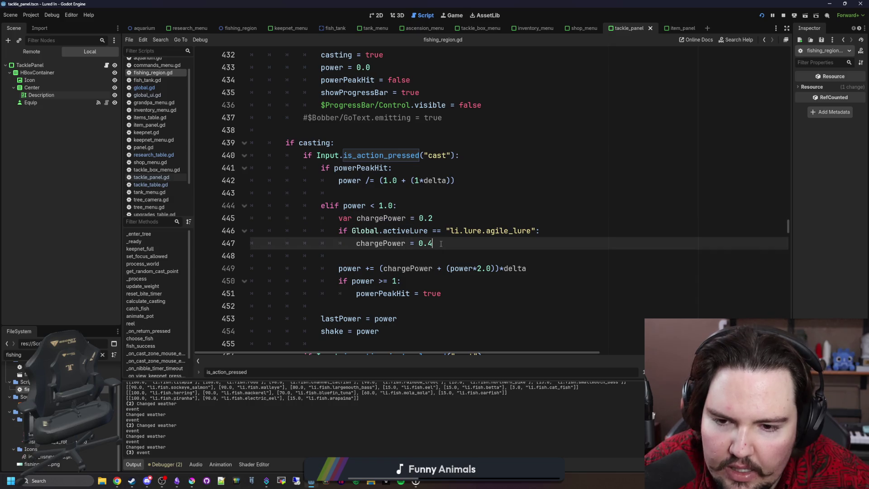
double_click(416, 270)
text(0.2)
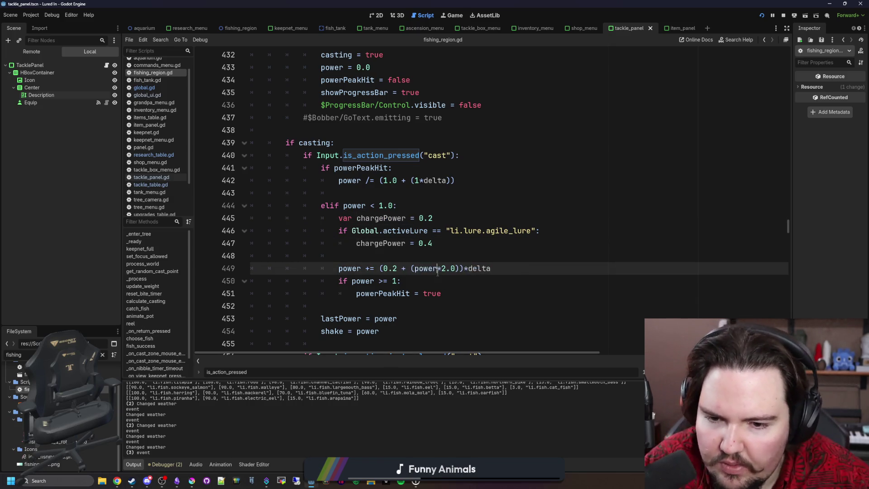
click(455, 269)
key(BackSpace)
key(BackSpace)
key(BackSpace)
text(c)
text(P)
key(Return)
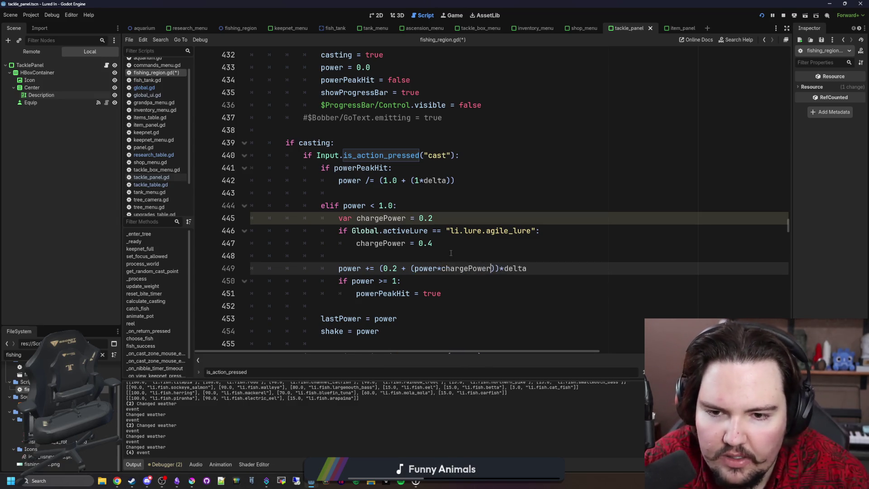
Set chargePower's default to 2.0 and the Agile Lure value to 4.0, save and relaunch.
click(444, 218)
key(BackSpace)
key(BackSpace)
key(BackSpace)
text(2.0)
key(Down)
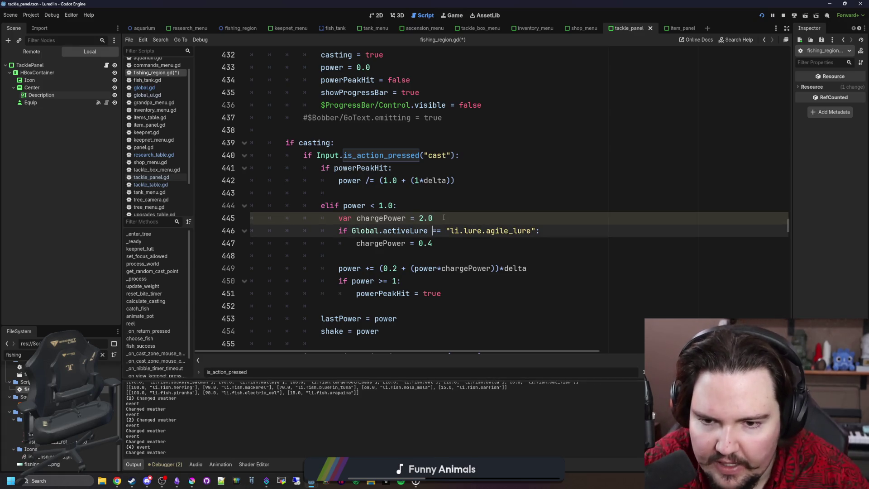
key(Down)
key(BackSpace)
key(BackSpace)
key(BackSpace)
text(4.0)
key(Up)
key(Up)
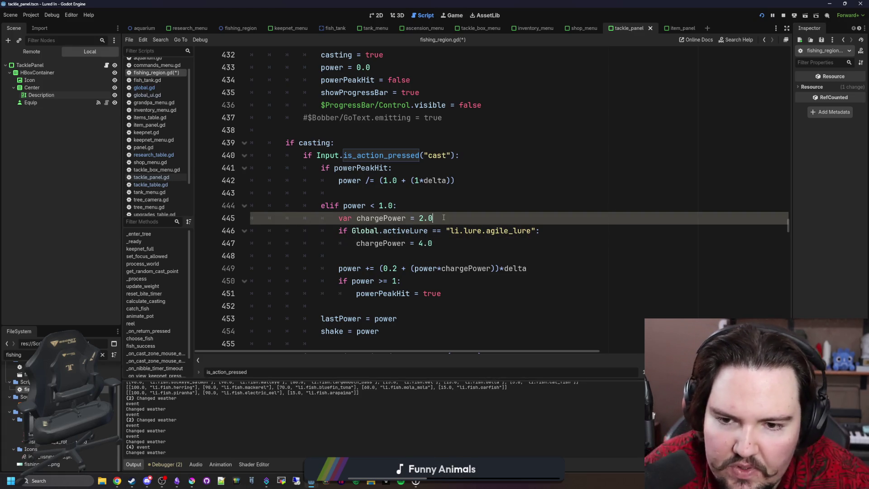
key(Up)
key(ctrl+s)
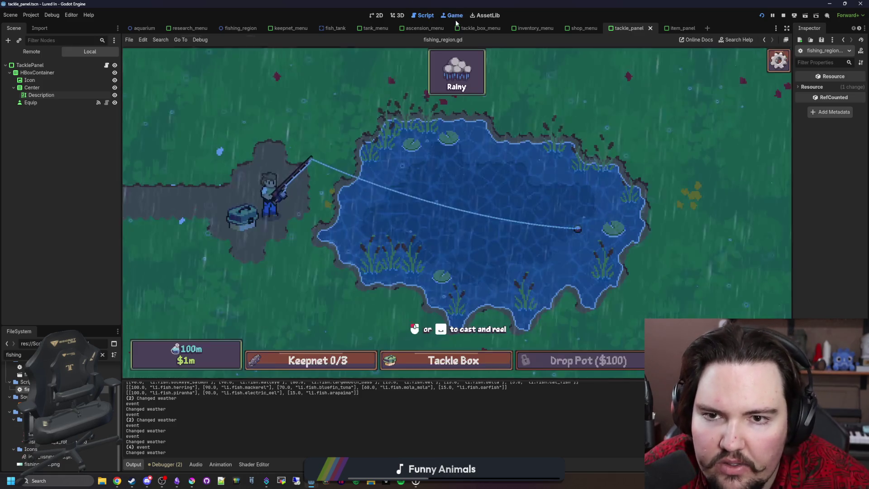
Make several test casts into the rainy pond in the running game.
click(472, 220)
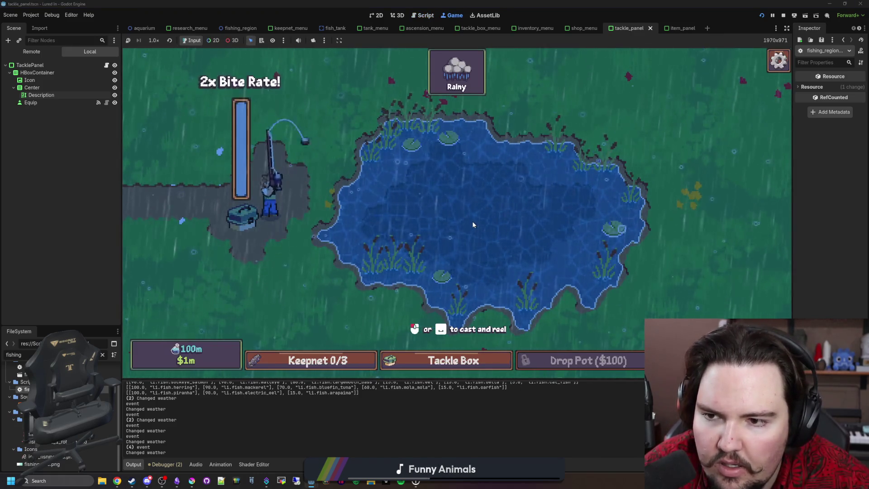
click(431, 217)
click(430, 215)
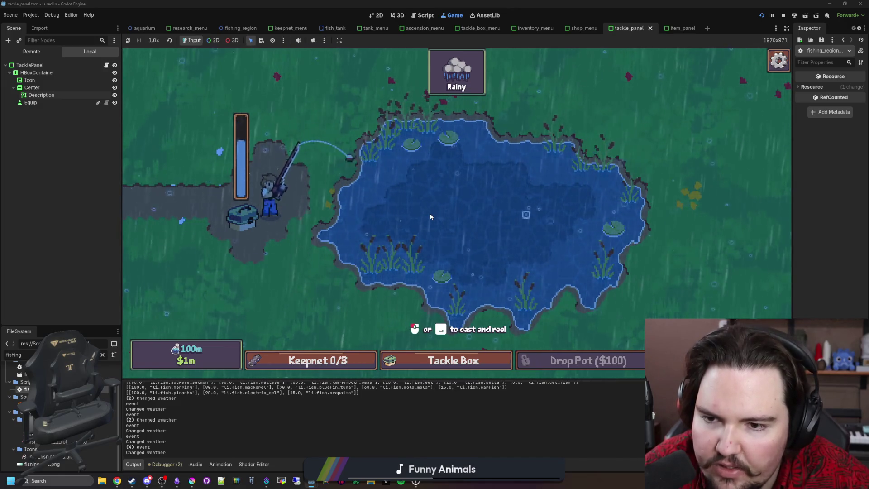
click(430, 216)
click(430, 216)
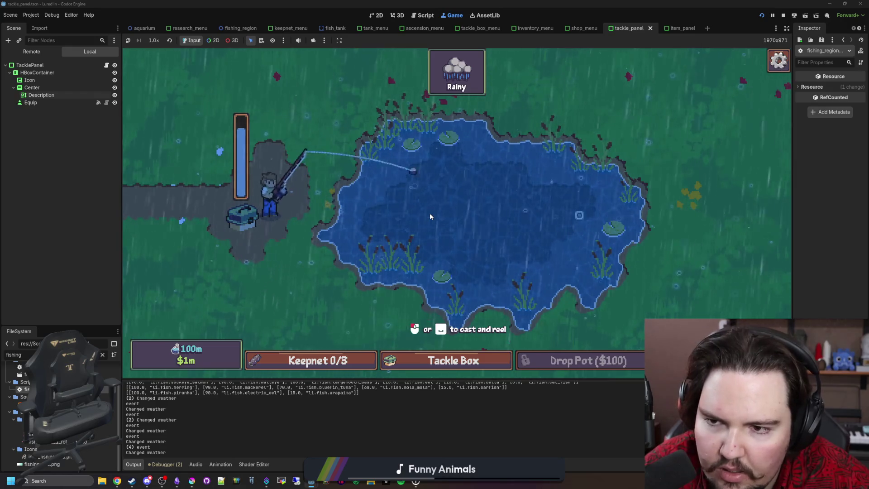
Equip the Normal Hook from the Tackle Box, cast once, and return to tackle_panel.gd.
click(413, 360)
click(524, 184)
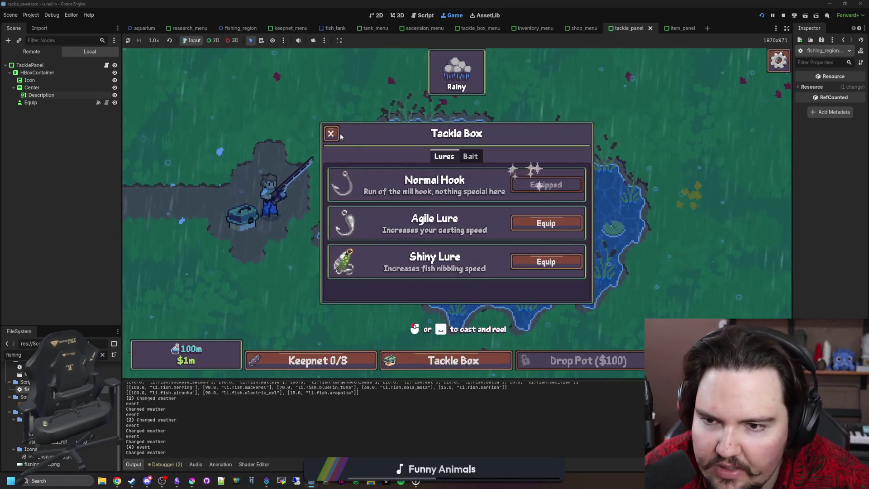
click(474, 182)
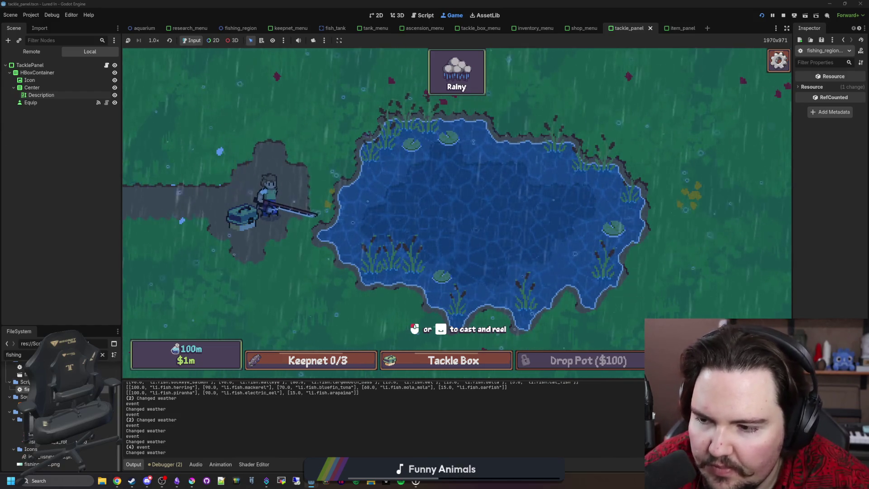
click(107, 64)
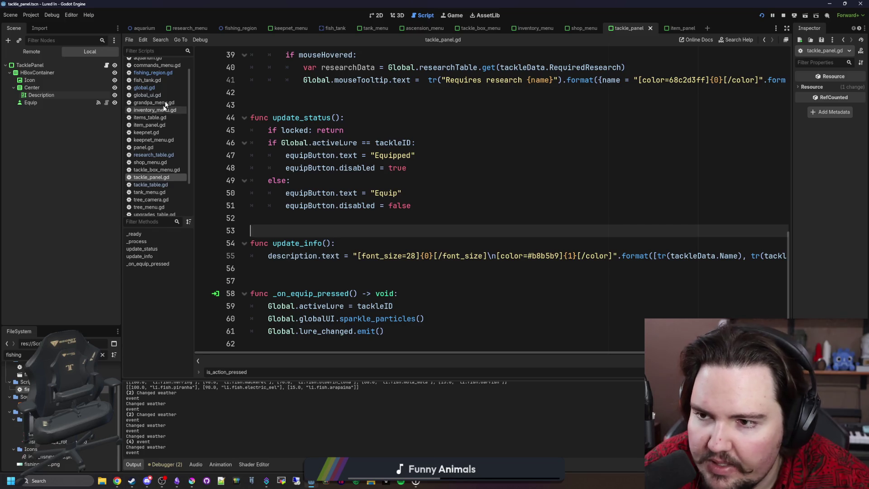
In fishing_region.gd, adjust blank lines below the power division in the casting code.
click(166, 74)
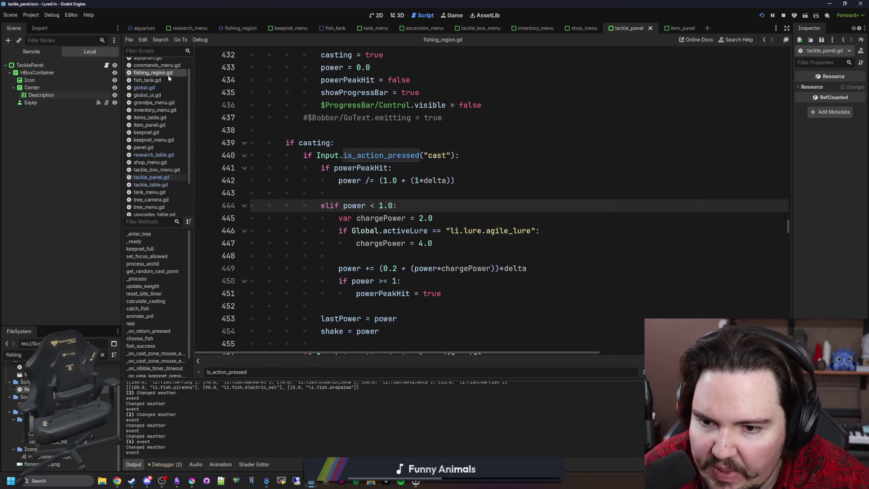
click(428, 188)
key(Return)
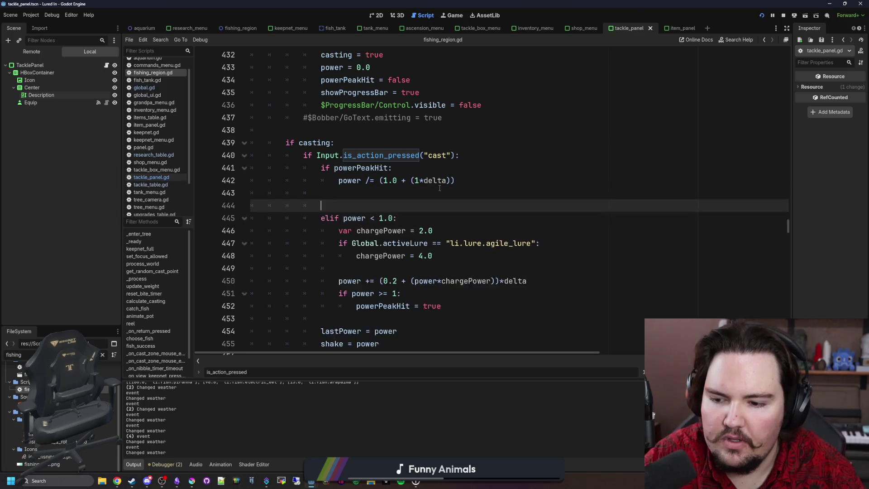
key(Return)
key(Up)
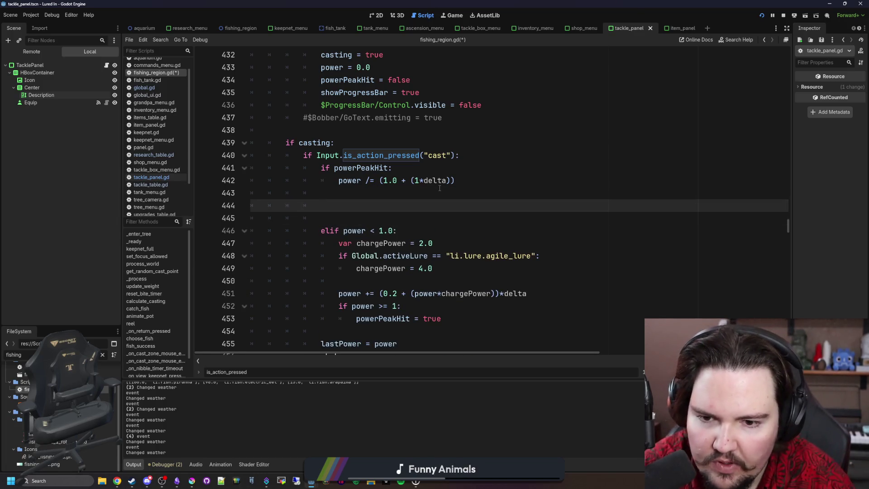
key(BackSpace)
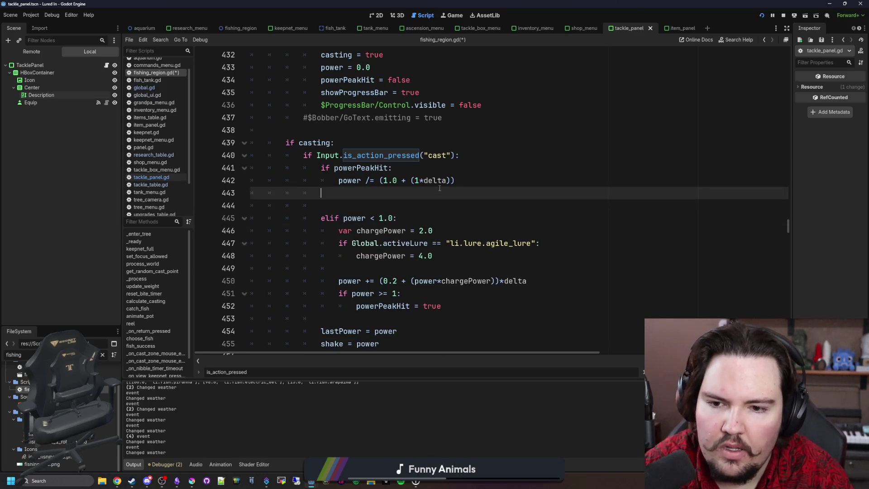
key(BackSpace)
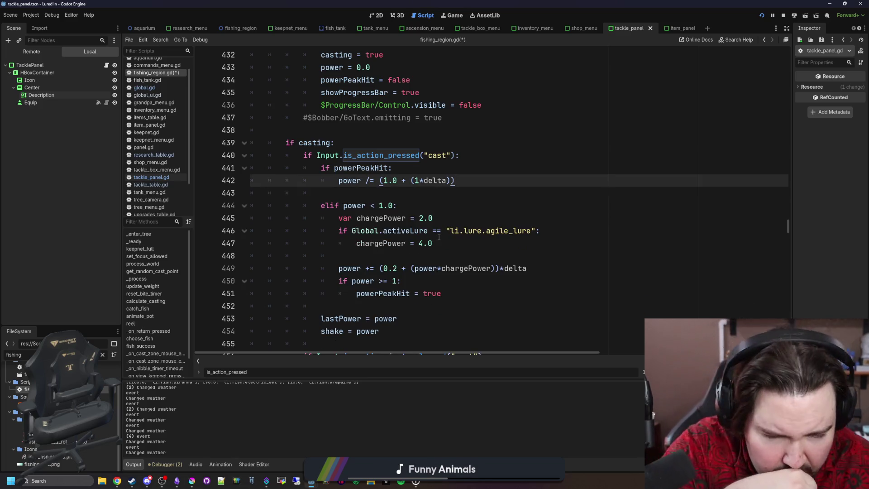
Add var basePower = 0.2 and set basePower = 0.4 under the agile_lure check.
click(434, 256)
key(Up)
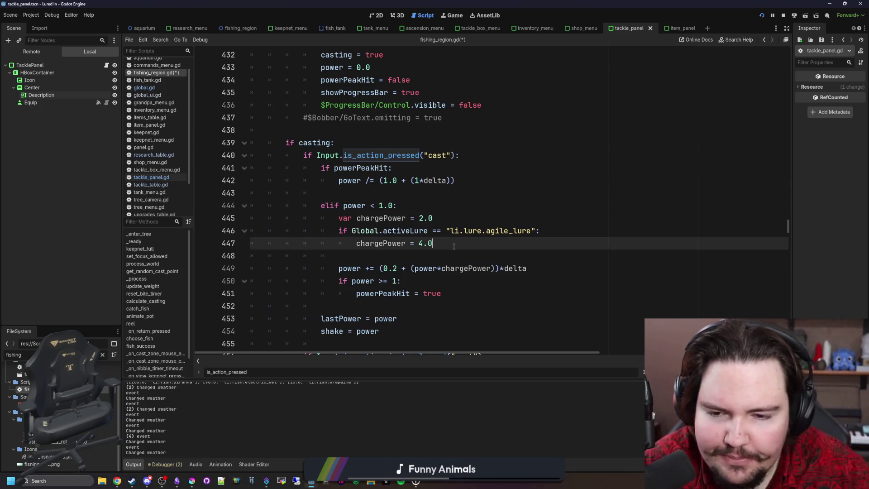
key(Return)
text(basePower = 0.4)
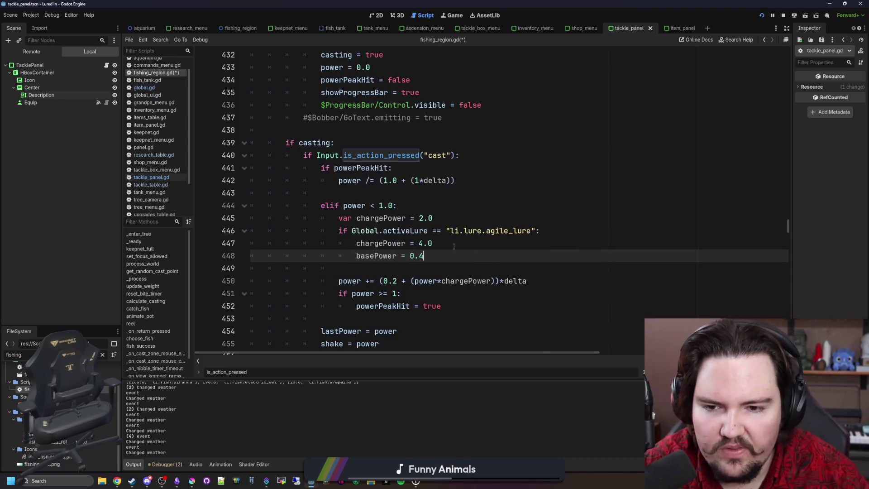
click(457, 216)
key(Return)
text(var basePower = 0.2)
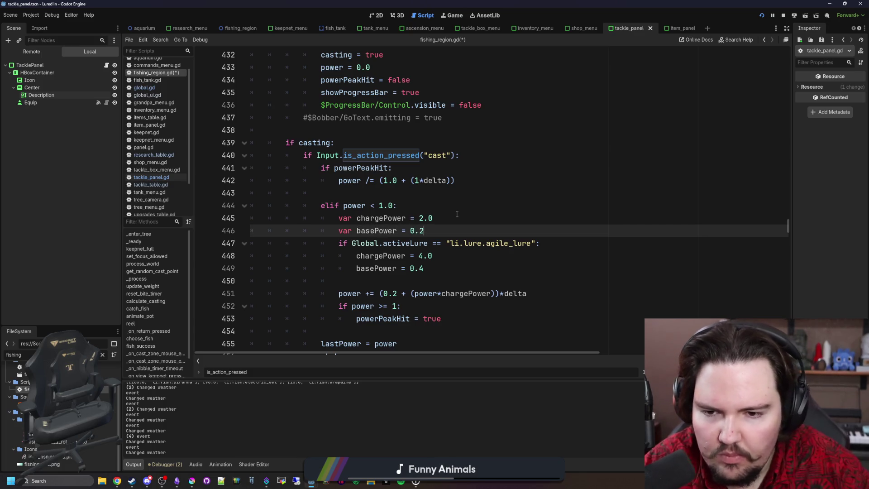
Replace the 0.2 constant in the power increment with basePower, save, and resume the running game.
double_click(377, 230)
key(ctrl+c)
double_click(388, 293)
key(BackSpace)
key(ctrl+v)
click(429, 280)
key(ctrl+s)
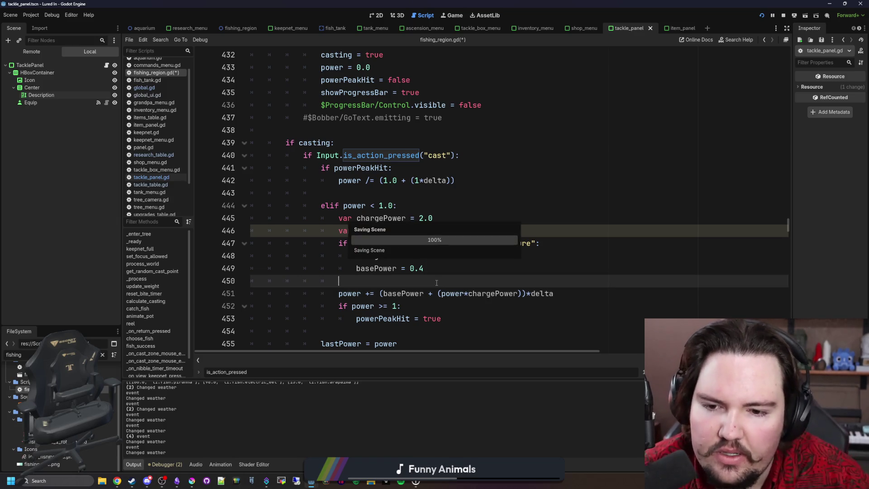
click(456, 15)
click(413, 203)
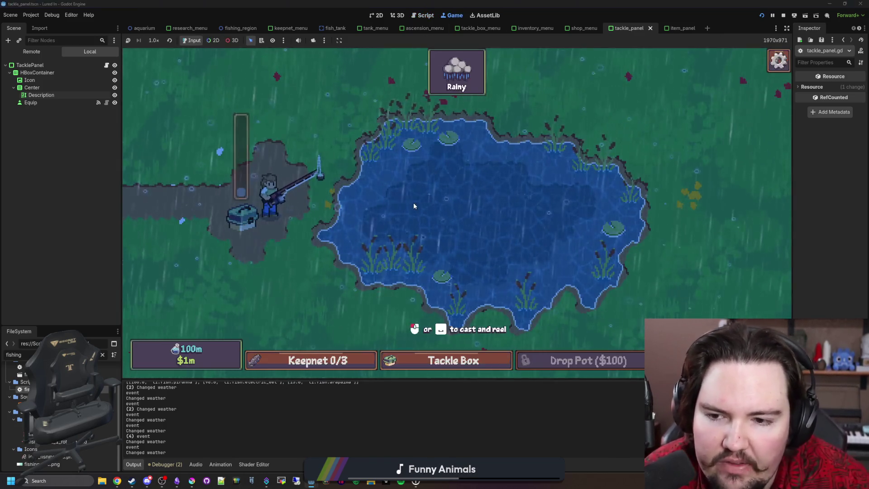
Cast once, then equip the Agile Lure from the Tackle Box.
click(469, 214)
click(469, 355)
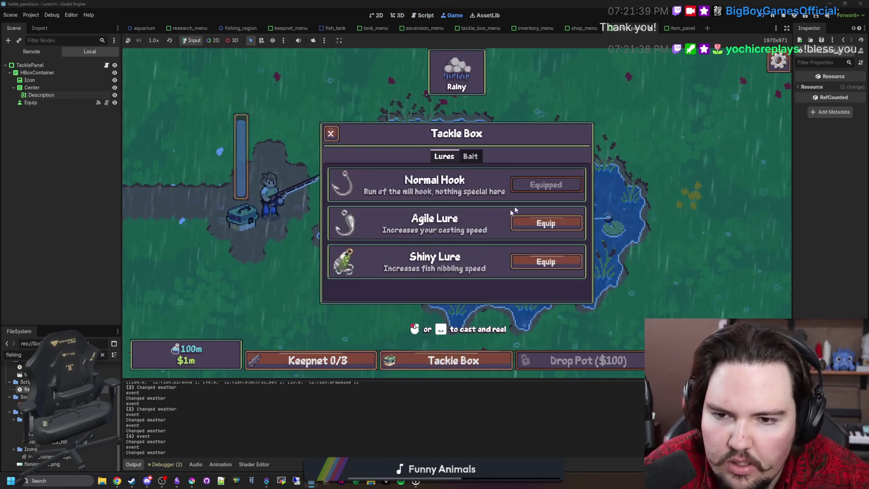
click(543, 222)
Cast and reel repeatedly across the pond to test the Agile Lure's faster charging.
click(406, 194)
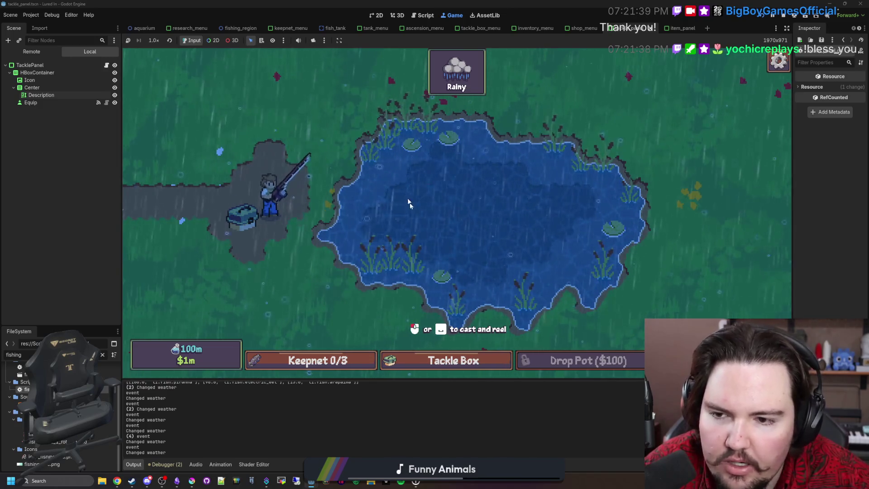
click(421, 206)
click(451, 210)
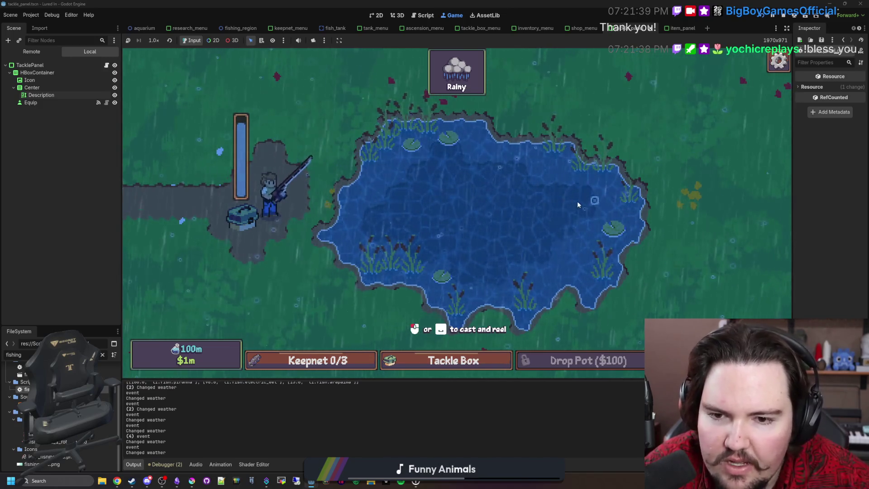
click(579, 200)
click(578, 200)
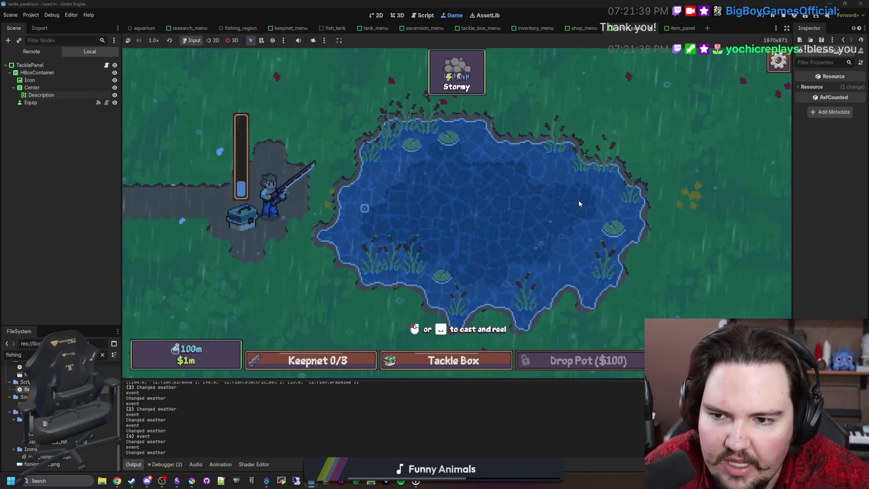
click(470, 213)
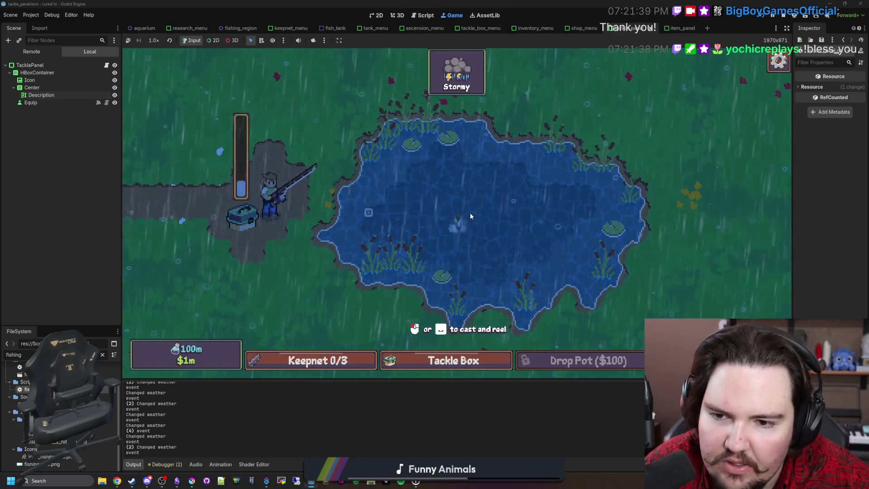
click(469, 213)
click(457, 230)
click(467, 229)
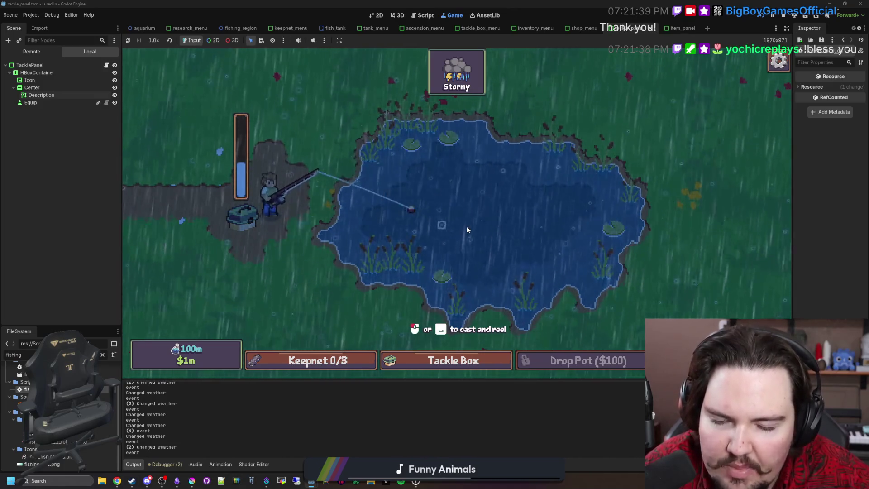
click(466, 229)
click(466, 226)
click(504, 222)
click(603, 204)
click(539, 206)
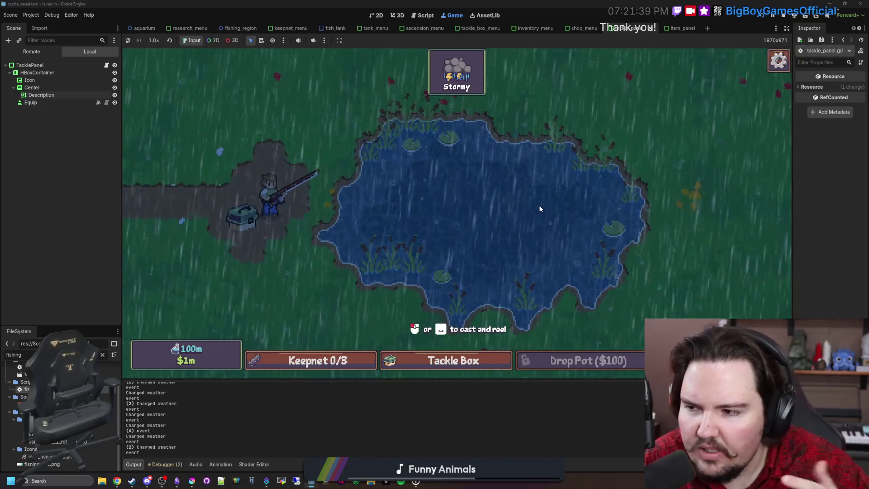
click(539, 209)
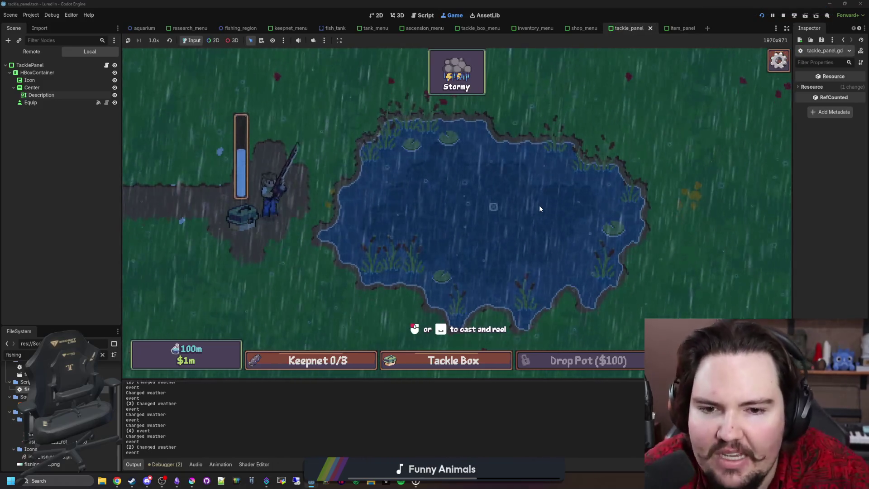
click(523, 207)
Check the Tackle Box, close it, and return to tackle_panel.gd.
click(461, 364)
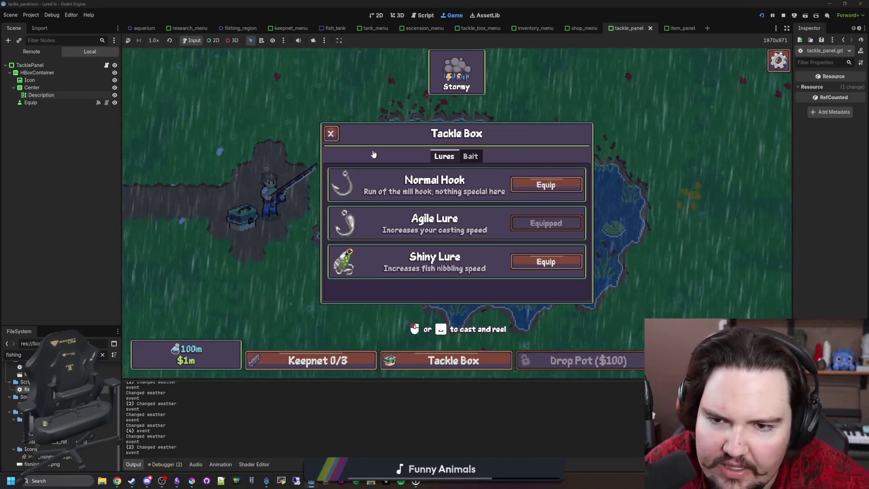
click(331, 133)
click(107, 65)
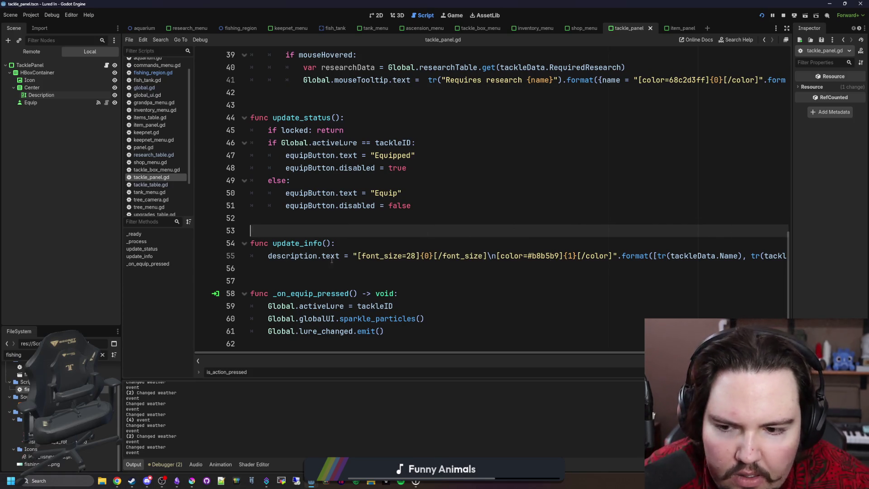
key(ctrl+f)
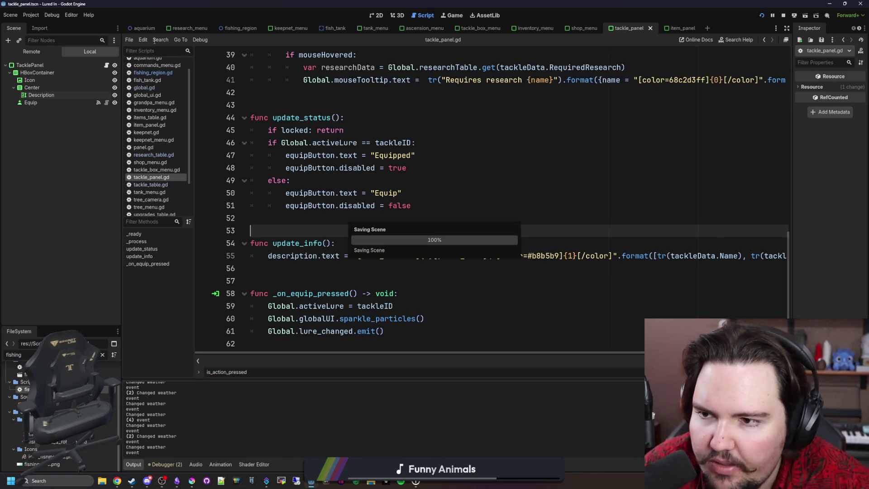
click(153, 73)
click(504, 214)
key(ctrl+f)
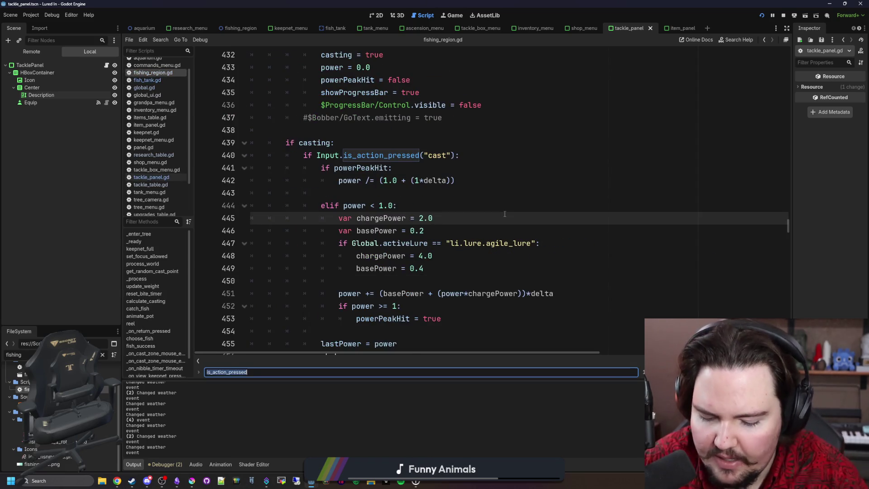
text(nibble)
scroll(395, 233, down, 3)
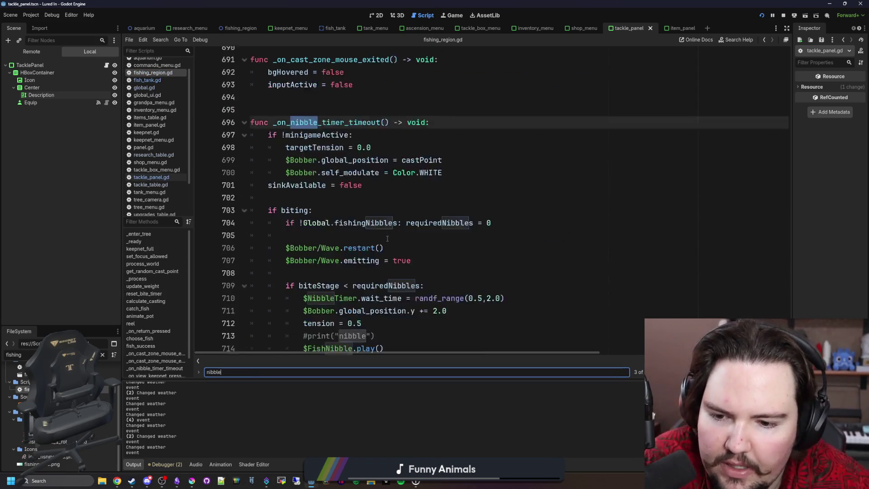
scroll(407, 235, down, 1)
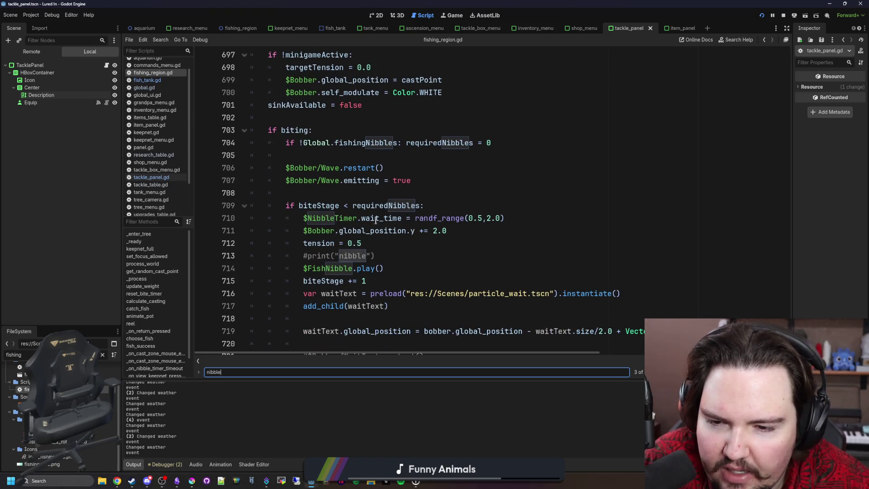
drag(304, 218, 504, 218)
click(504, 219)
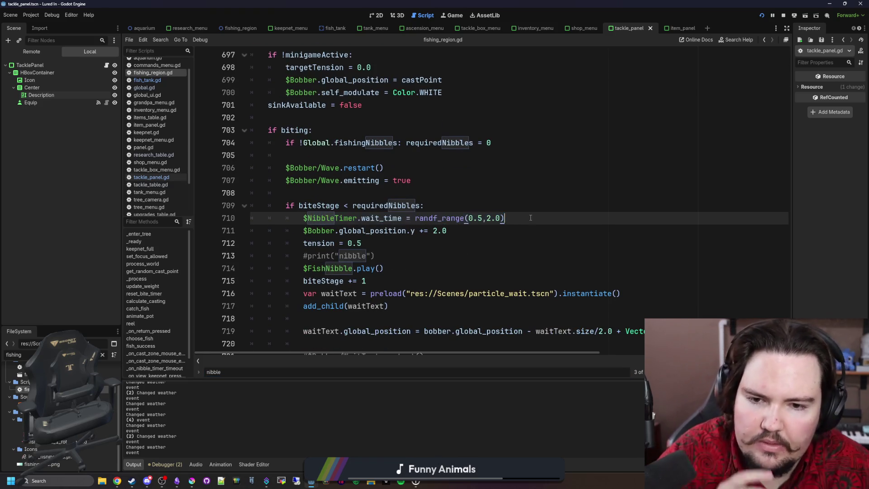
scroll(506, 205, down, 1)
scroll(506, 205, down, 2)
scroll(505, 203, down, 2)
scroll(503, 201, down, 2)
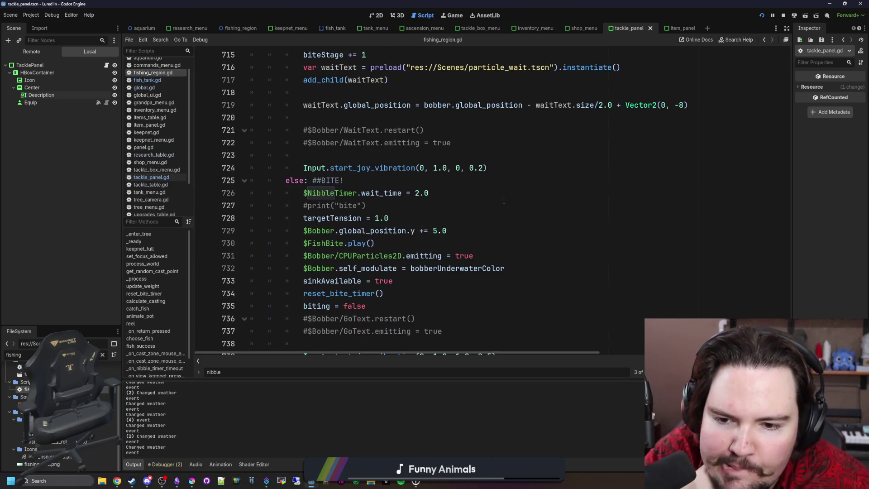
scroll(503, 200, down, 4)
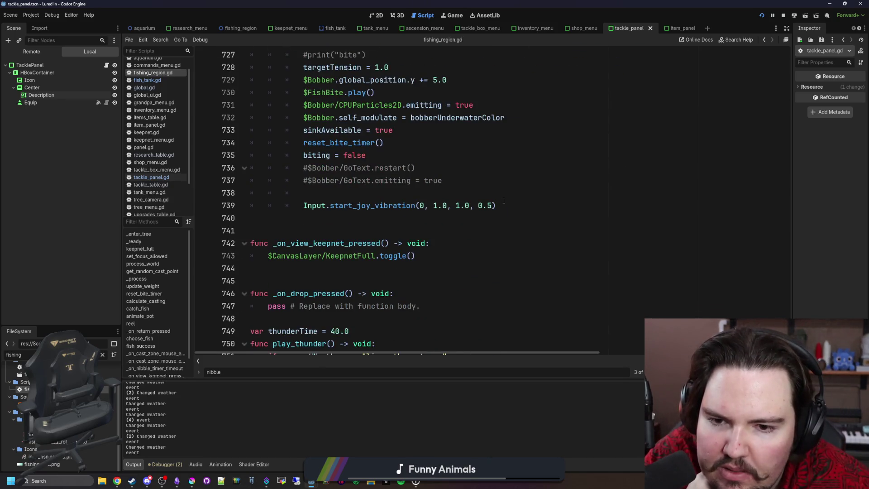
scroll(504, 201, up, 6)
scroll(499, 202, up, 2)
scroll(492, 205, up, 2)
click(482, 206)
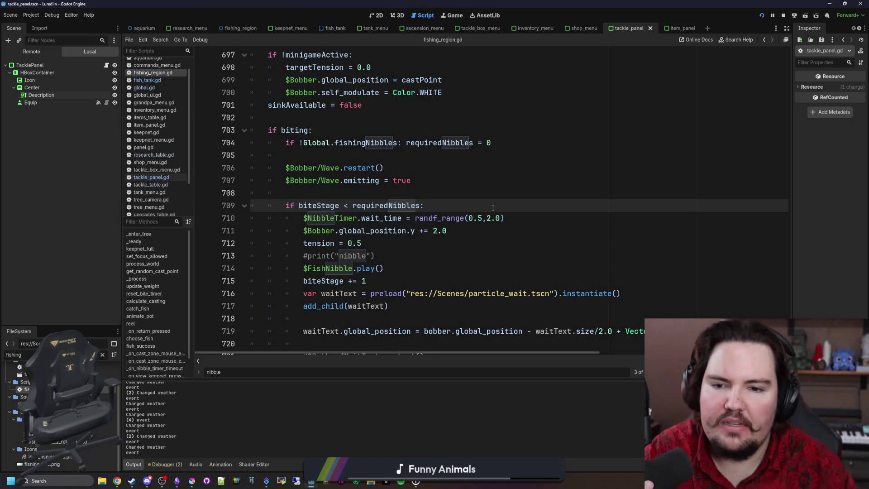
key(Return)
key(Return)
Add var nibbleMultiplier = 1.0 and an activeLure shiny_lure check setting it to 2.0.
key(Up)
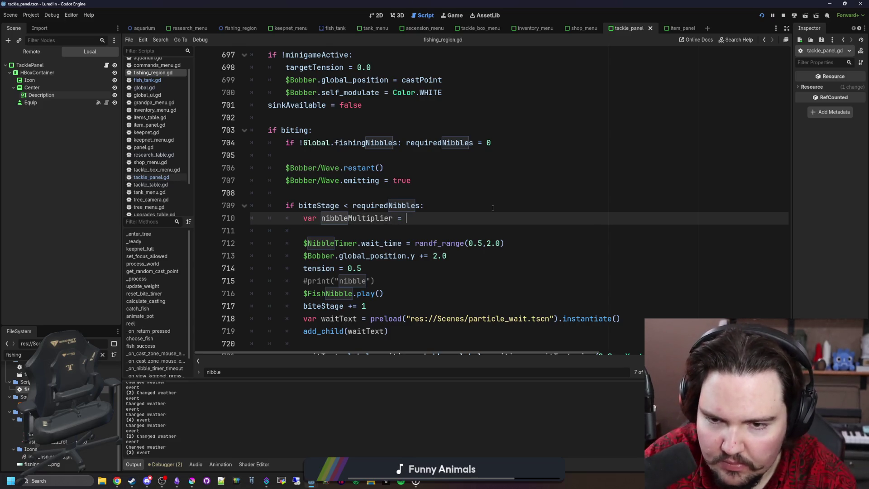
text(1.0)
key(Return)
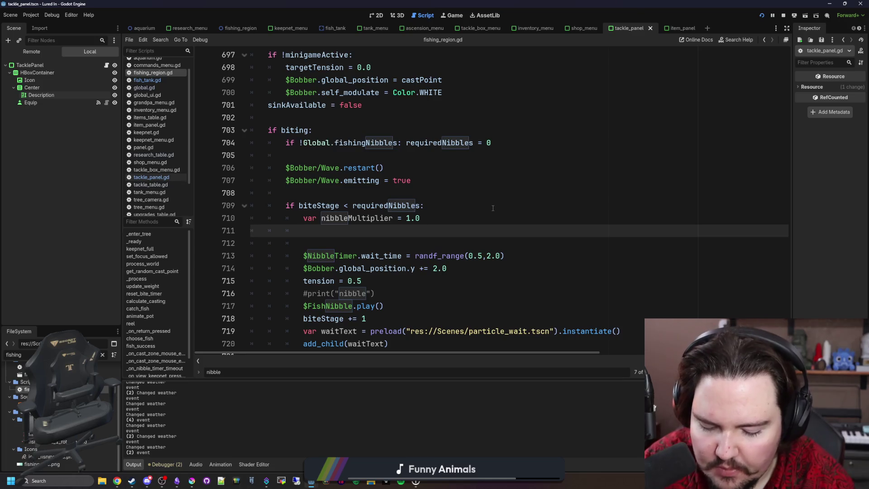
text(ac)
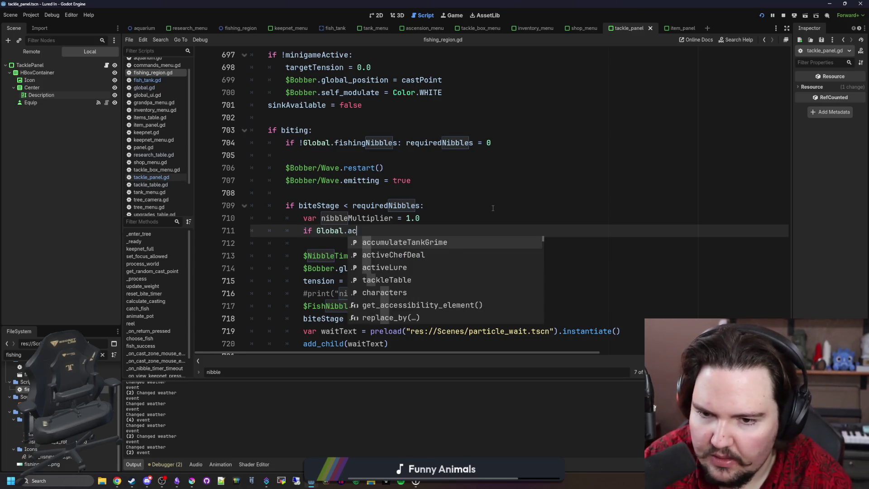
key(Down)
key(Down)
key(Return)
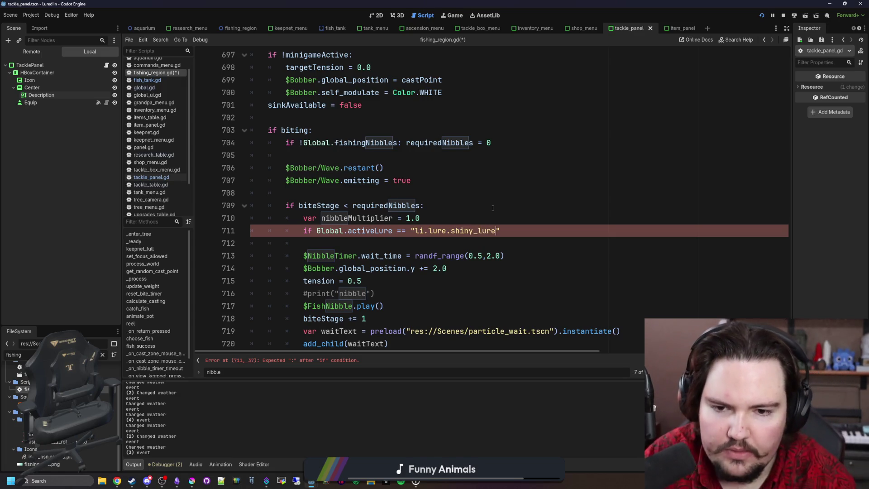
key(Return)
text(n)
key(Return)
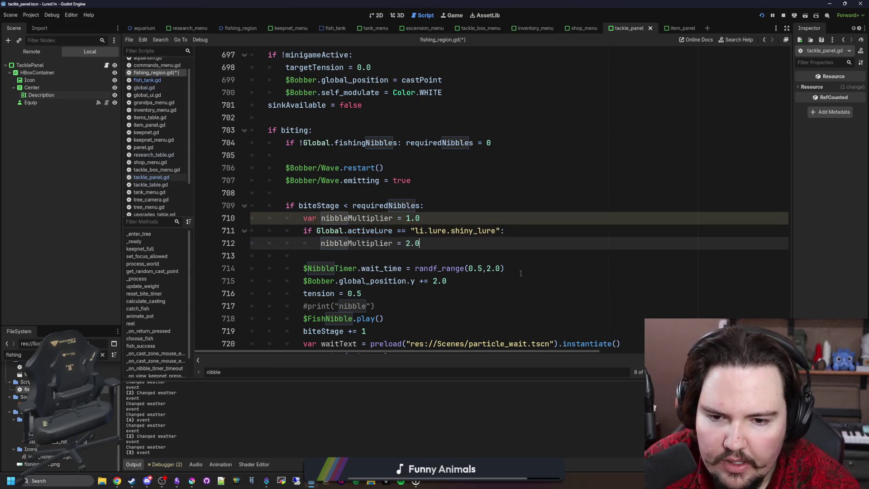
Append /nibbleMultiplier to the nibble timer's wait_time, save, and run the game.
click(572, 264)
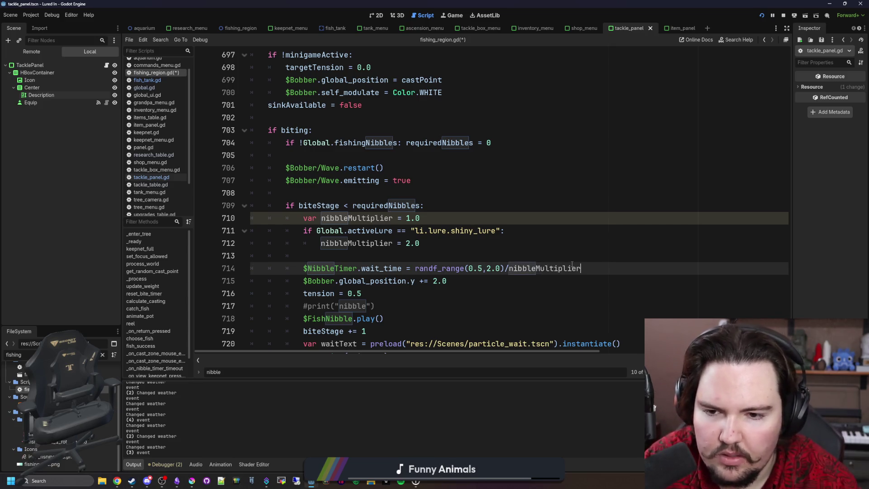
click(476, 243)
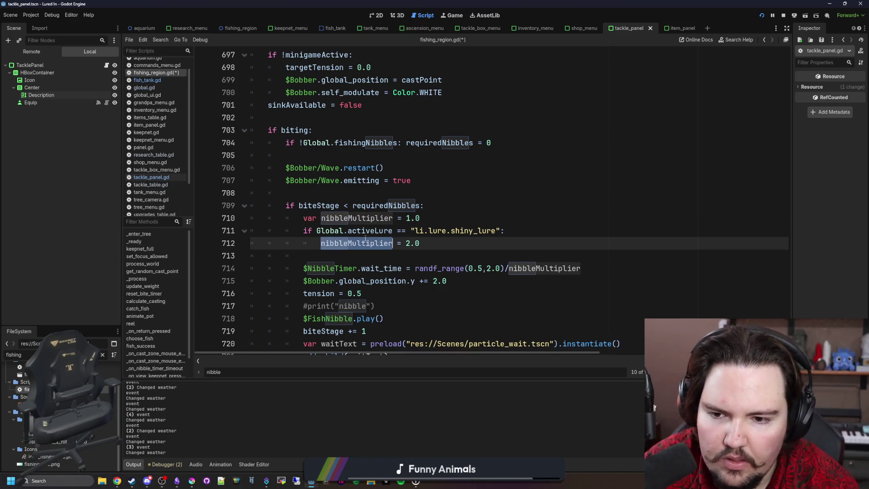
click(537, 256)
key(ctrl+s)
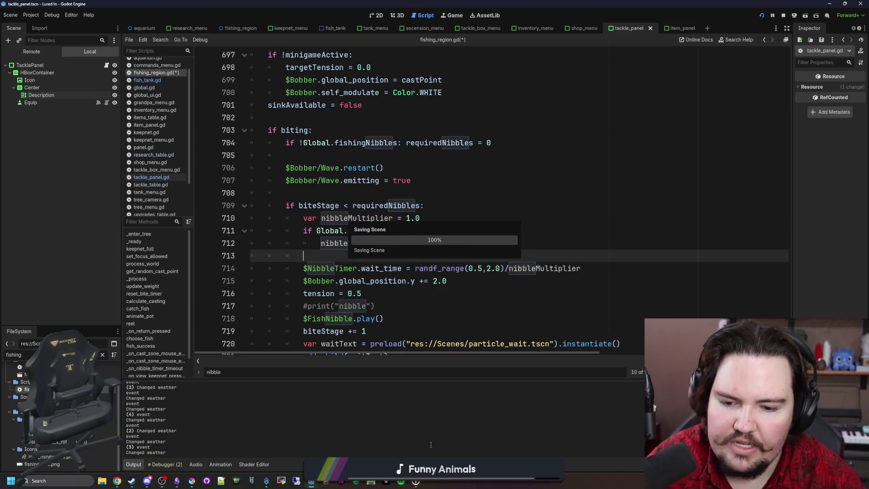
click(448, 15)
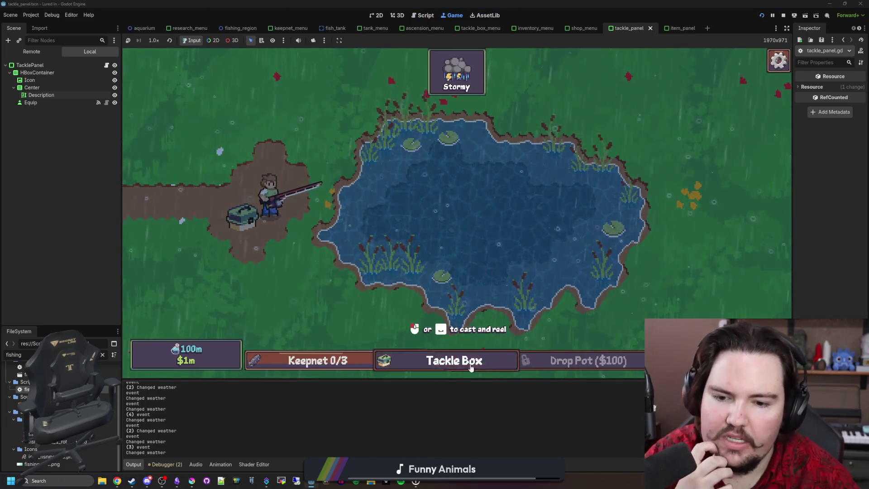
Equip the Shiny Lure from the Tackle Box, cast into the pond, then return to tackle_panel.gd.
click(468, 361)
click(541, 258)
drag(541, 258, 496, 214)
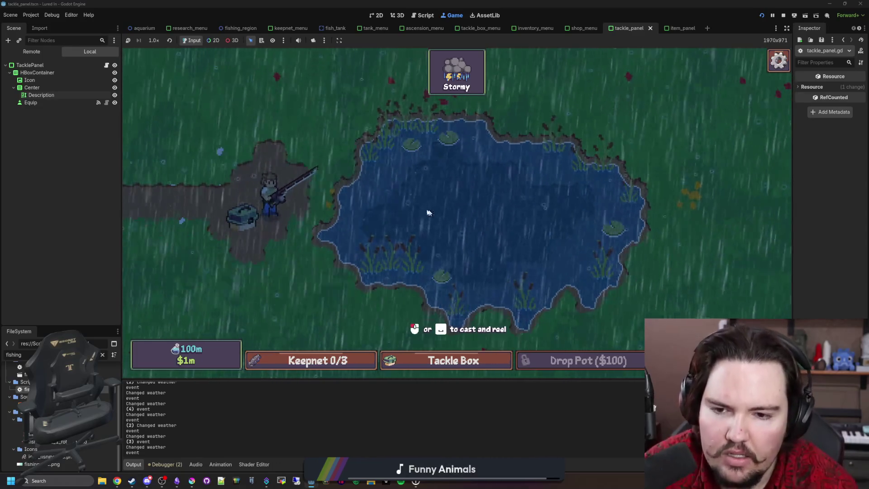
click(106, 65)
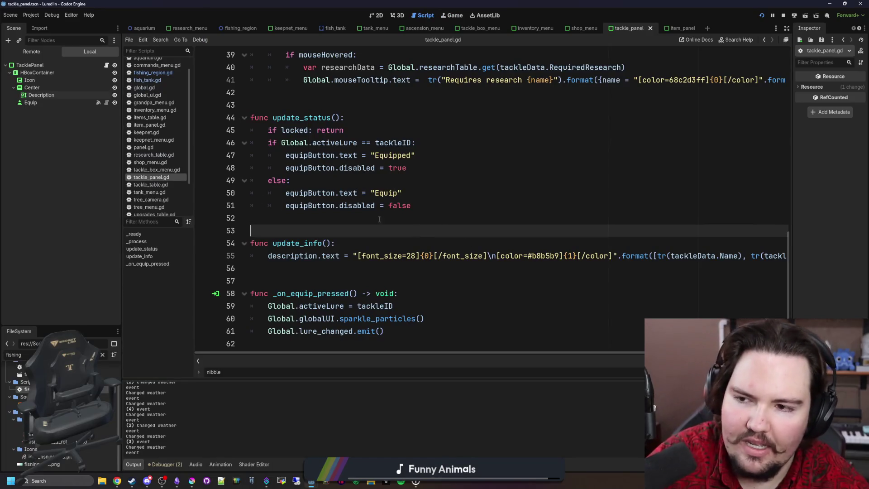
Switch to fishing_region.gd and remove the /nibbleMultiplier divisor from the nibble wait_time line.
click(156, 80)
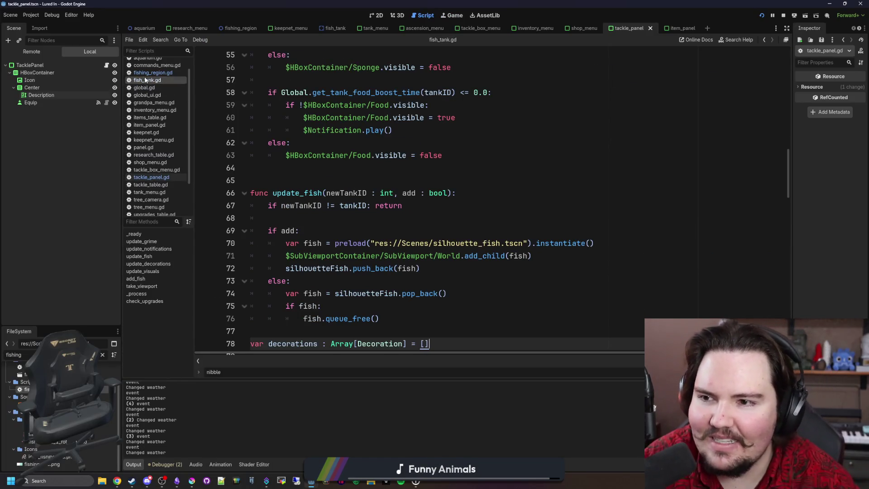
click(153, 73)
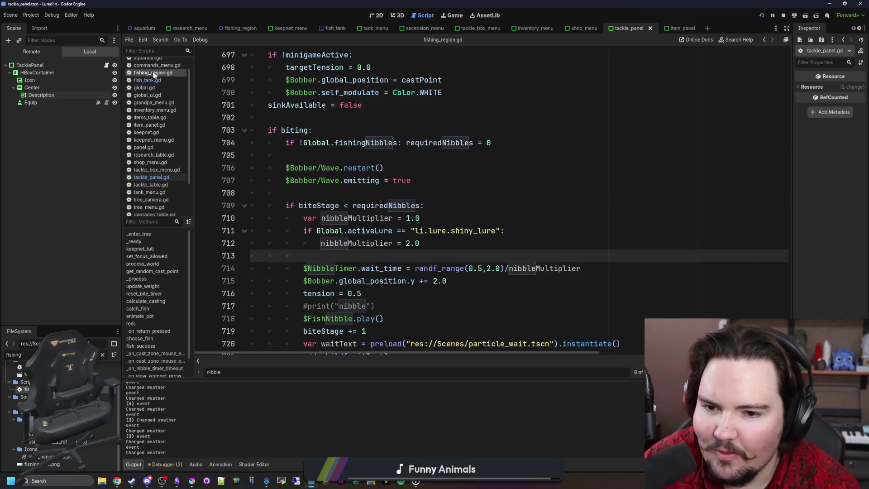
drag(594, 267, 509, 269)
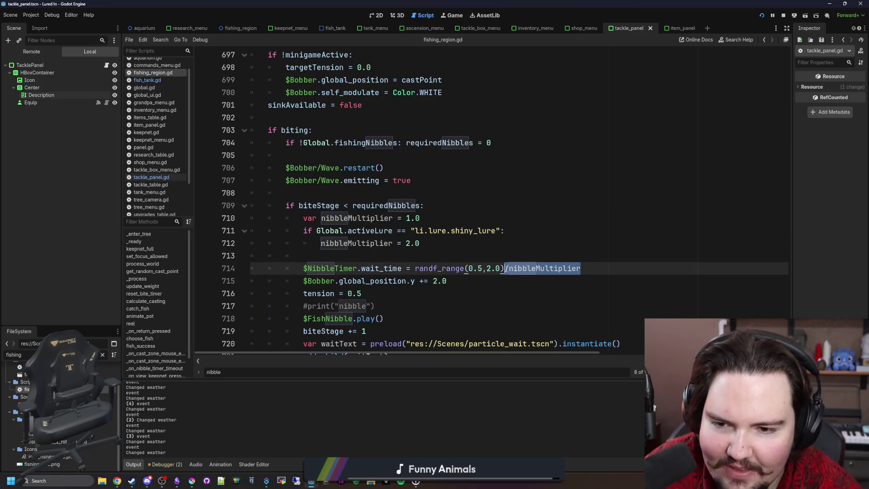
key(BackSpace)
key(Up)
key(Up)
key(Up)
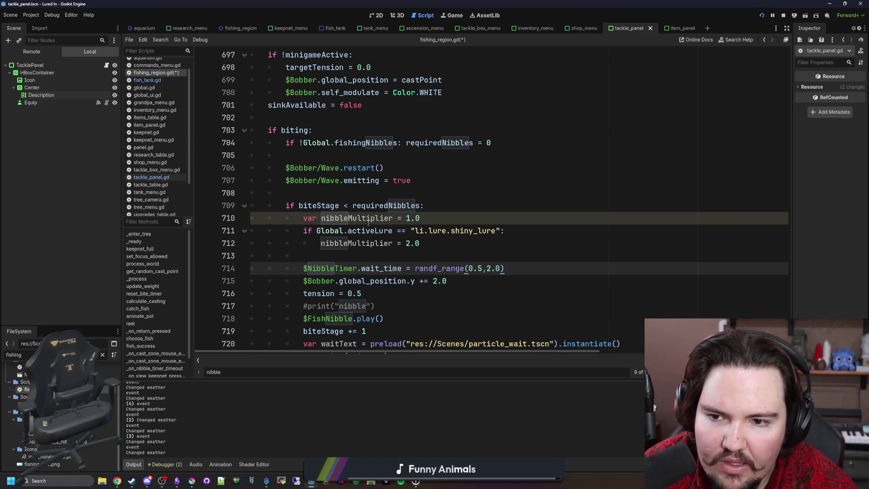
scroll(373, 209, up, 1)
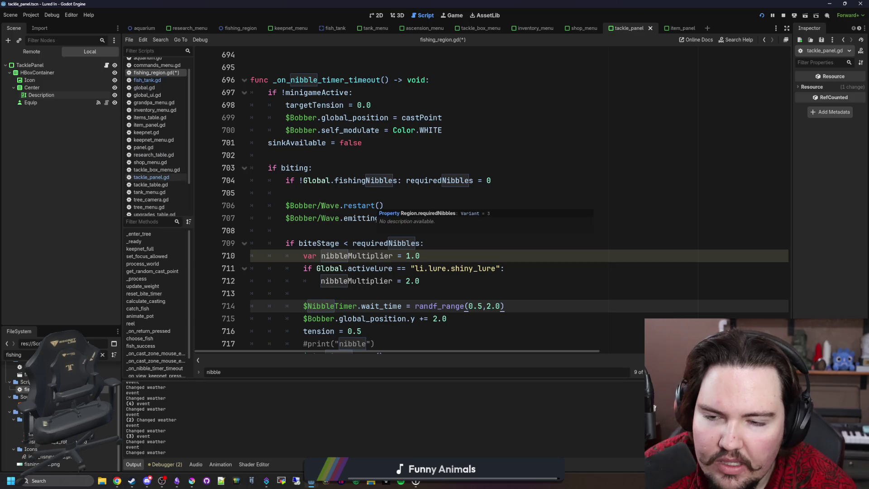
scroll(322, 192, down, 4)
scroll(323, 192, down, 3)
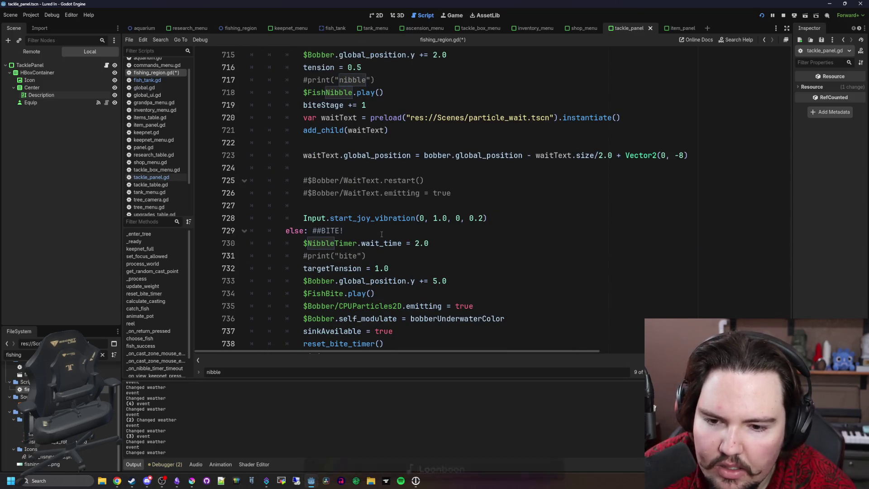
scroll(404, 251, down, 1)
scroll(387, 230, down, 2)
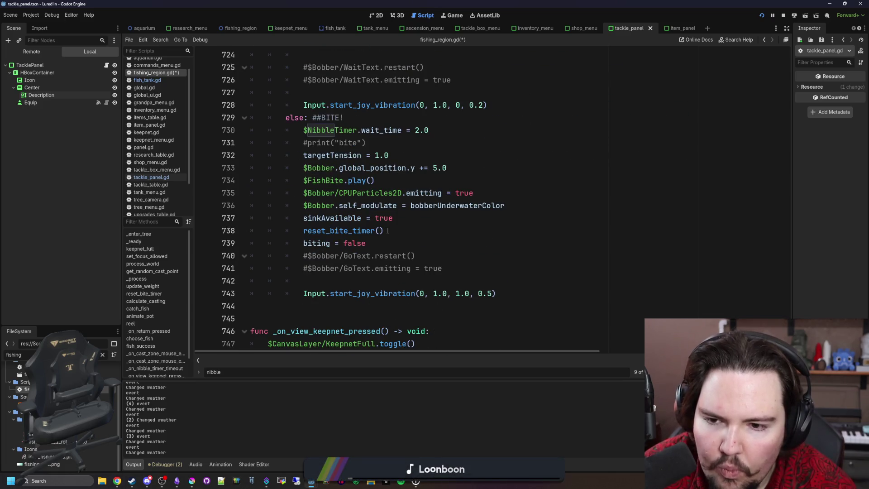
scroll(387, 230, down, 2)
scroll(387, 231, up, 3)
scroll(387, 231, up, 3)
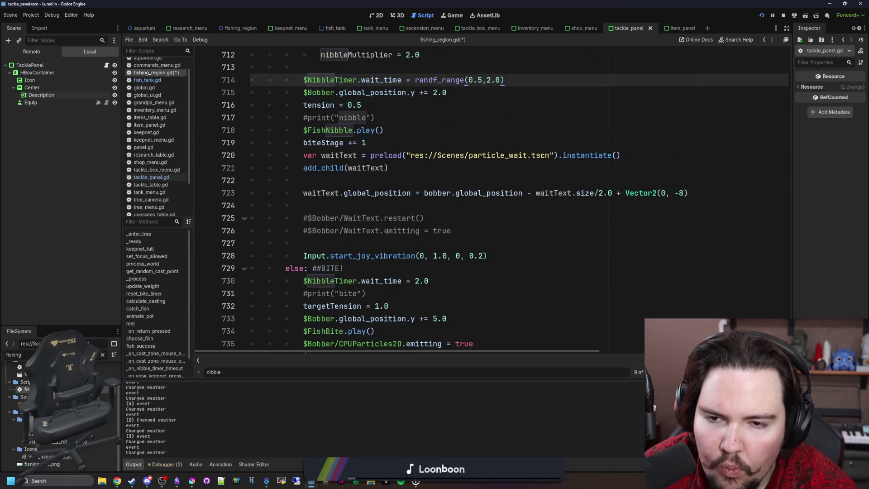
scroll(387, 231, up, 1)
scroll(388, 231, up, 2)
scroll(387, 231, up, 2)
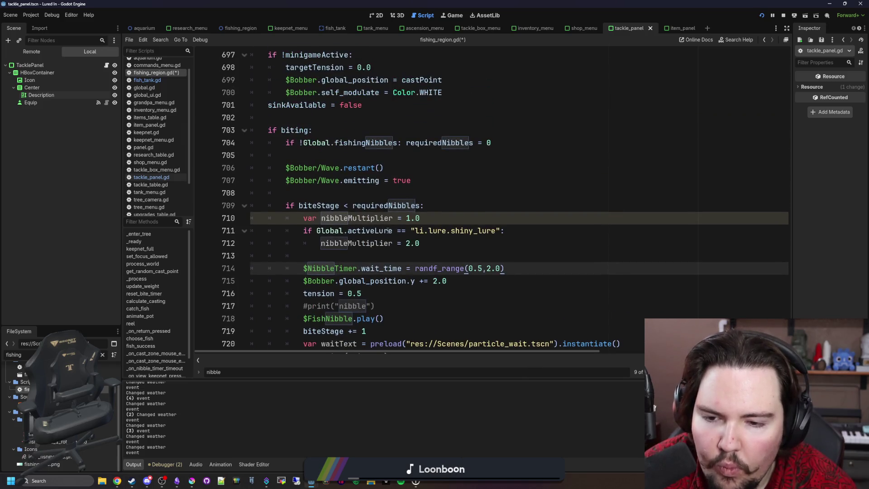
click(445, 248)
Cut the nibbleMultiplier block from its old spot and tidy the leftover blank lines.
key(Return)
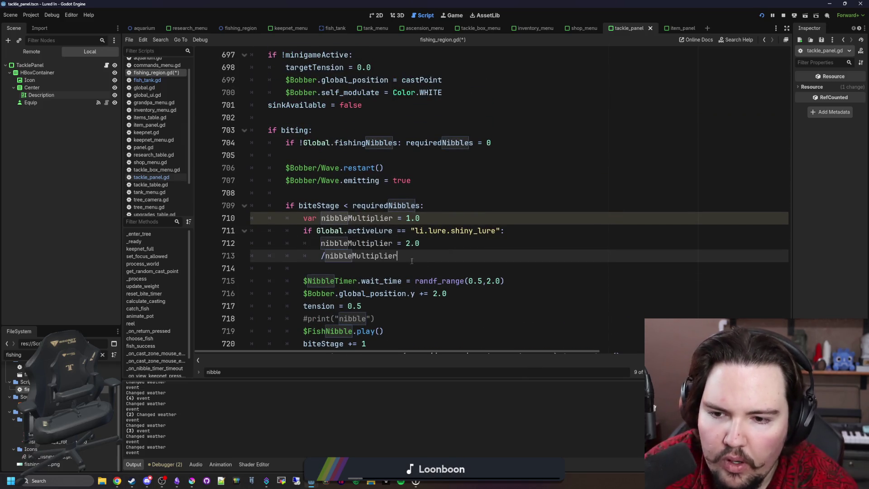
drag(425, 252, 201, 218)
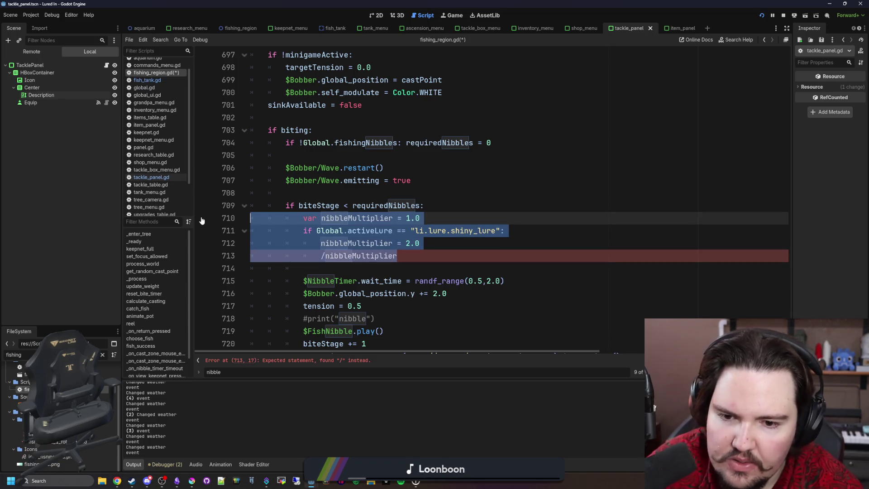
key(Delete)
key(Delete)
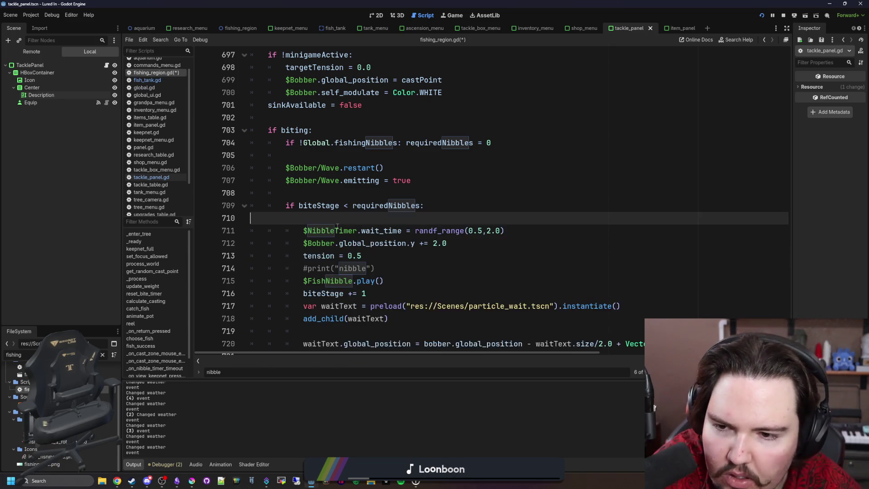
key(BackSpace)
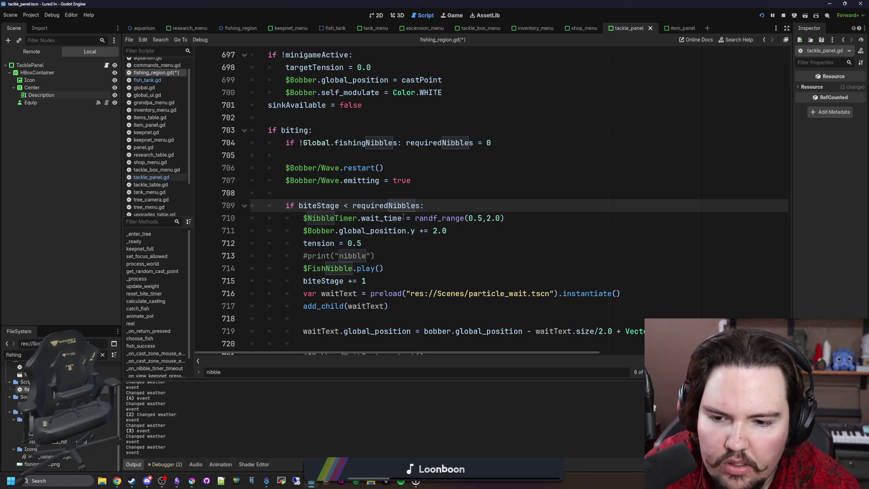
scroll(405, 218, down, 1)
scroll(414, 238, down, 1)
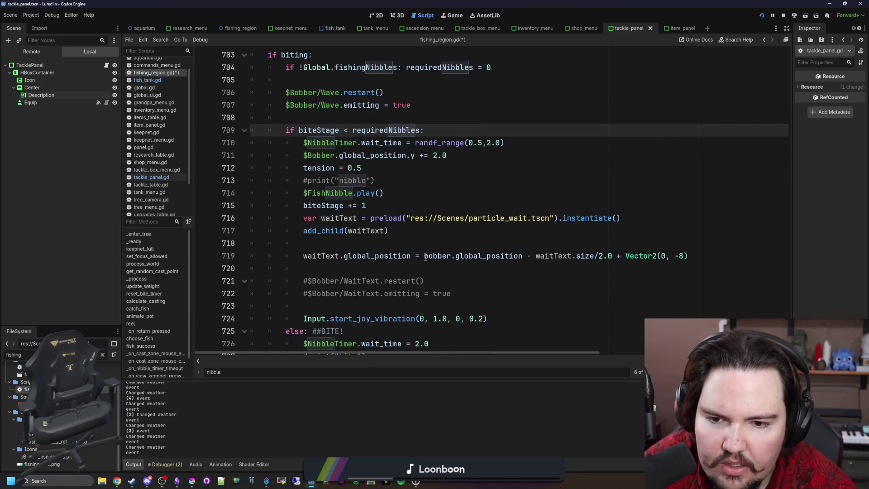
scroll(440, 251, down, 1)
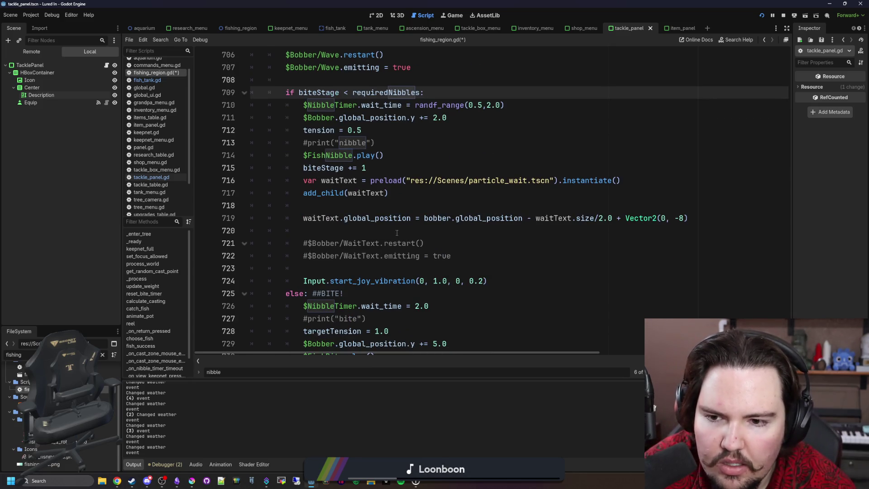
scroll(336, 231, up, 1)
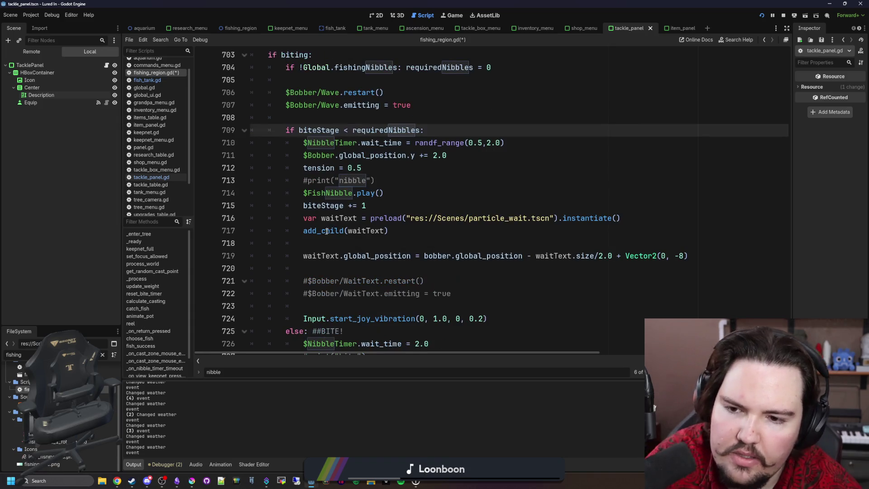
click(346, 242)
key(alt+Up)
key(alt+Up)
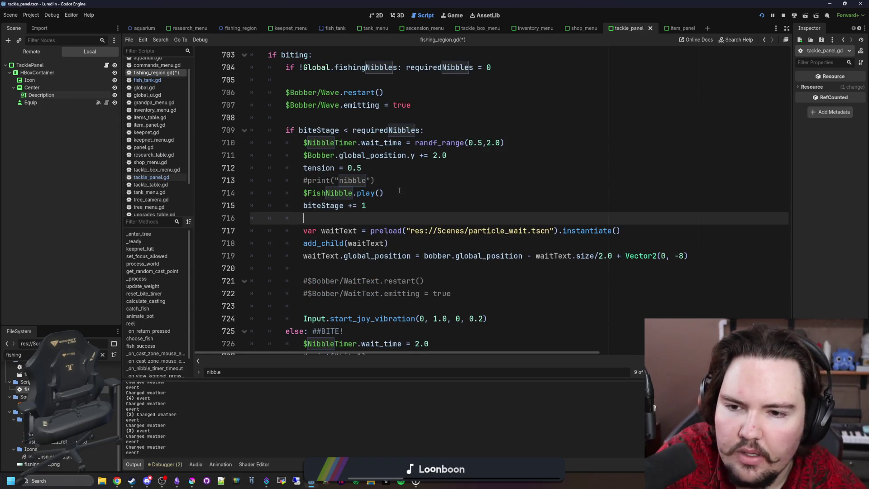
Paste the nibbleMultiplier block above the nibble wait_time line and fix its indentation.
click(516, 143)
key(Up)
key(Return)
text(var nibbleMultiplier = 1.0 			if Global.activeLure == "li.lure.shiny_lure": 				nibbleMultiplier = 2.0 				/nibbleMultiplier)
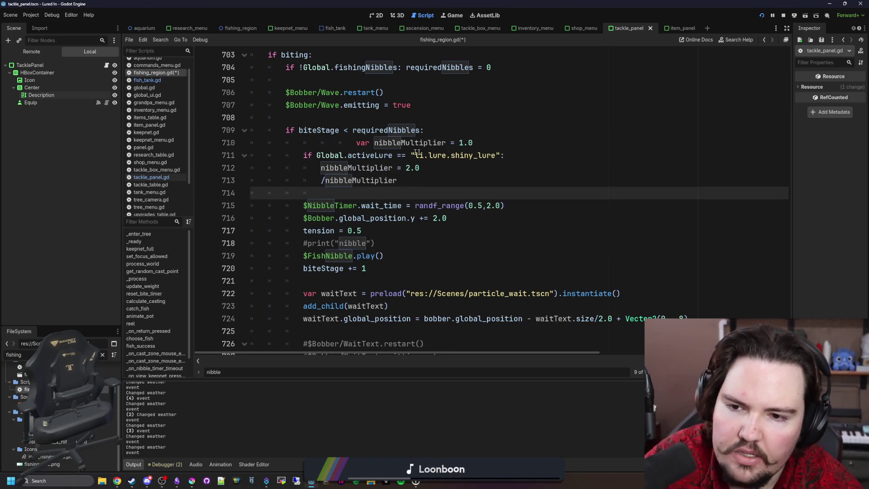
click(357, 142)
key(BackSpace)
key(BackSpace)
key(BackSpace)
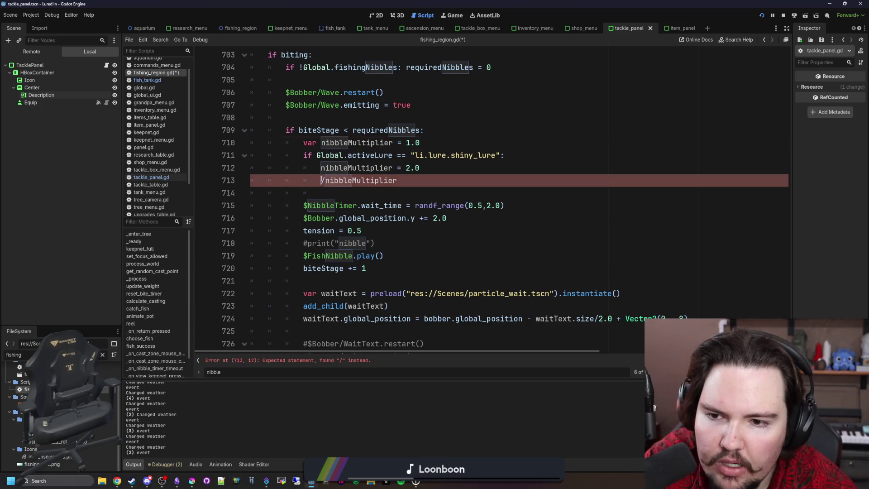
Append /nibbleMultiplier after randf_range(0.5,2.0) on the wait_time line and remove the stray line.
drag(402, 180, 321, 181)
key(ctrl+c)
click(516, 206)
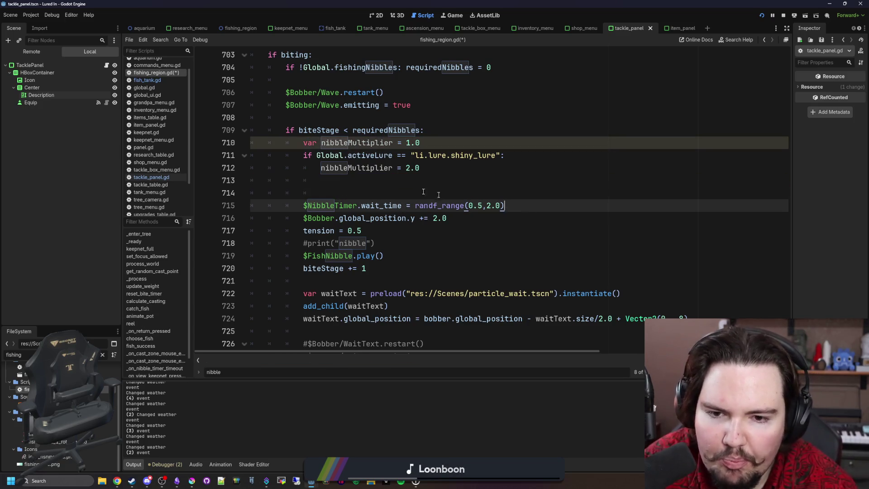
key(ctrl+v)
click(344, 191)
key(BackSpace)
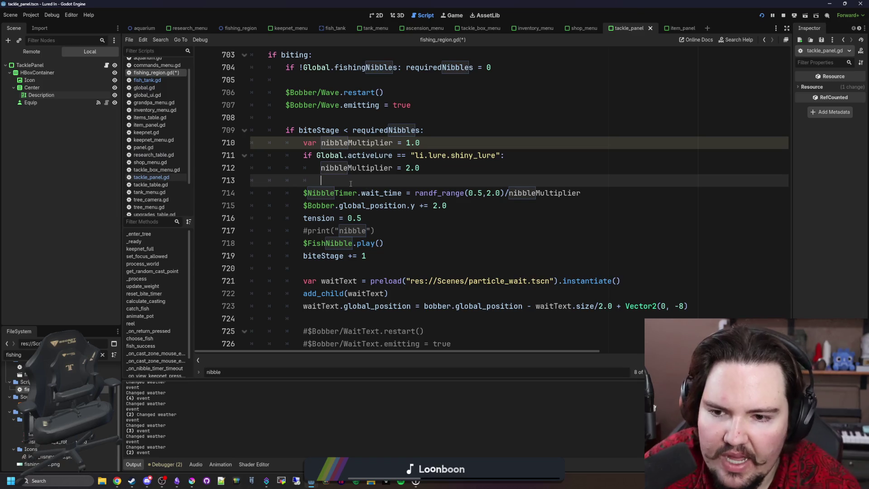
scroll(351, 184, down, 1)
scroll(408, 194, down, 1)
scroll(448, 205, down, 2)
scroll(441, 214, up, 3)
scroll(428, 228, up, 1)
Save fishing_region.gd and review the multiplier assignment and the else: ##BITE! branch.
click(421, 233)
scroll(421, 234, up, 1)
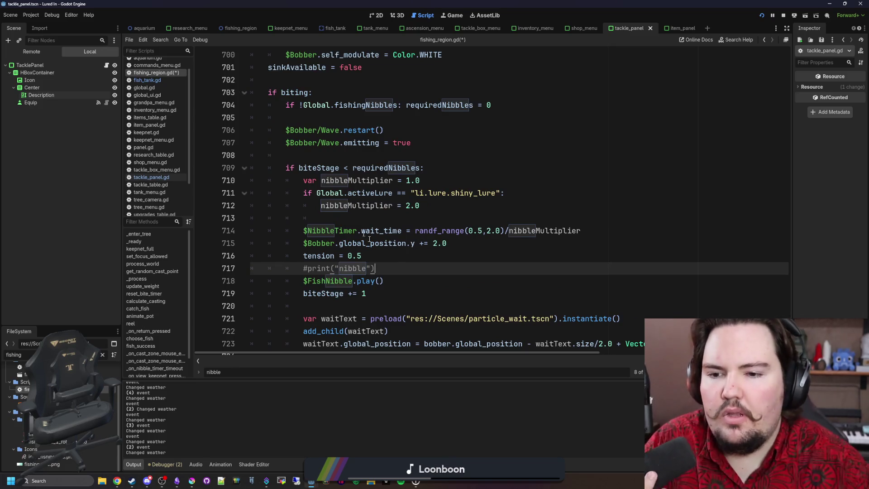
scroll(413, 264, down, 4)
scroll(423, 270, down, 2)
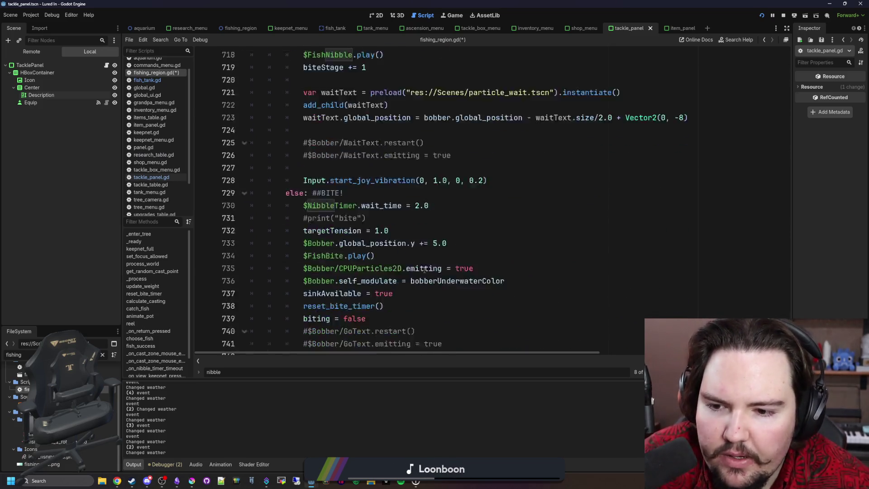
drag(366, 318, 251, 193)
click(450, 201)
mouse_move(372, 179)
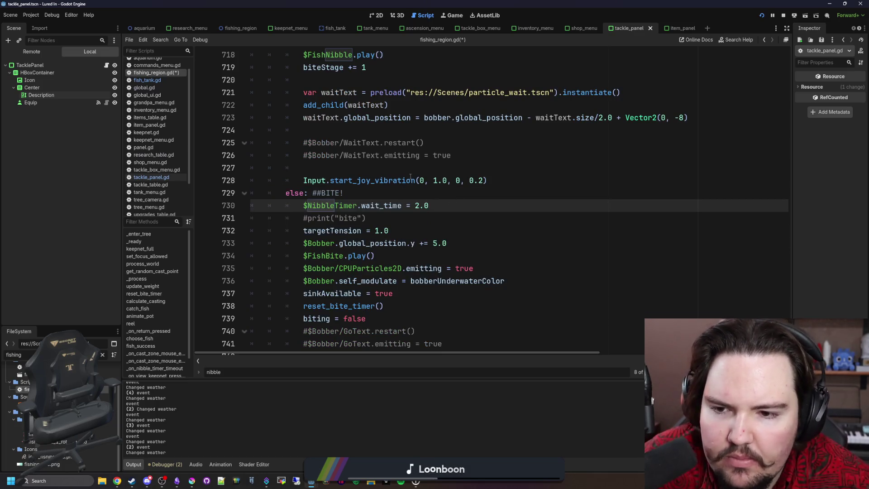
scroll(435, 190, down, 1)
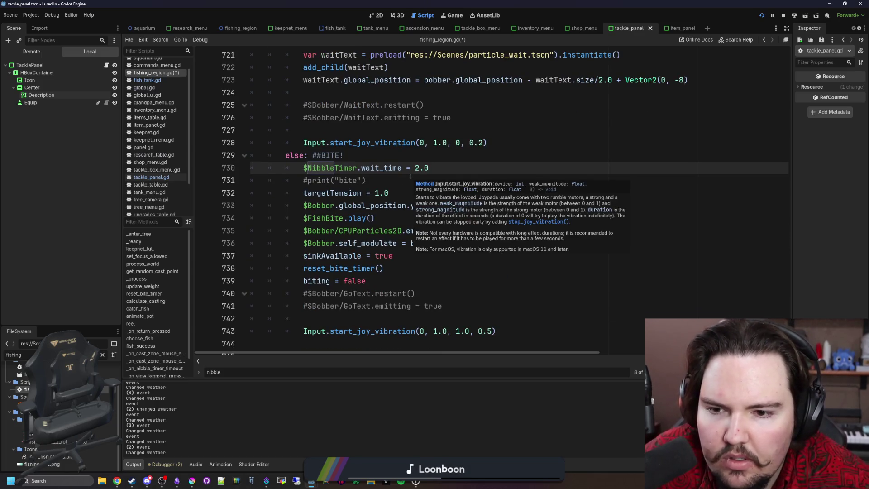
scroll(468, 160, up, 6)
click(473, 172)
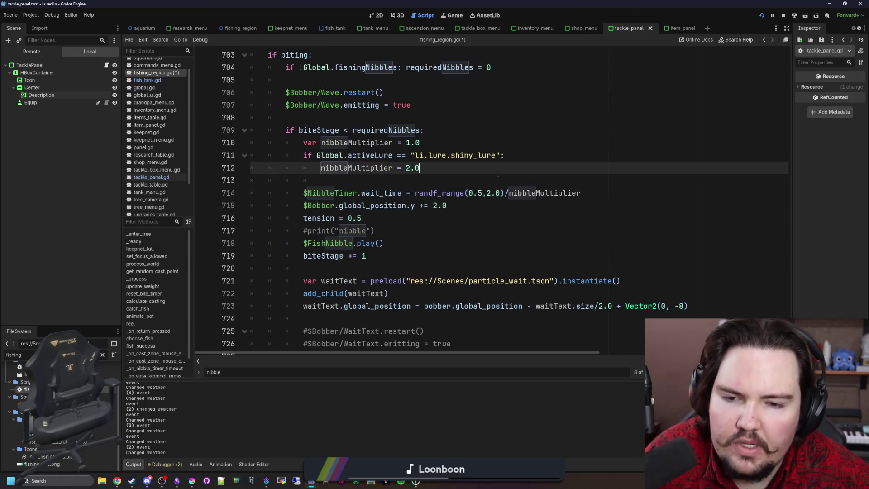
click(473, 175)
scroll(469, 204, down, 4)
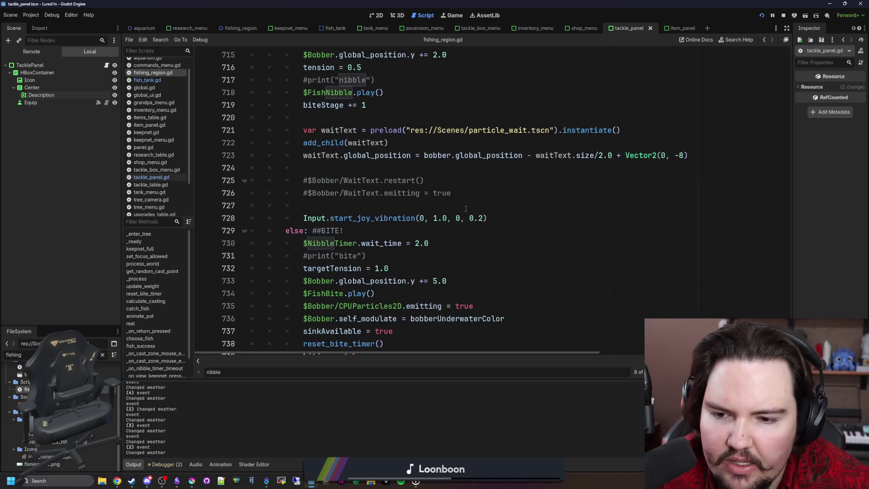
scroll(466, 209, down, 2)
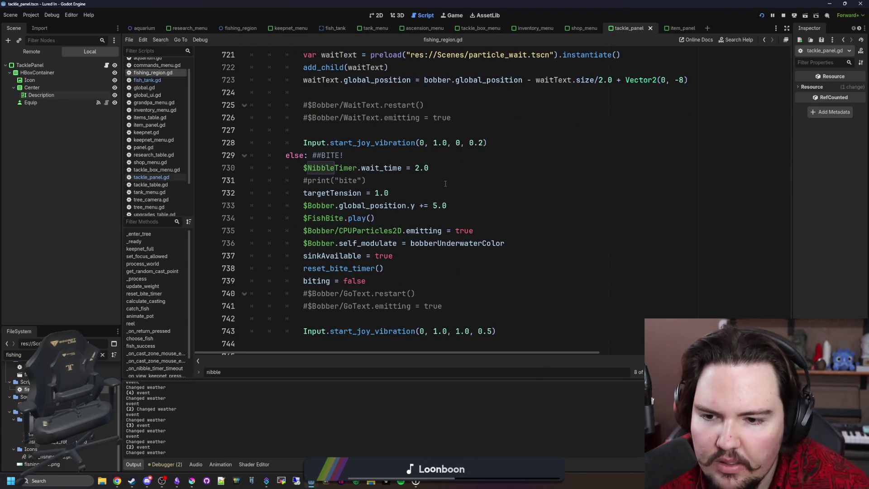
scroll(444, 183, down, 1)
click(448, 232)
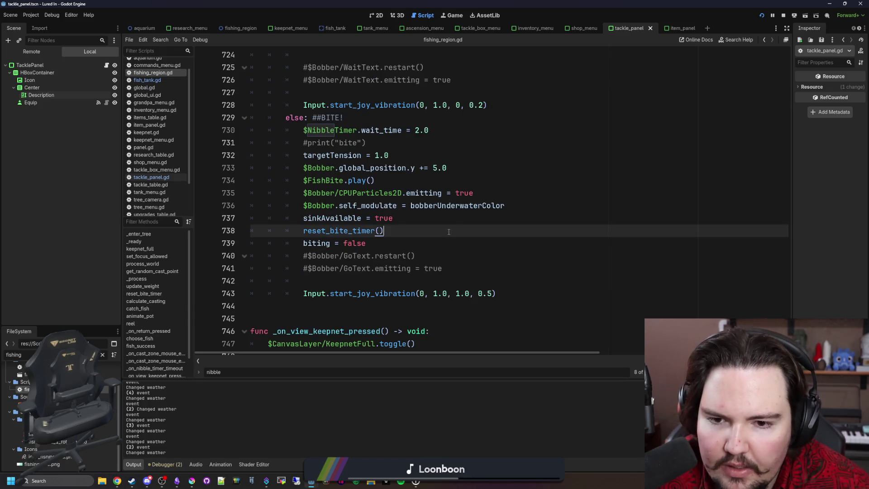
scroll(448, 225, up, 2)
click(404, 257)
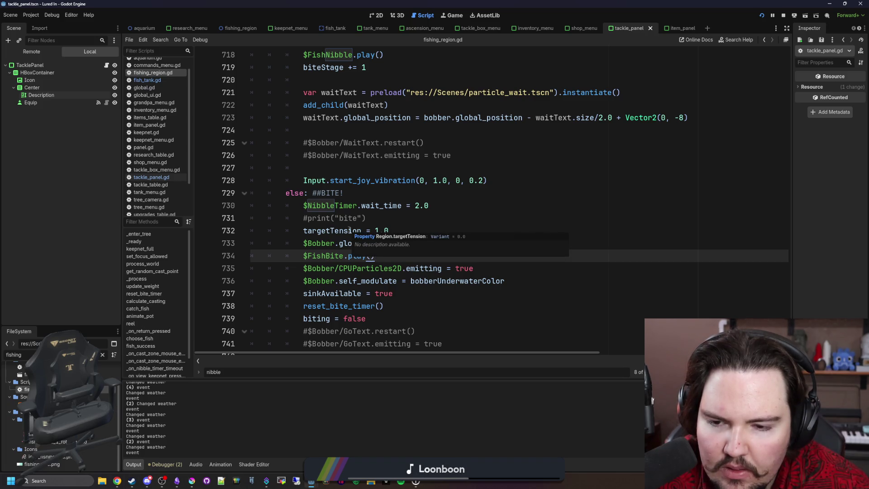
scroll(349, 231, down, 1)
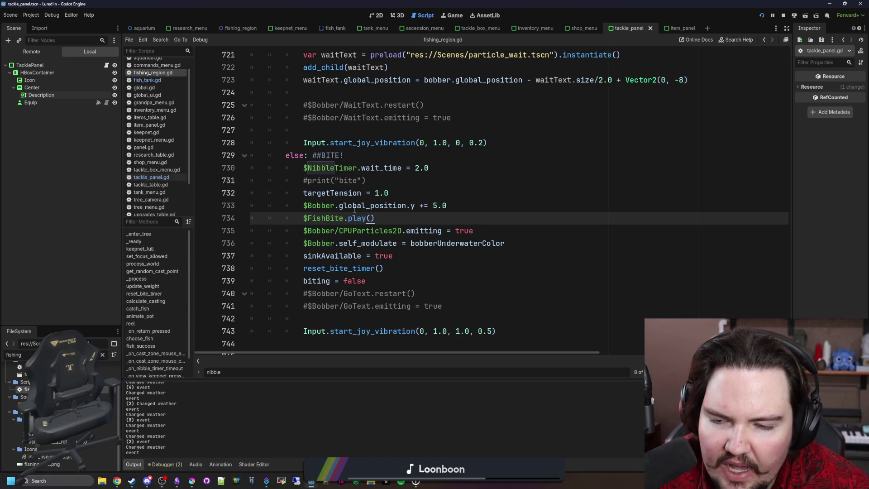
scroll(391, 218, up, 3)
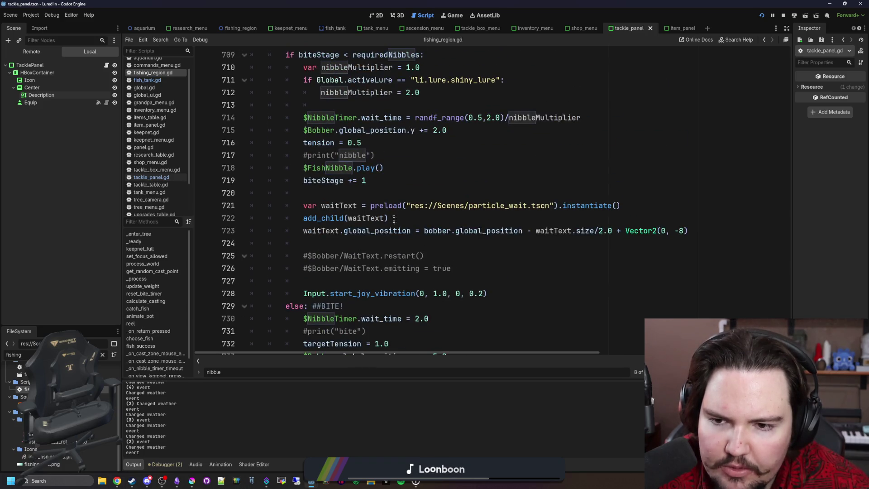
click(378, 273)
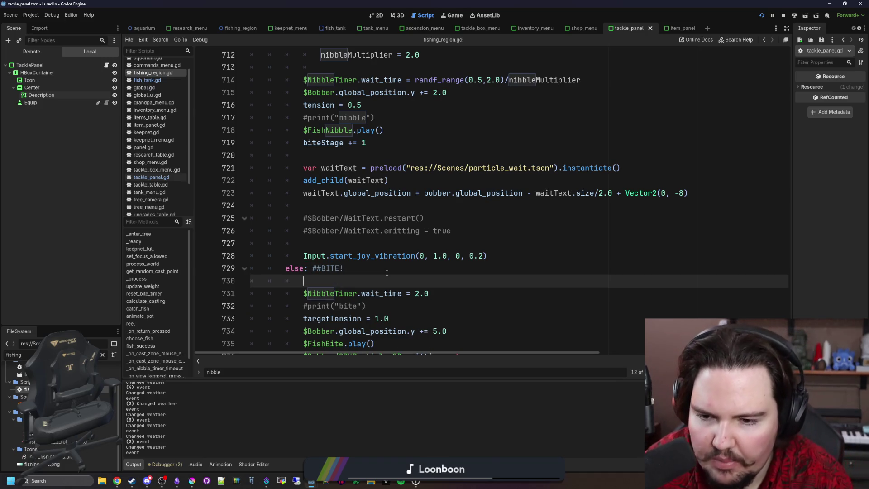
Re-enable print("bite"), run the game, cast and reel in after a bite, then stop.
click(304, 294)
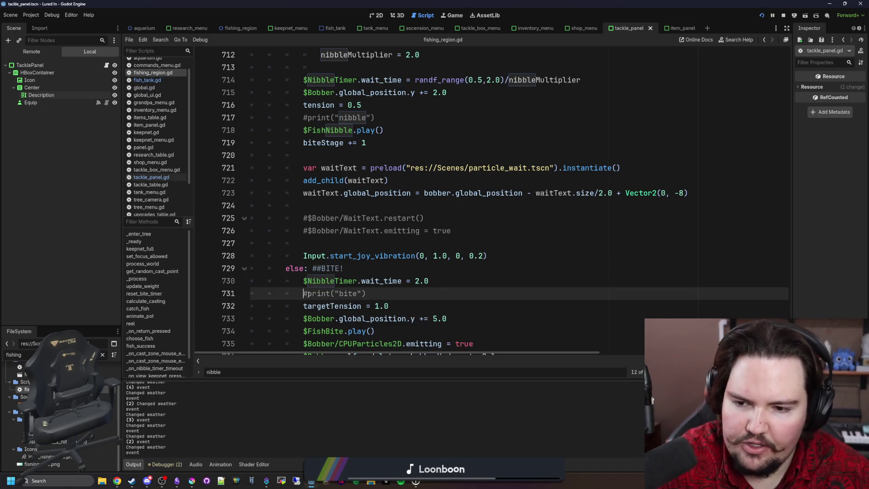
click(369, 275)
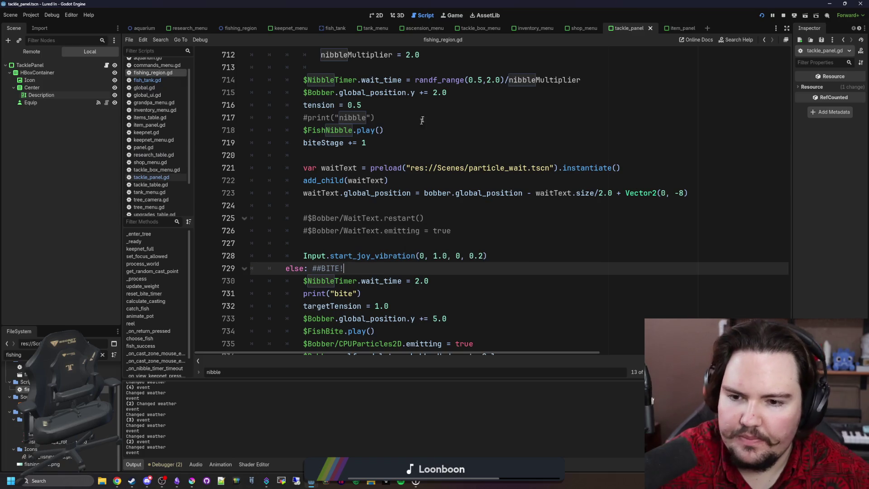
click(446, 17)
drag(461, 218, 484, 259)
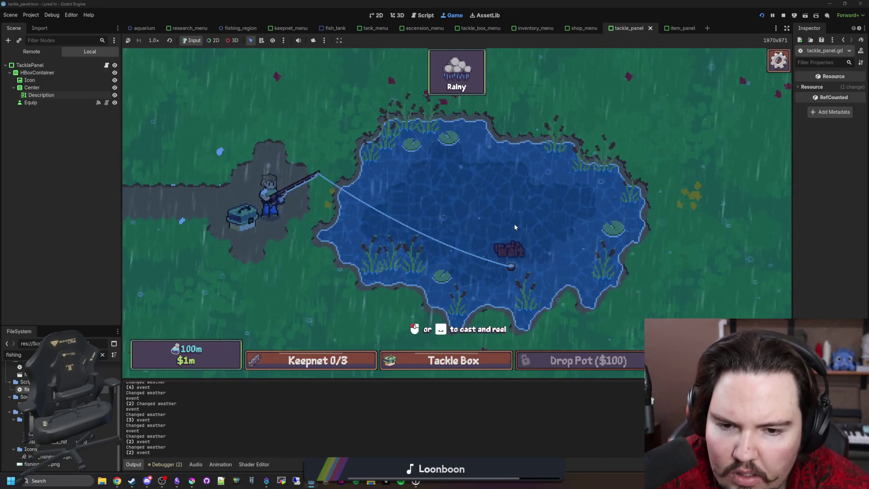
click(525, 225)
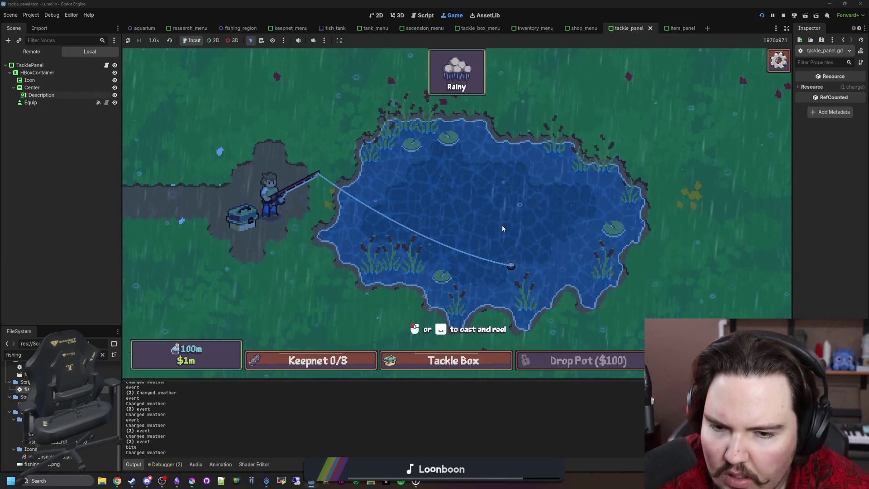
key(F8)
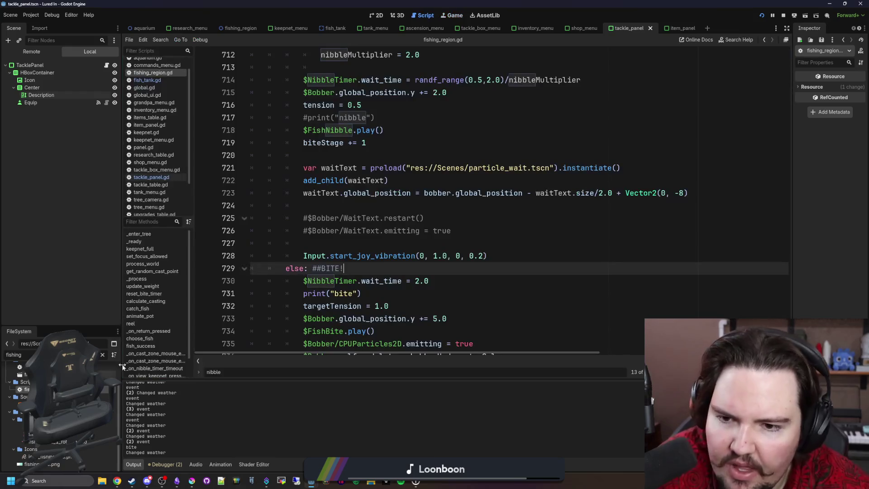
scroll(476, 237, up, 1)
Comment out /nibbleMultiplier on the wait_time line, save and run the game again.
click(505, 118)
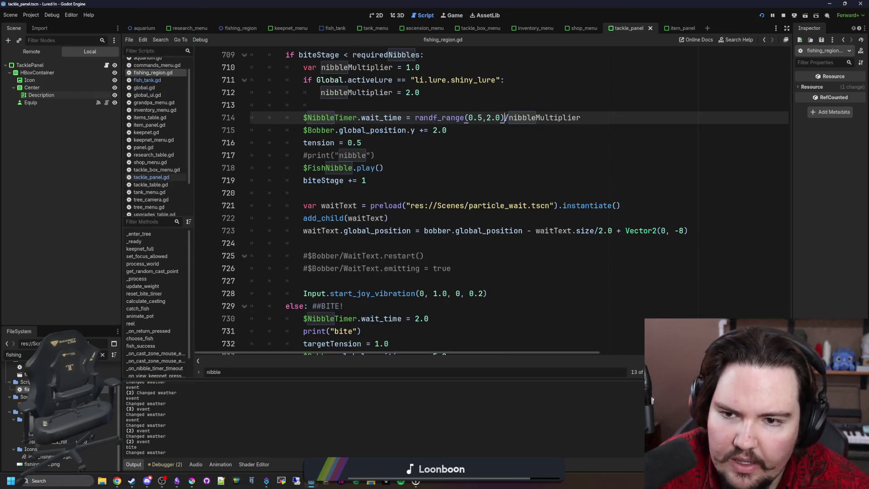
scroll(504, 122, up, 1)
text(#)
click(509, 167)
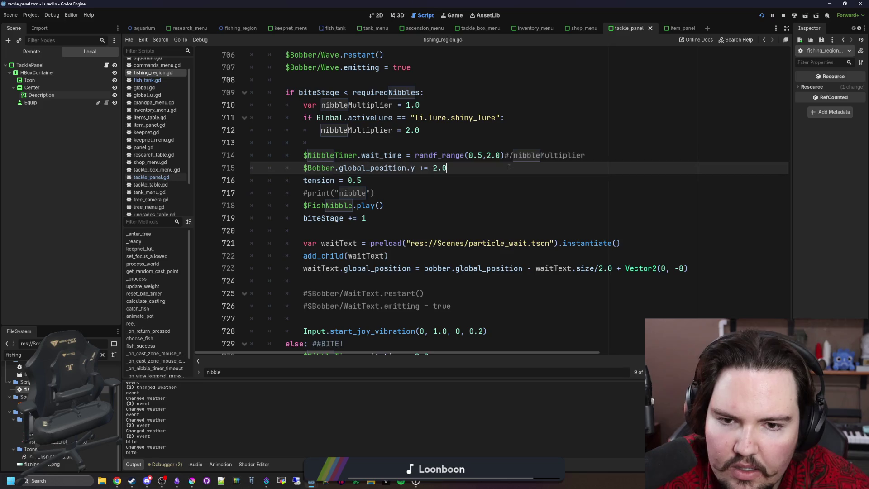
key(ctrl+s)
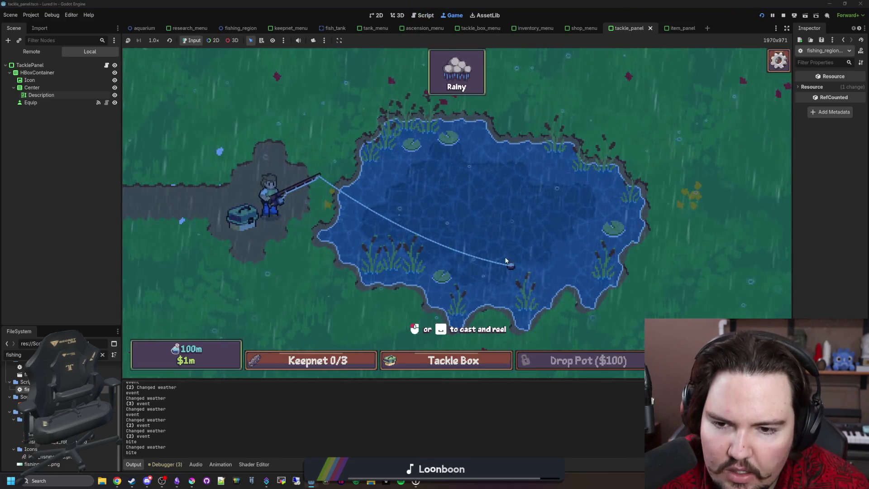
Reel in and recast the bobber into the middle of the rainy pond.
click(435, 230)
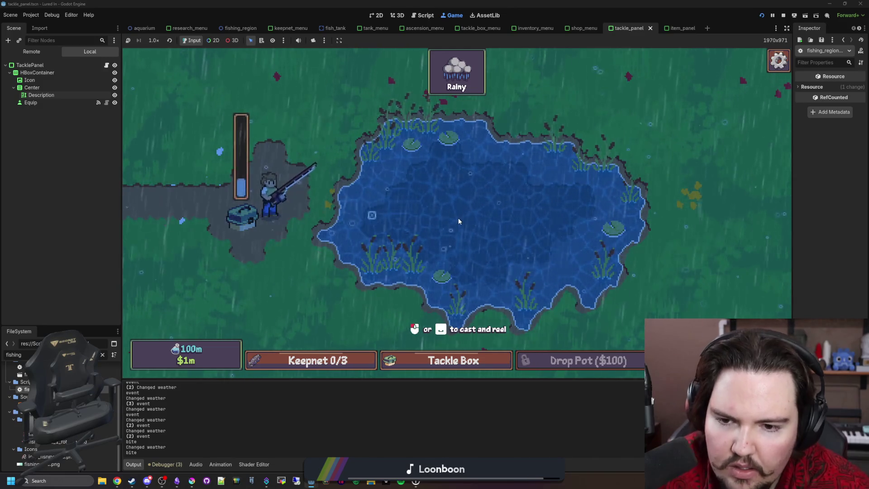
click(459, 218)
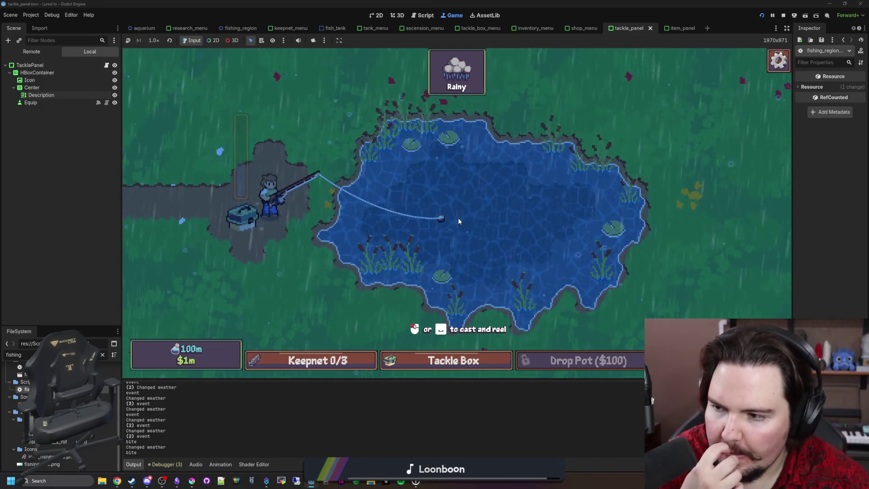
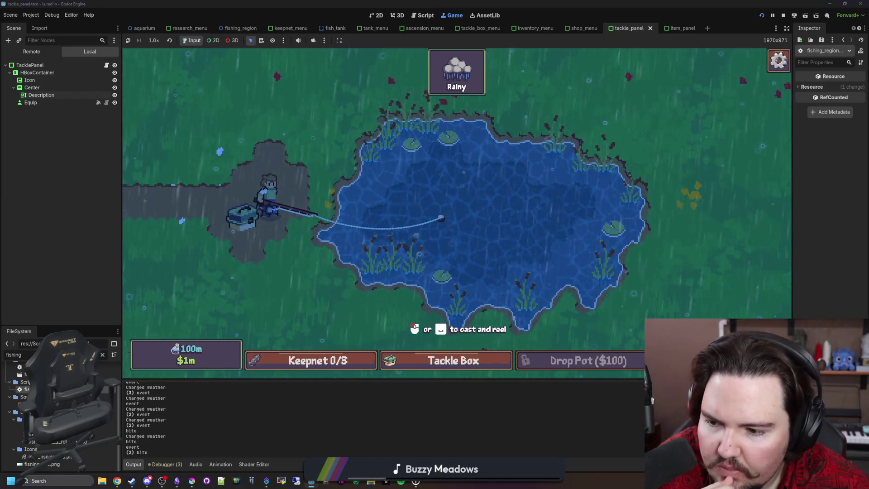
Return from the running game to the biteStage increment line in fishing_region.gd.
click(420, 16)
click(428, 220)
scroll(431, 218, up, 1)
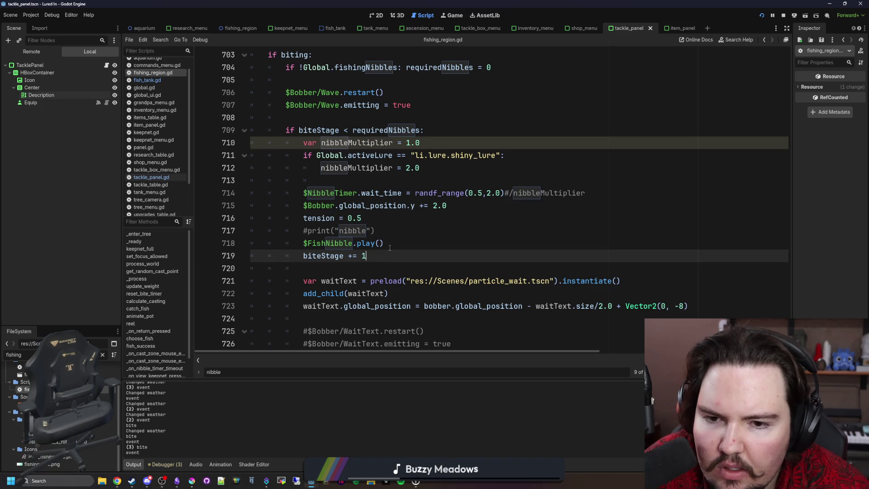
Move the NibbleTimer wait_time statement below biteStage += 1 and add an if biteStage reaches requiredNibbles condition.
click(522, 194)
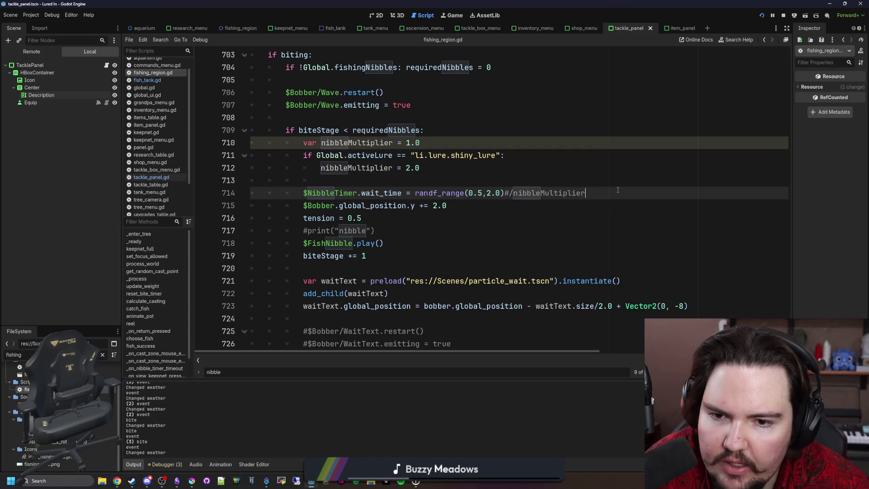
key(shift+Home)
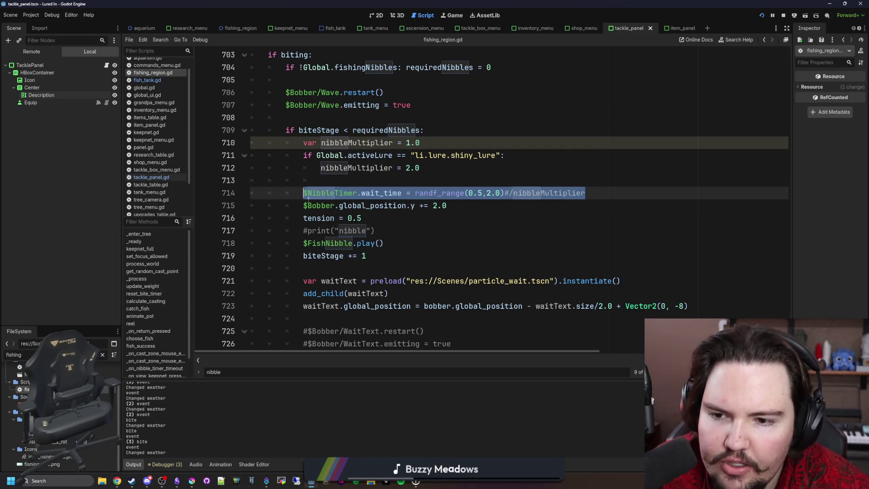
key(ctrl+x)
key(BackSpace)
key(BackSpace)
key(BackSpace)
click(394, 243)
key(Return)
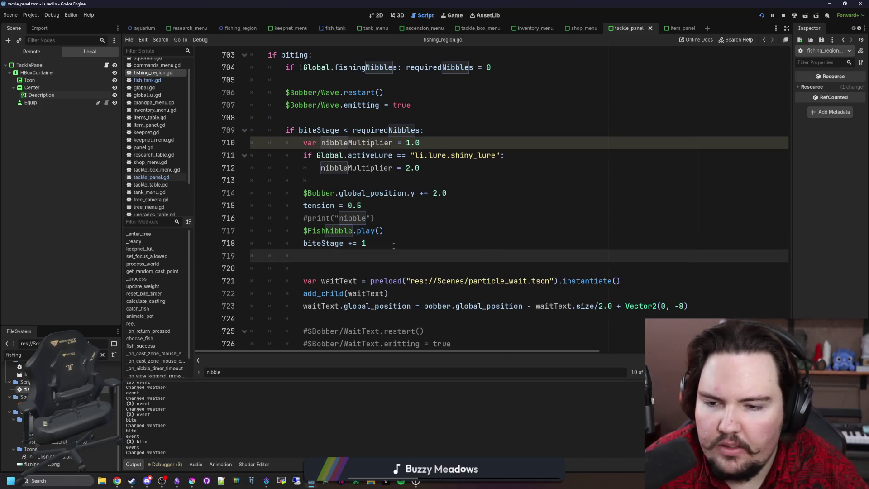
key(Return)
key(ctrl+v)
scroll(394, 245, down, 1)
click(399, 218)
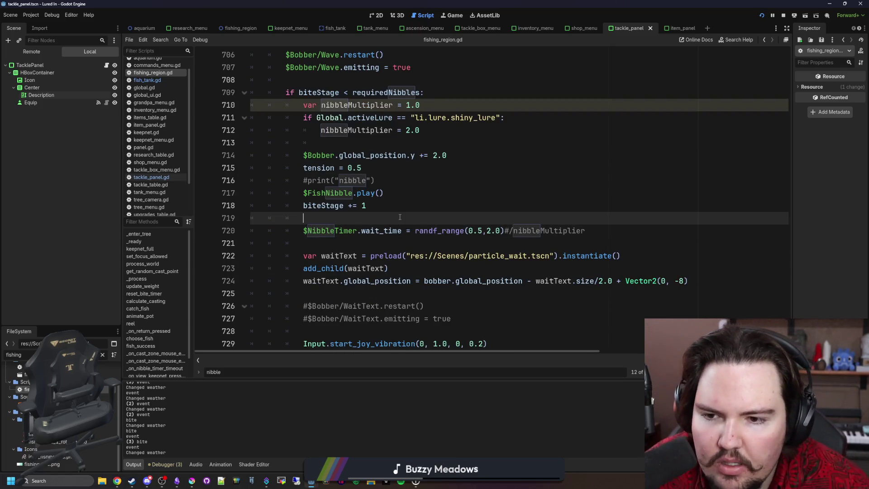
key(Return)
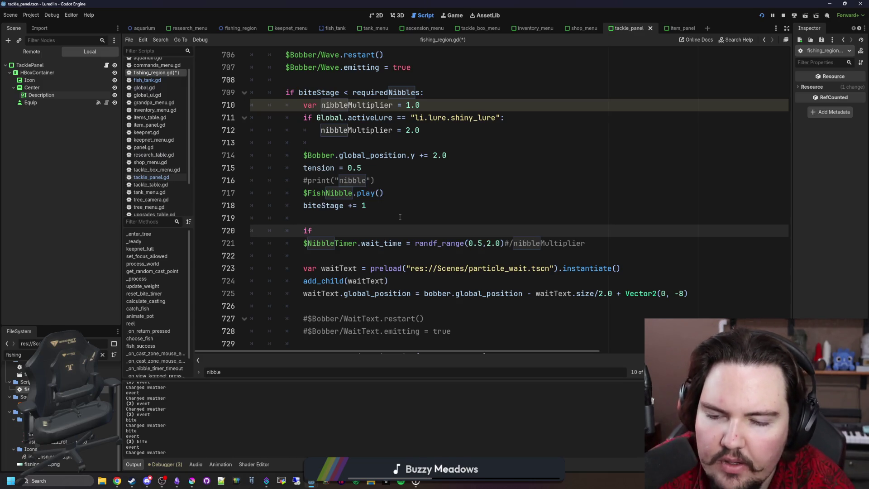
text(Stage )
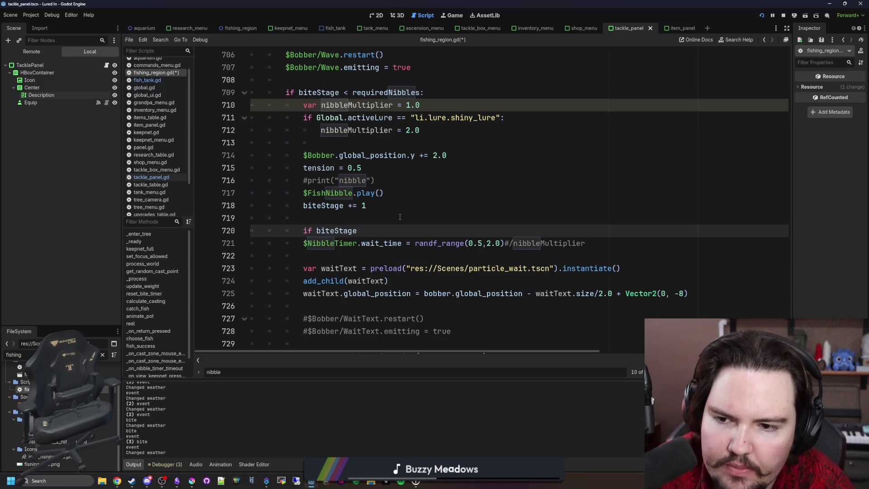
text(>)
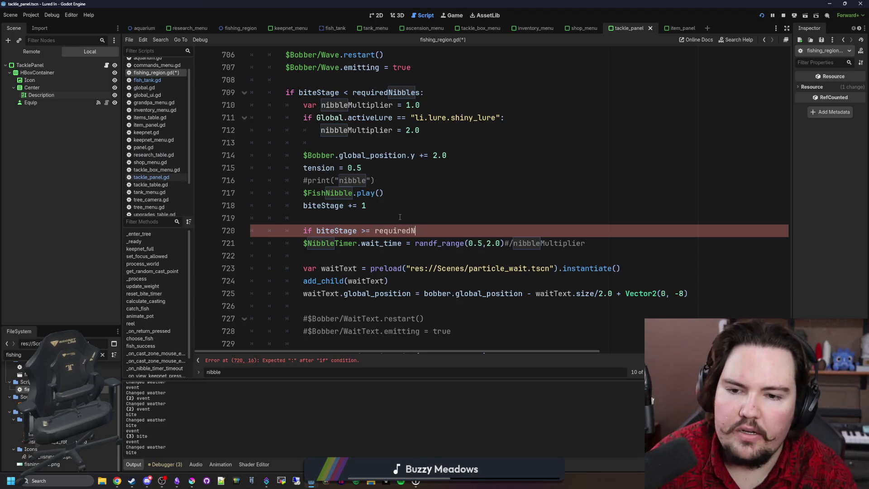
Give the if branch a fixed 2.0 wait and the else branch the random time divided by nibbleMultiplier.
click(304, 243)
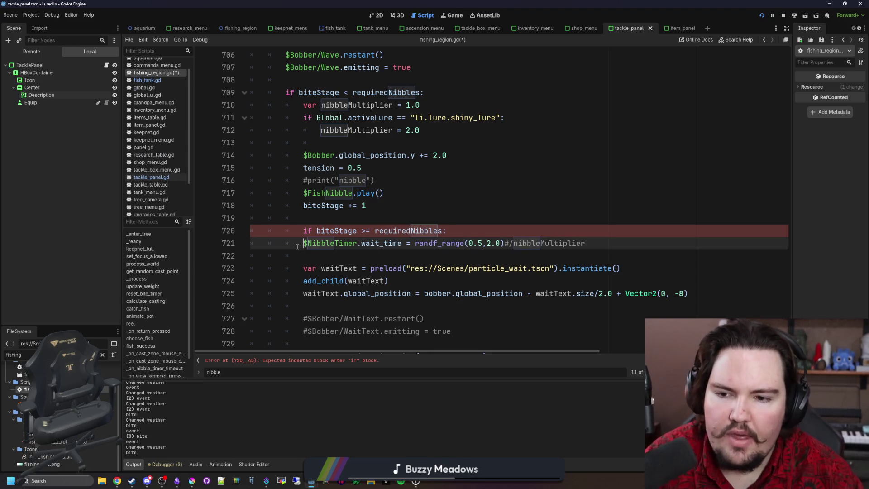
key(Tab)
key(shift+End)
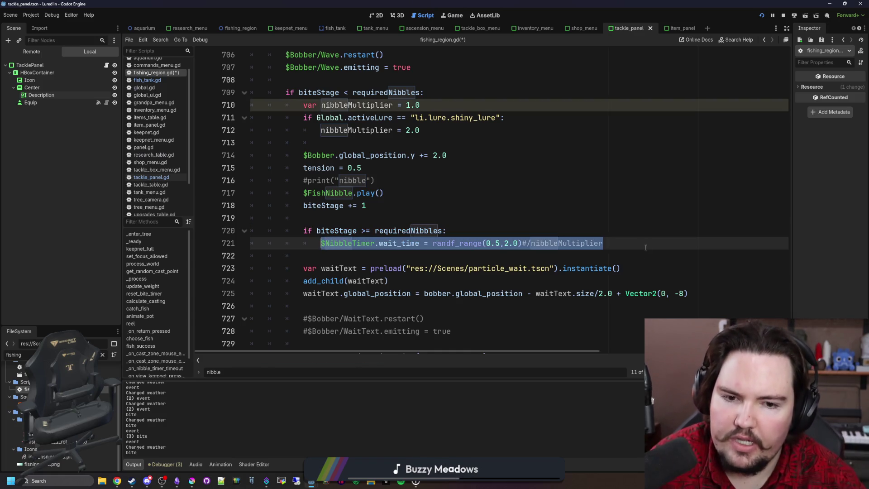
key(End)
key(Return)
key(Return)
key(ctrl+v)
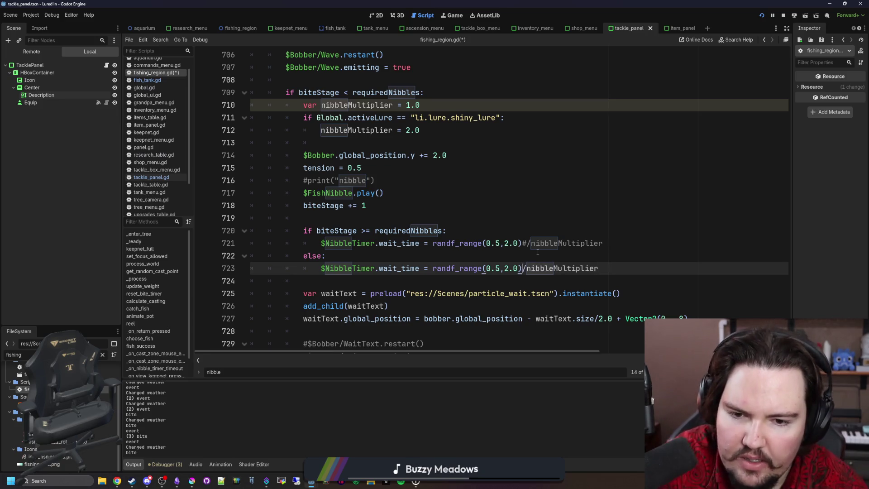
key(Up)
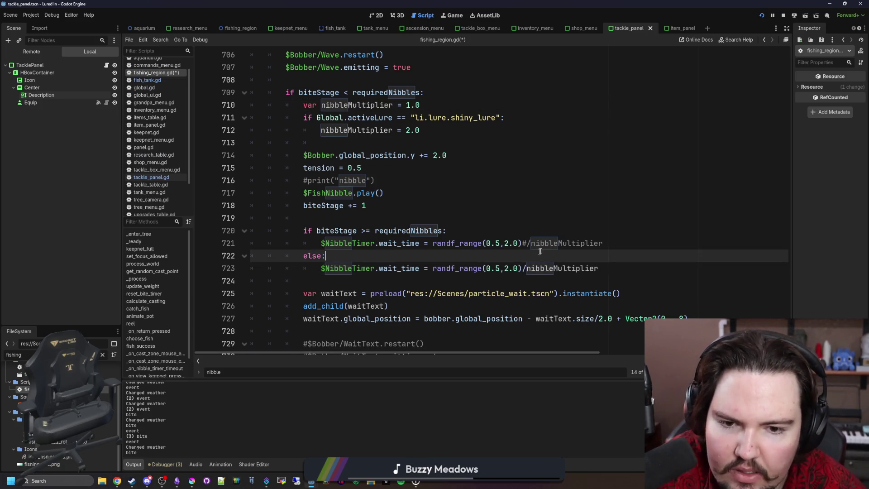
drag(626, 238, 435, 244)
key(Delete)
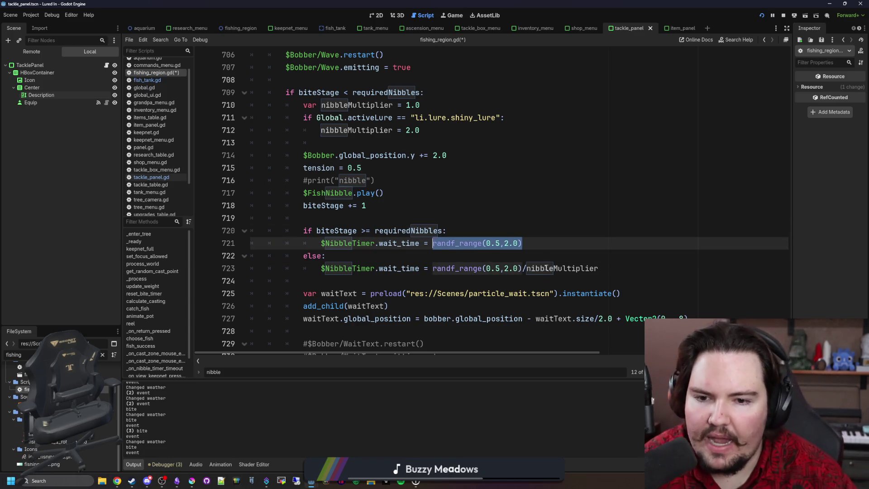
text(2.0)
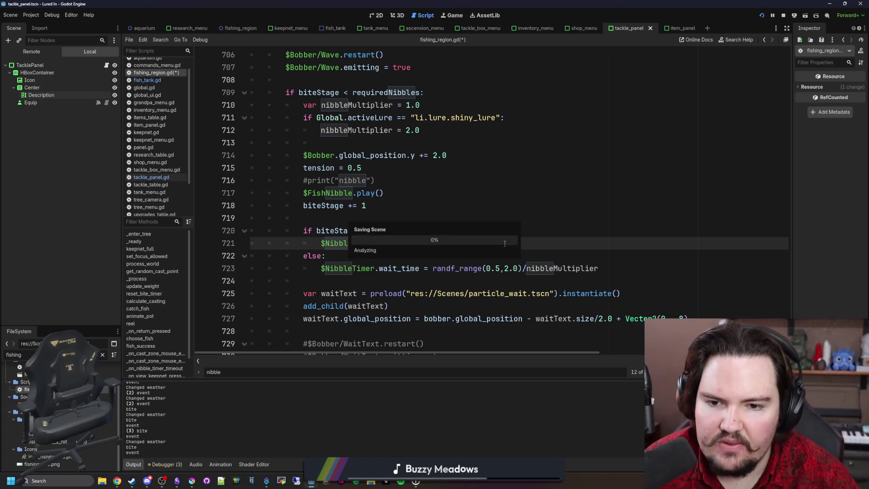
Add the 'setting up bite period' comment and save fishing_region.gd.
key(ctrl+s)
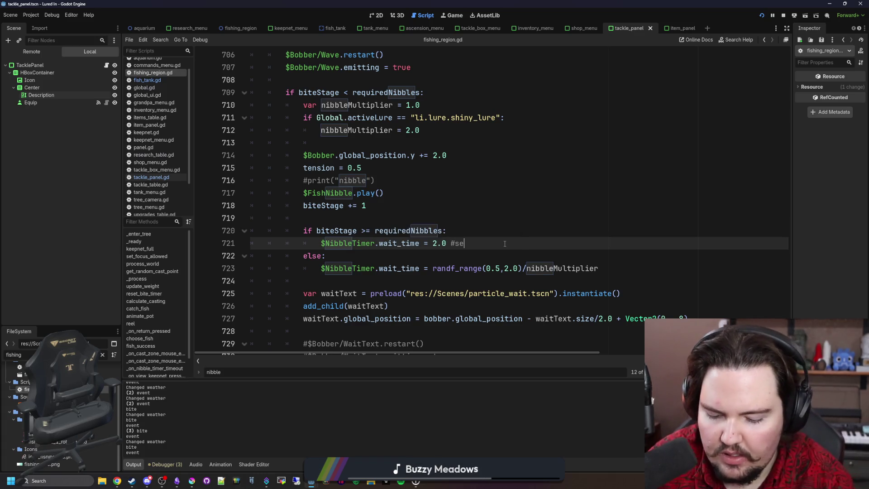
text(bite period)
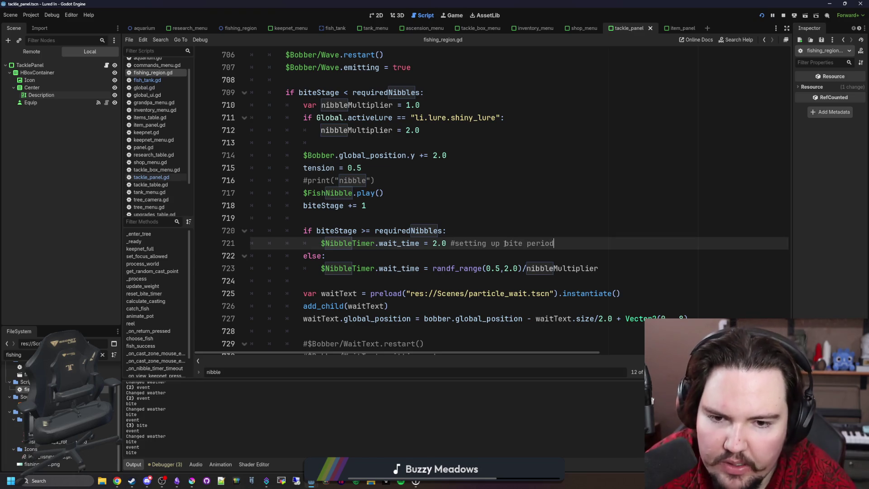
click(493, 214)
key(ctrl+s)
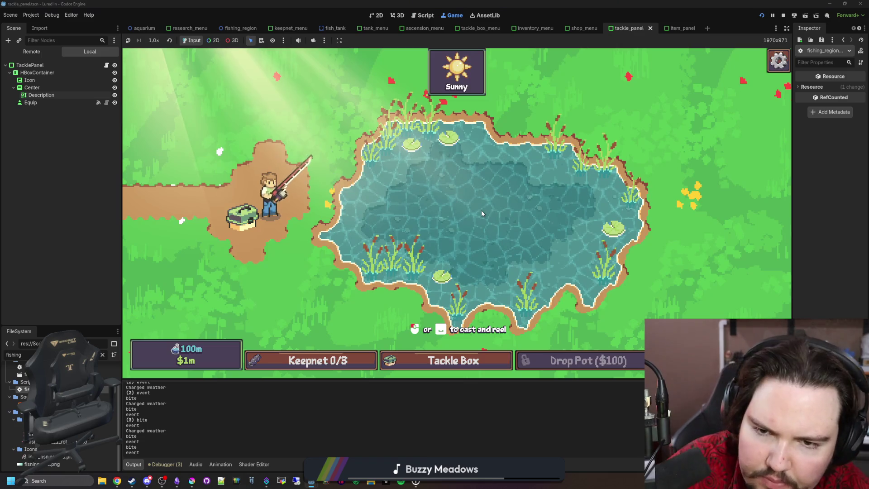
Switch to the running game, check the tackle box and cast into the pond.
click(481, 213)
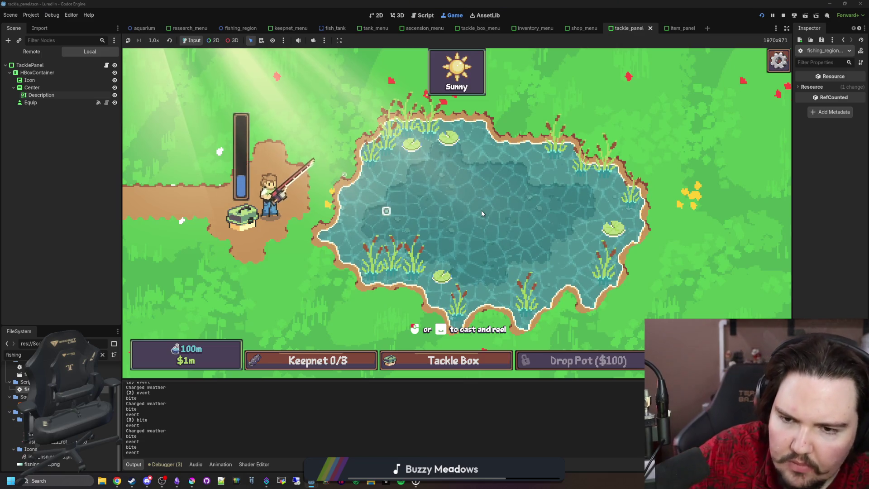
click(454, 361)
click(538, 263)
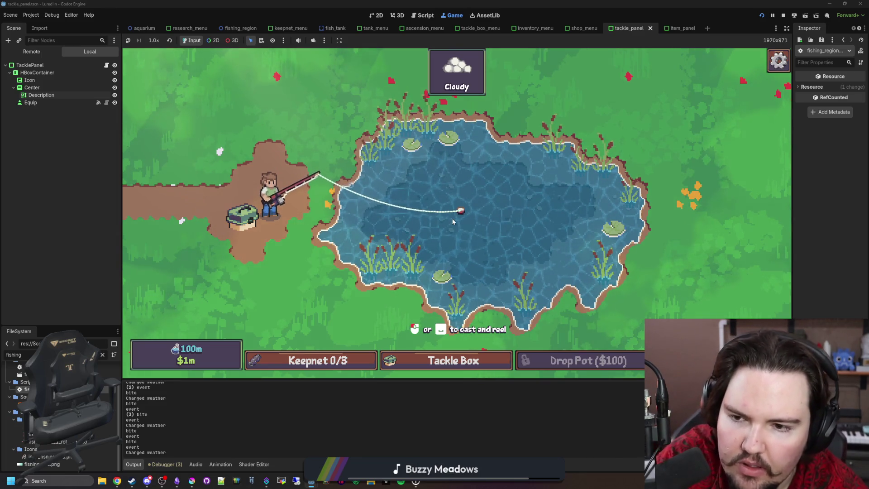
Use the secret command menu to reach the shop and show its Equipment upgrades.
key(grave)
key(Return)
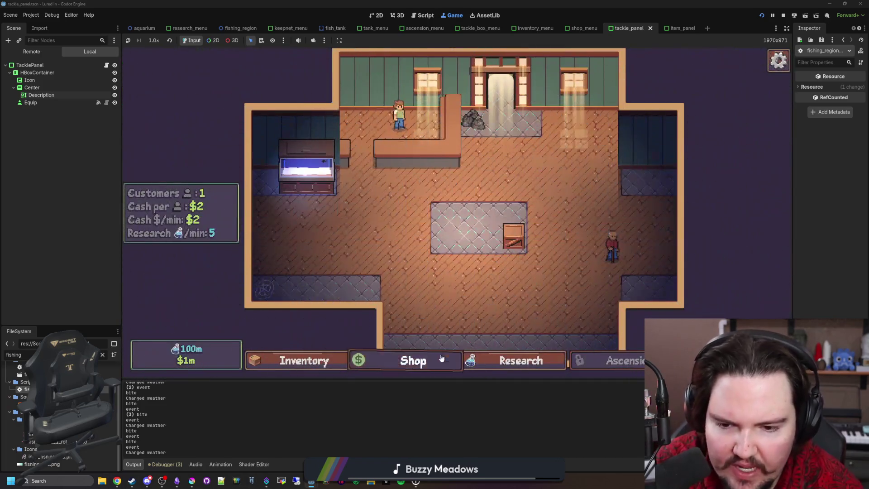
click(408, 361)
click(464, 138)
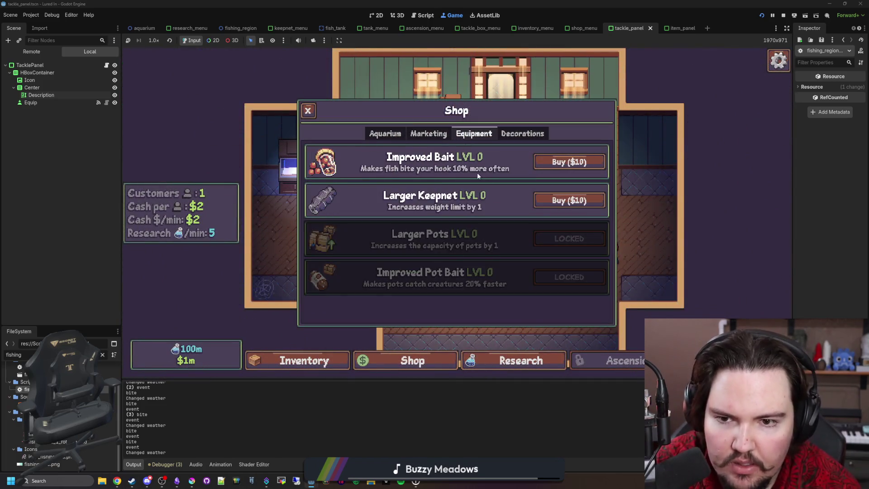
Buy Improved Bait levels up past LVL 15, spending cash down to $114.74k.
double_click(580, 167)
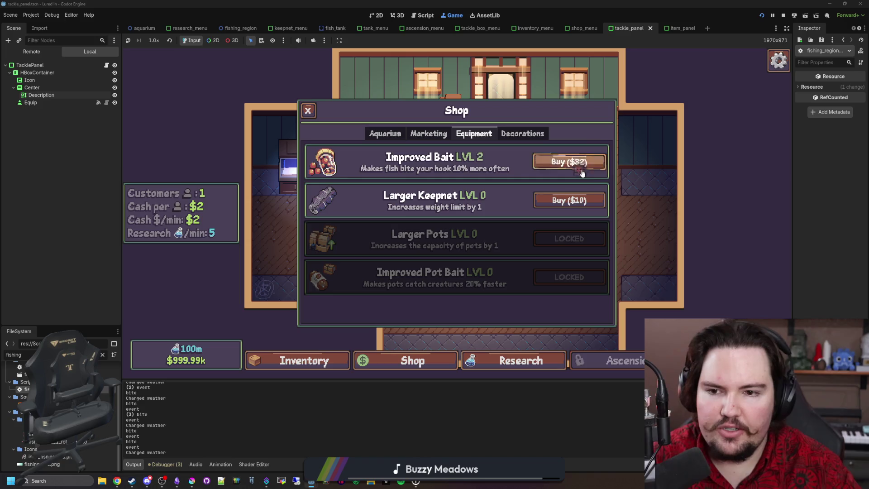
double_click(578, 163)
click(578, 161)
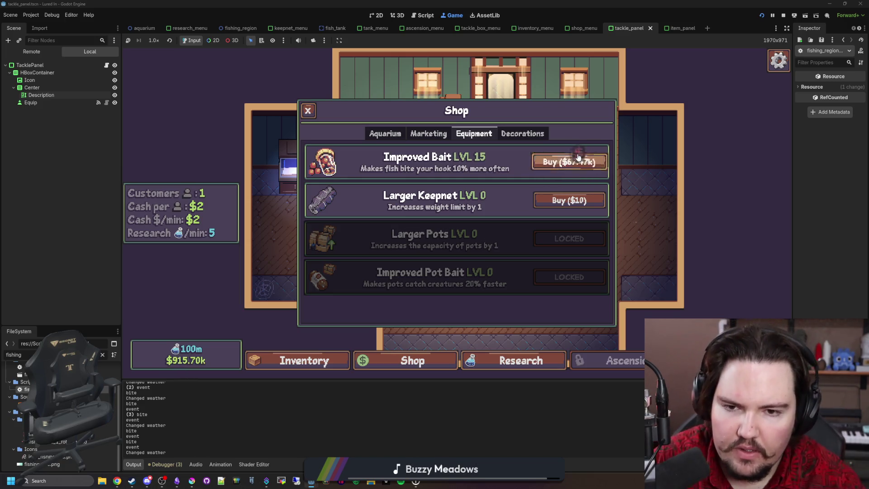
click(574, 158)
Close the shop and travel back to the Pond for free.
key(Escape)
click(612, 190)
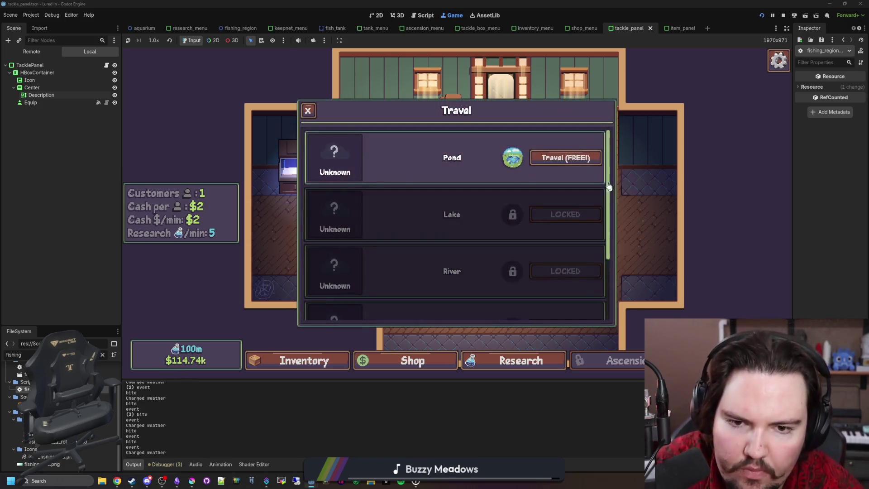
click(590, 163)
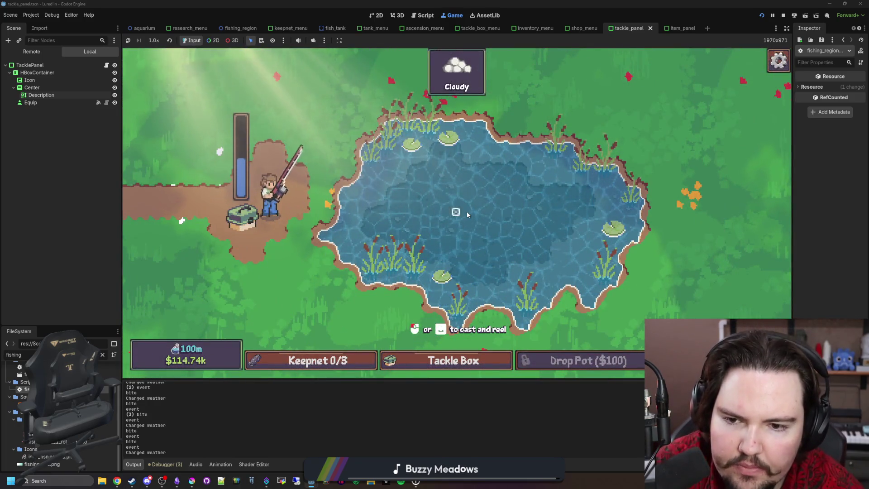
Cast into the stormy pond and reel on the GO! bite and during a nibble.
click(466, 212)
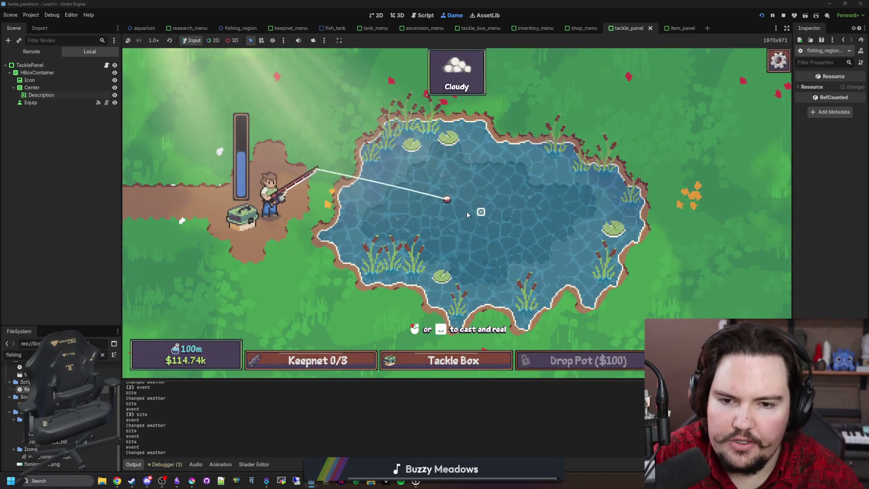
click(554, 232)
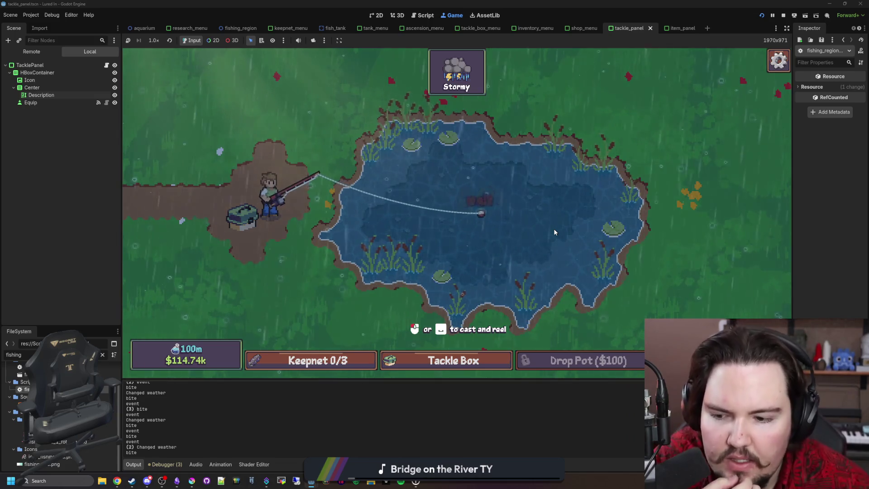
click(511, 198)
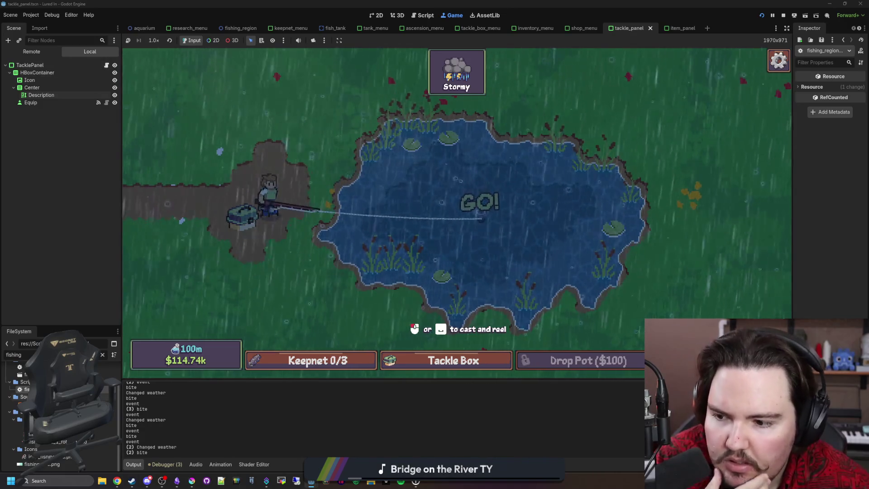
Return to the biteStage condition in fishing_region.gd.
key(ctrl+F3)
click(448, 231)
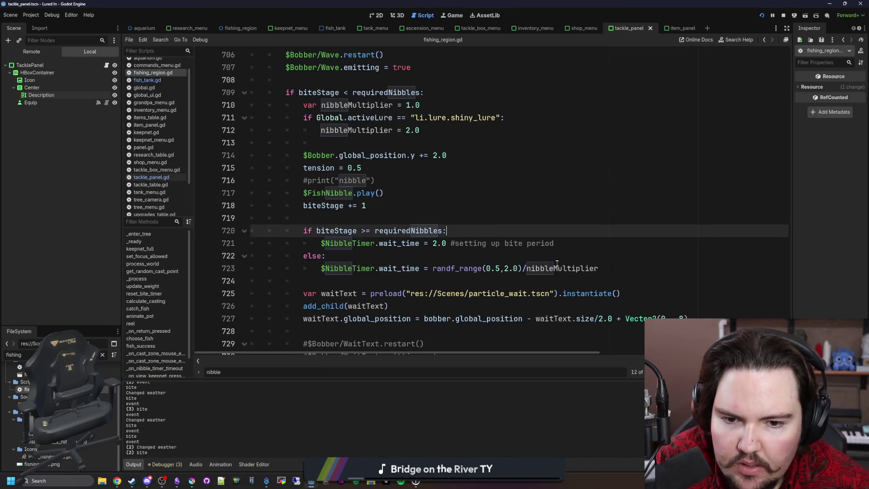
Insert the shiny_lure condition under else: with the nibble timer line indented inside it.
click(505, 269)
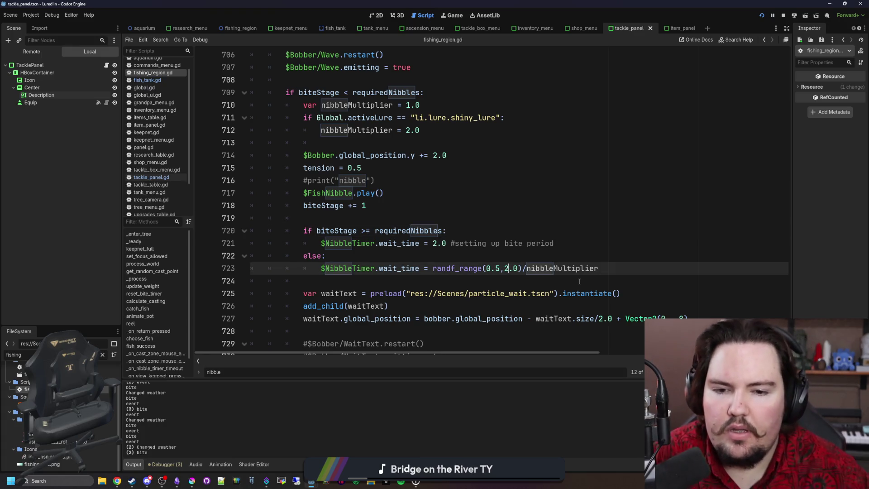
drag(625, 270, 318, 269)
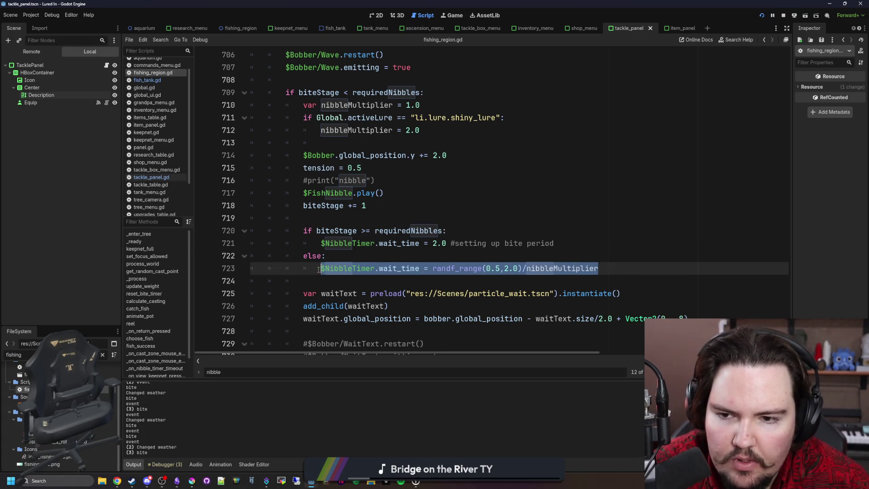
drag(530, 120, 303, 118)
key(ctrl+c)
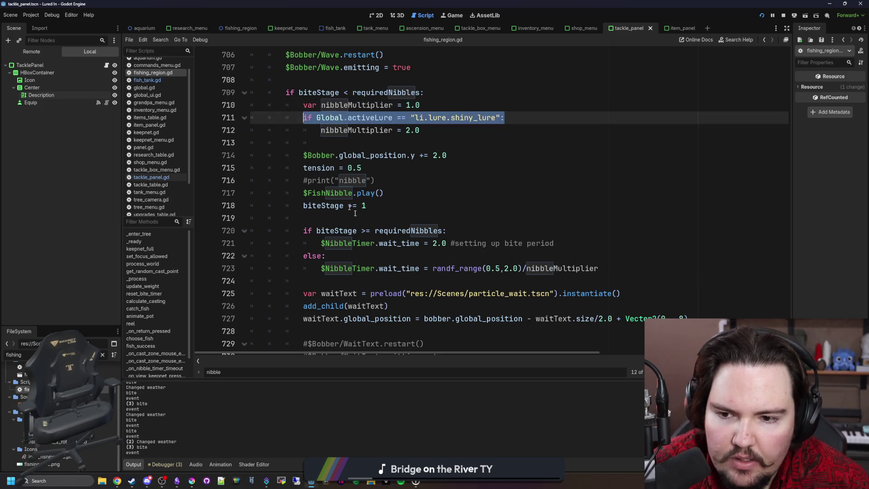
click(606, 263)
click(523, 257)
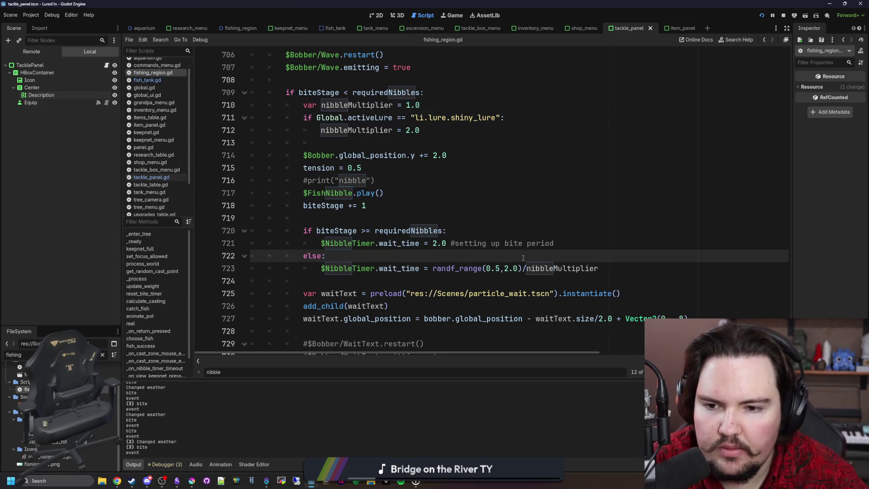
key(Return)
key(ctrl+v)
key(Return)
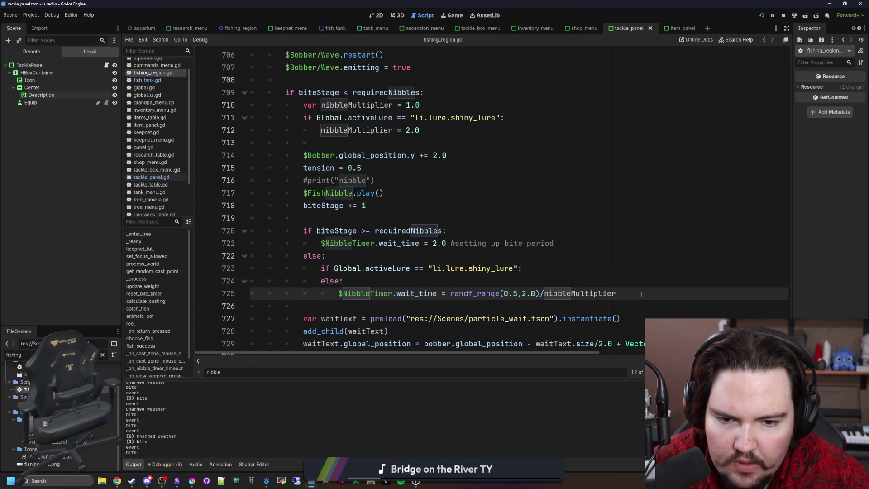
key(shift+End)
key(Tab)
Give the shiny lure a 0.5–1.0 random wait, keep 0.5–2.0 under else, and save.
key(ctrl+c)
click(557, 263)
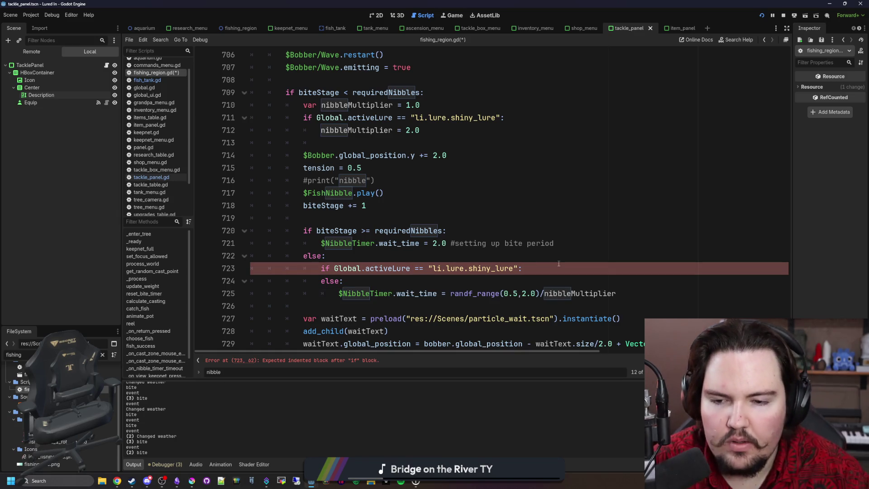
key(Return)
key(ctrl+v)
key(BackSpace)
text(1)
key(Up)
key(ctrl+s)
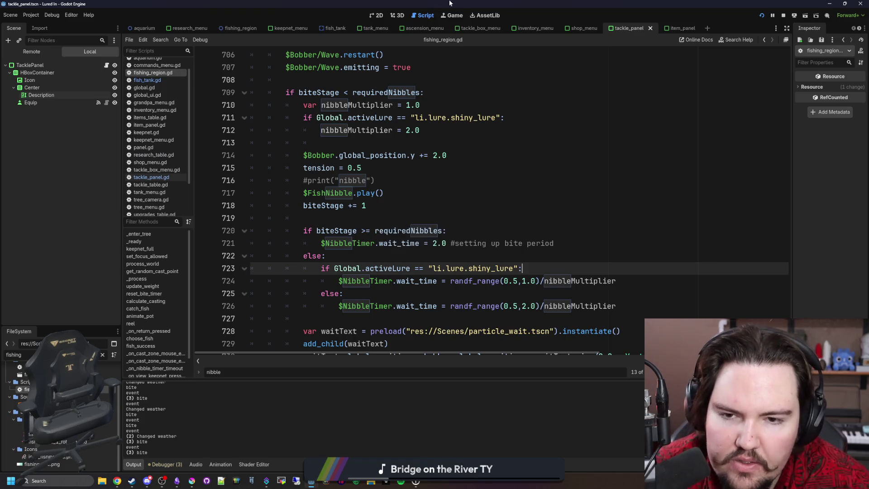
Test a cast at the stormy pond in the running game and return to the script.
click(454, 16)
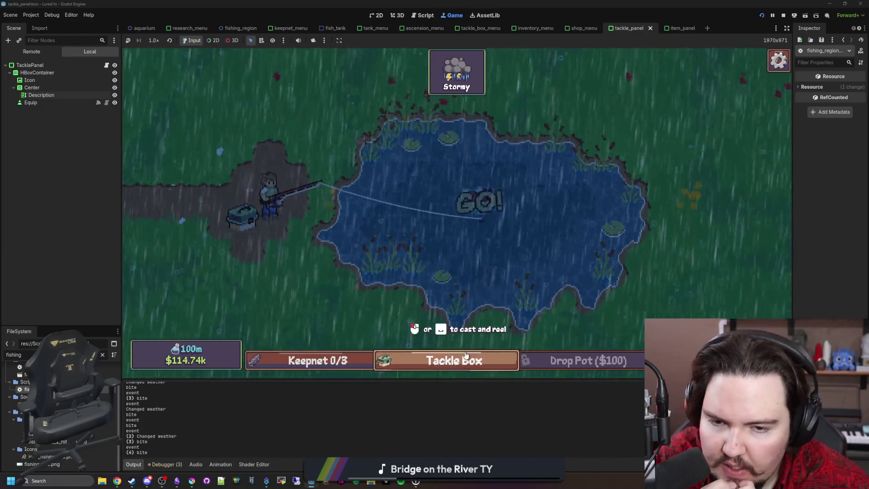
click(466, 355)
key(Escape)
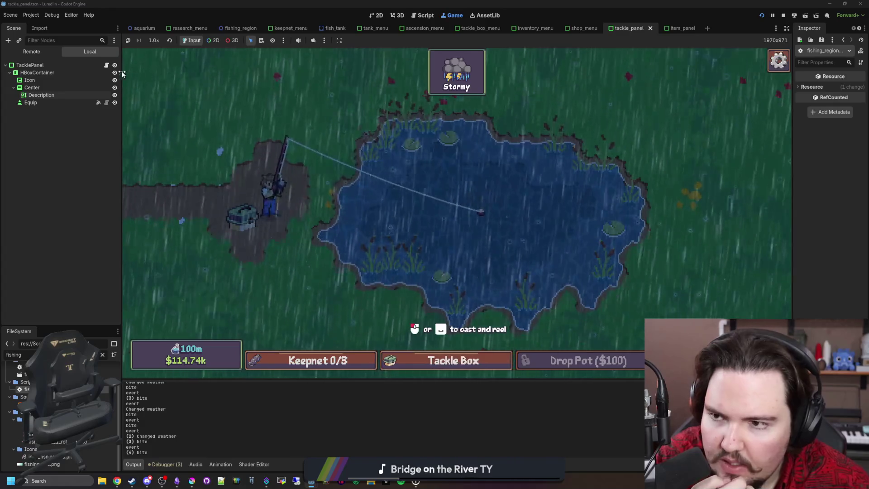
key(ctrl+F3)
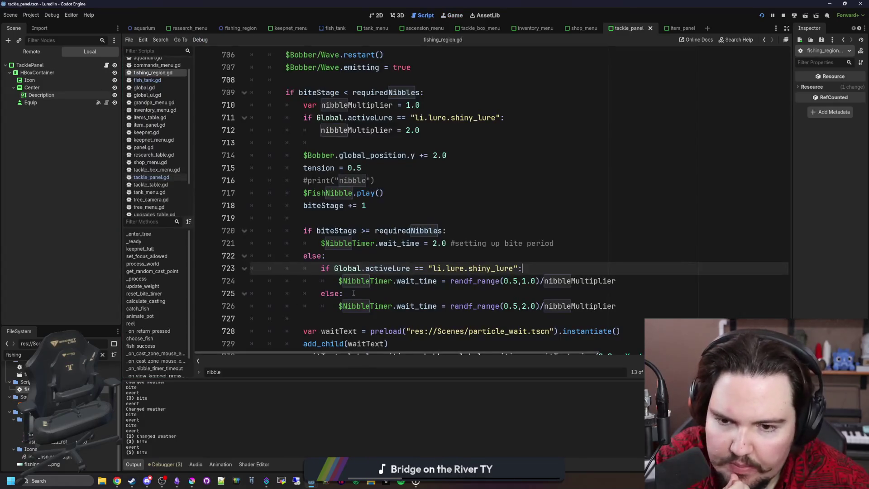
Delete the nibbleMultiplier variable block and both /nibbleMultiplier divisions.
double_click(589, 281)
key(BackSpace)
key(BackSpace)
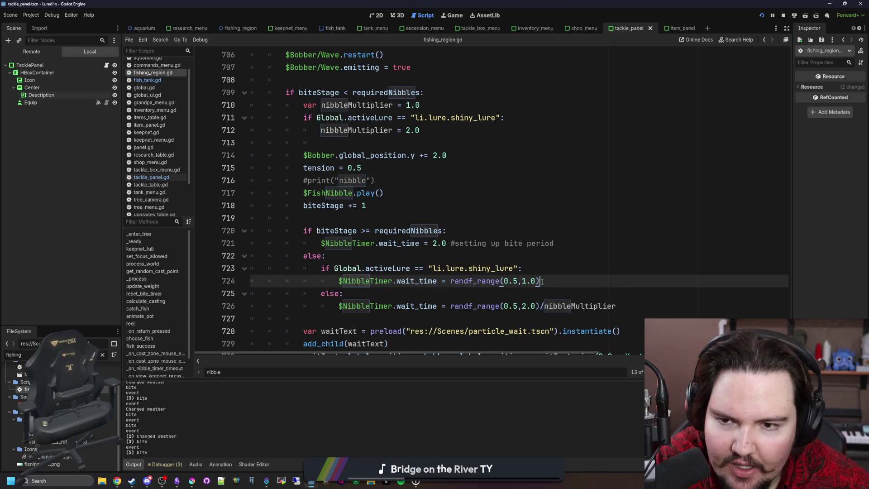
click(407, 149)
click(438, 128)
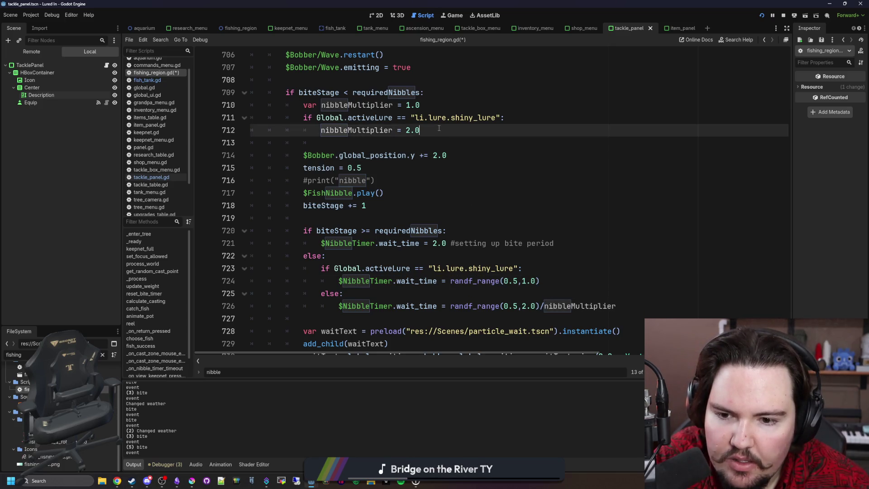
key(shift+Up)
key(shift+Up)
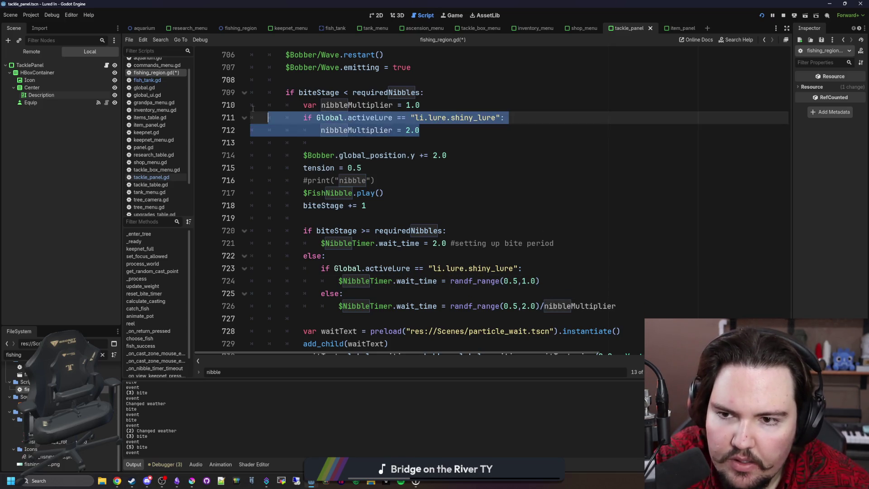
key(BackSpace)
key(shift+Home)
key(BackSpace)
key(BackSpace)
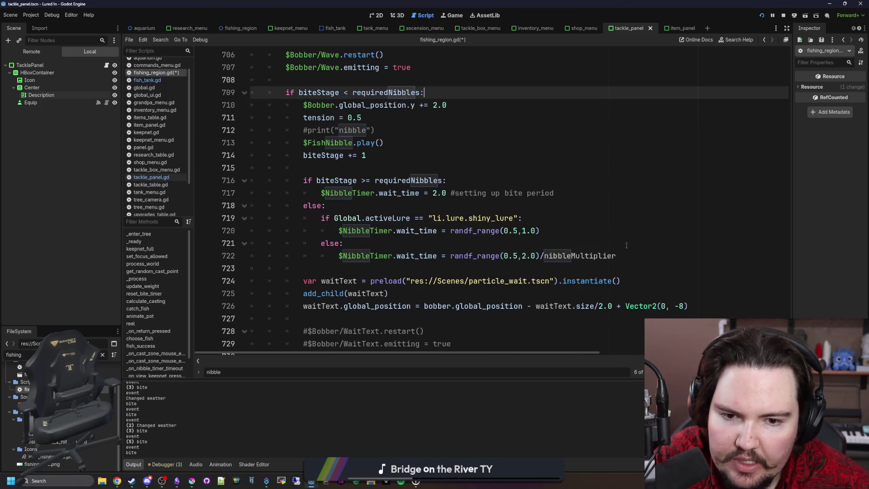
drag(615, 255, 543, 255)
key(BackSpace)
Add a temporary print("haaaa") in the shiny lure branch, save, then remove it and start editing the range.
click(533, 217)
key(Return)
text(p()
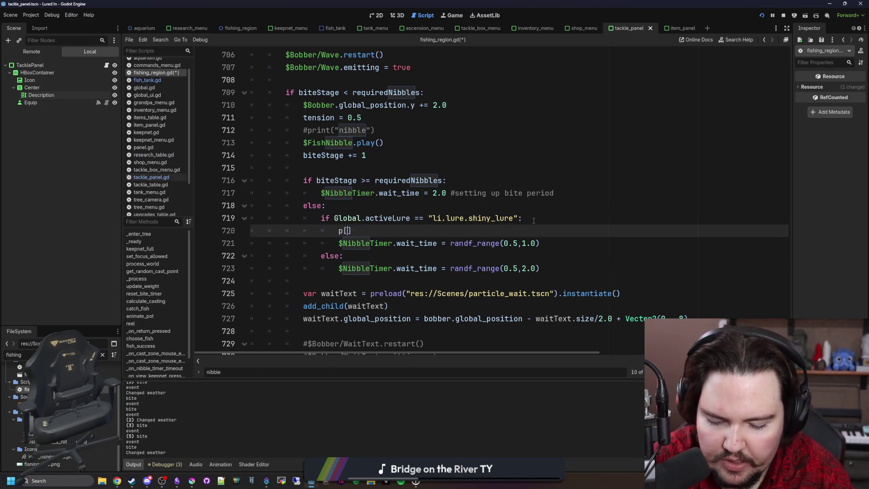
text(pri)
text(aaaa")
key(ctrl+s)
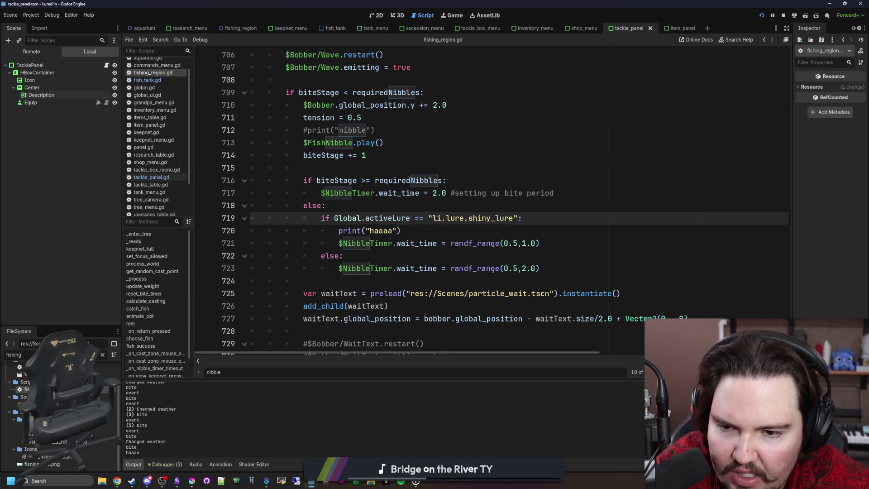
triple_click(426, 231)
key(BackSpace)
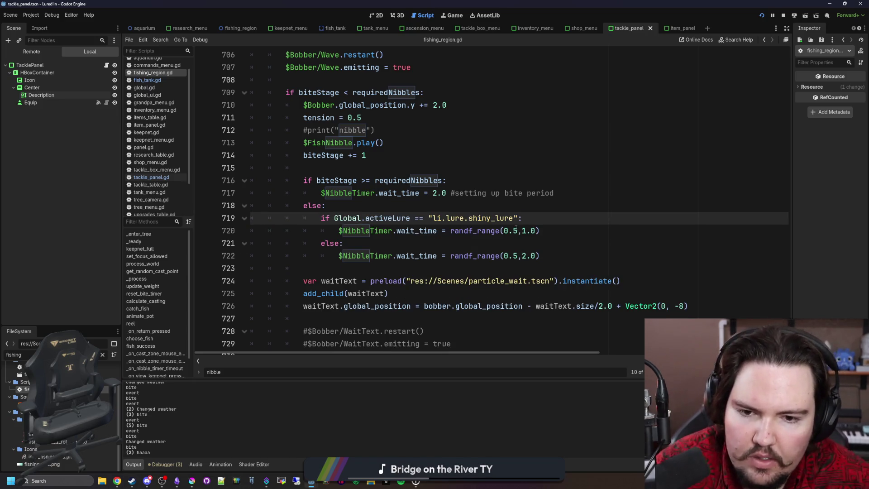
click(518, 231)
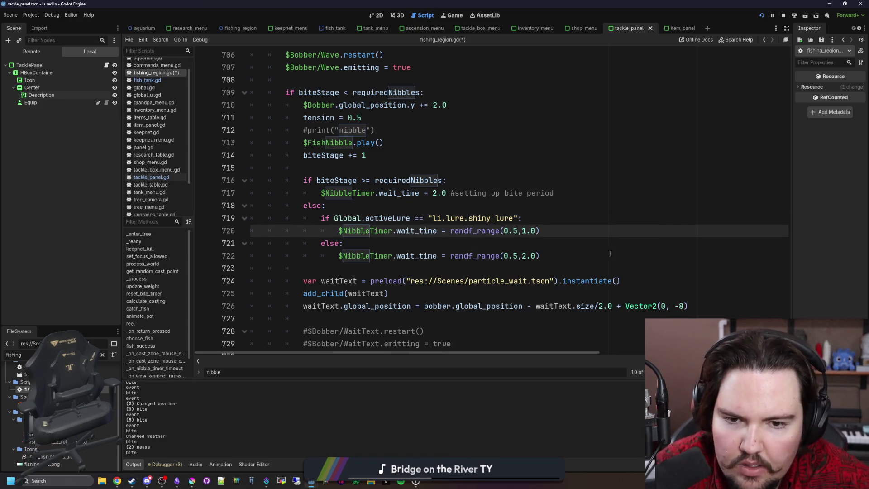
key(Right)
key(Right)
key(Right)
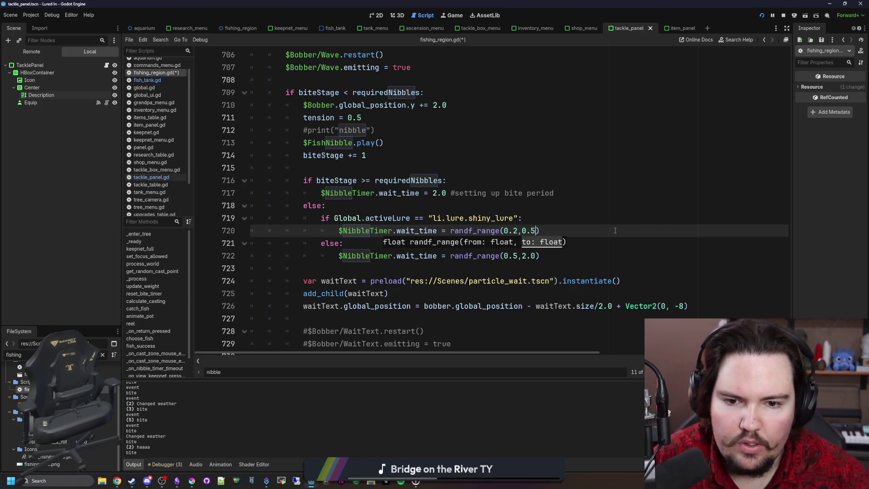
Save the shiny lure's 0.2–0.5 range, test a stormy-pond cast in the game, and return to the script.
key(ctrl+s)
click(447, 17)
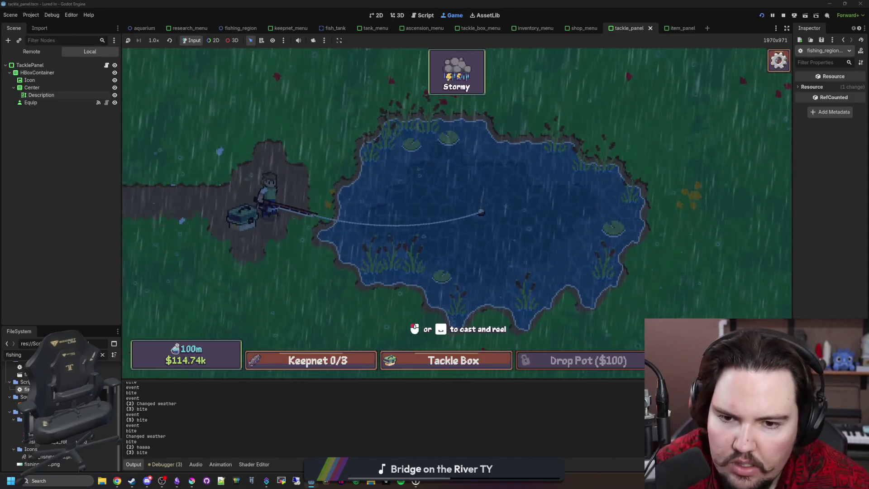
key(ctrl+F3)
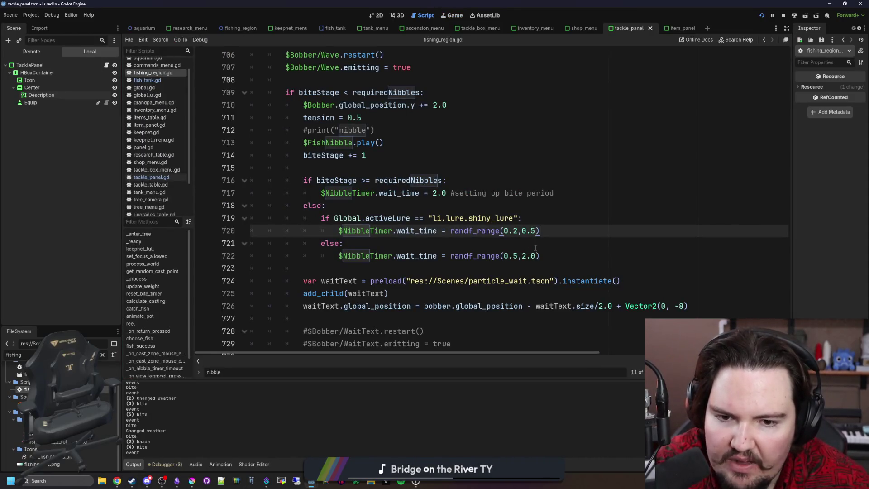
Add print($NibbleTimer.wait_time) under the shiny lure timer and save the script.
key(Down)
key(Up)
key(Return)
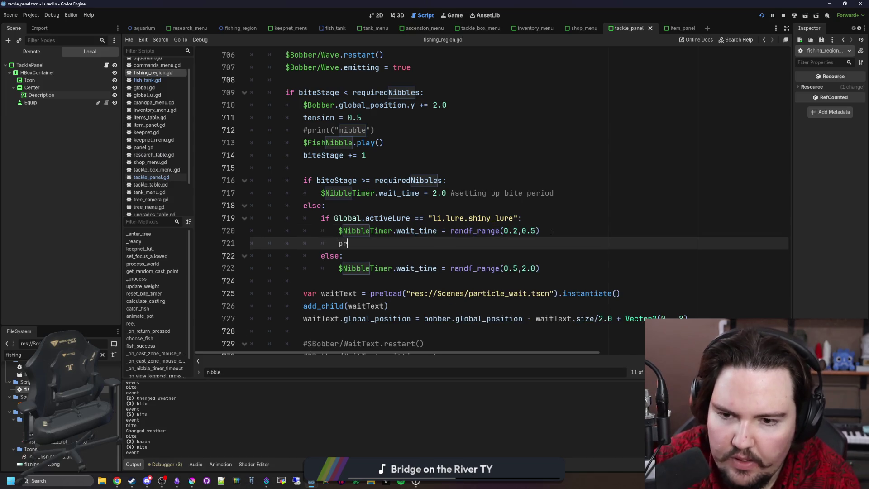
text($NibbleTimer.)
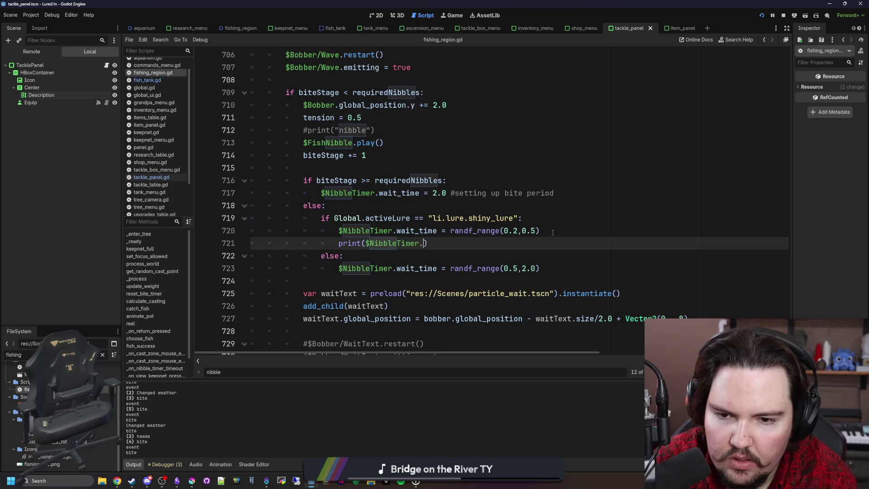
text(_time)
scroll(551, 224, down, 3)
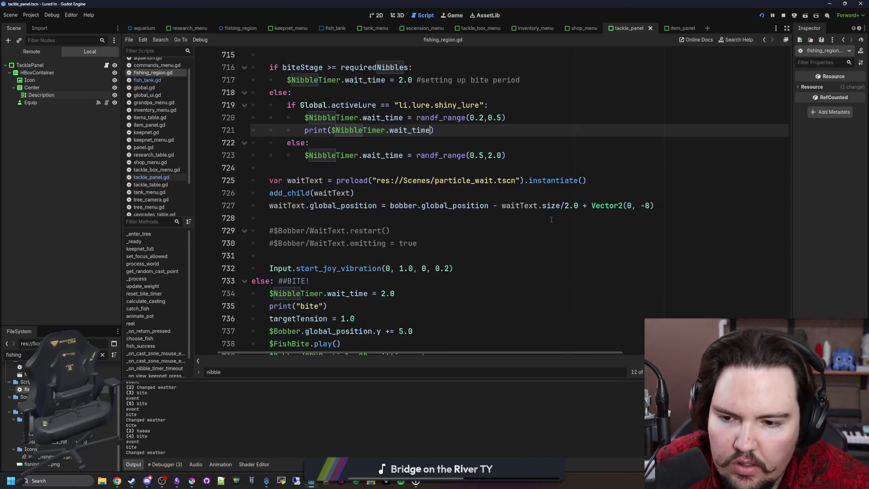
scroll(552, 220, down, 2)
scroll(551, 219, down, 3)
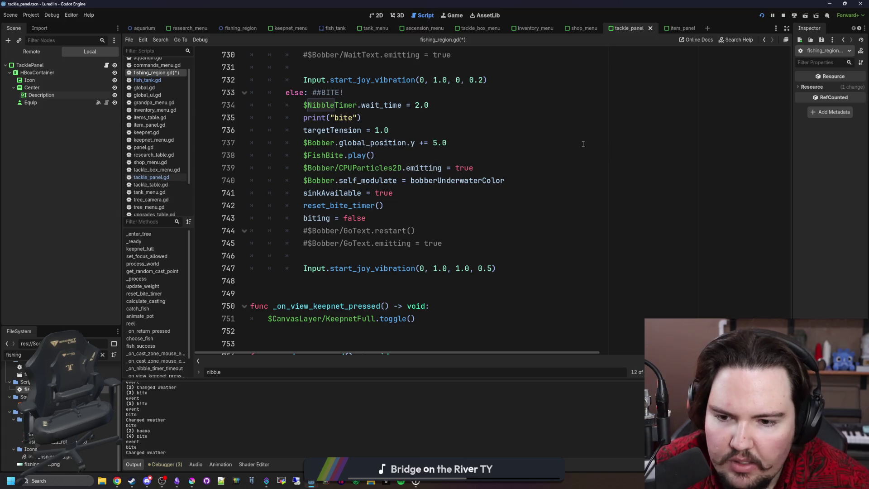
scroll(582, 143, up, 8)
scroll(582, 144, up, 4)
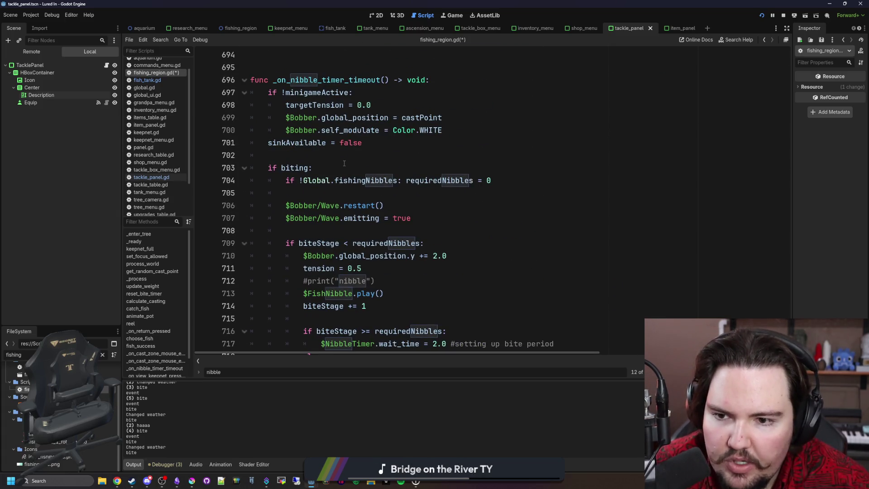
click(331, 196)
key(ctrl+s)
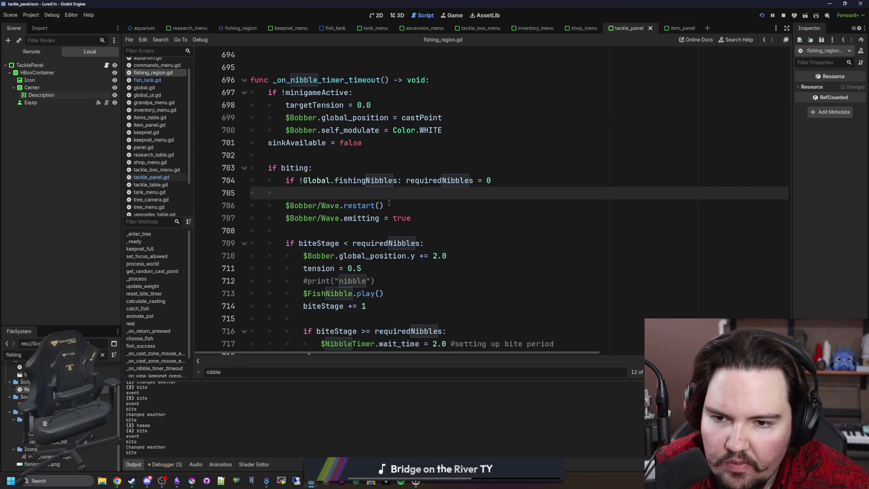
scroll(374, 195, down, 1)
click(420, 189)
key(ctrl+s)
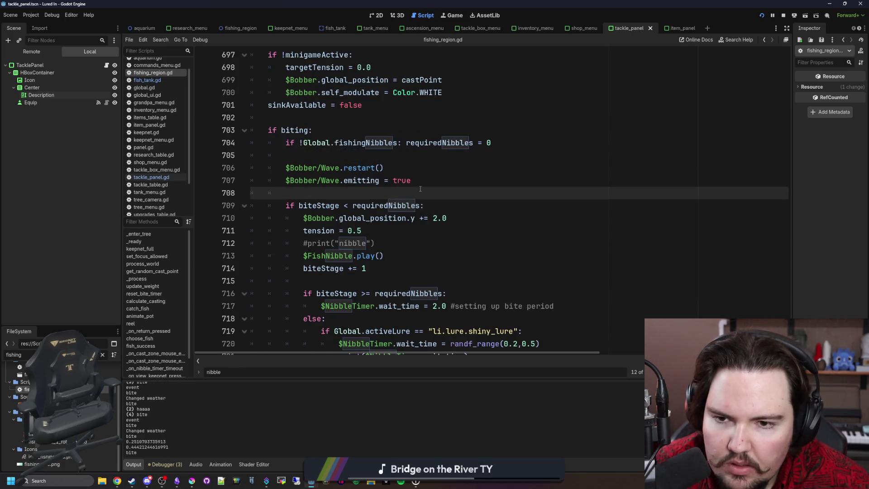
scroll(420, 189, down, 1)
Look over the nibble function's branches and run the game with F5.
click(476, 217)
click(371, 239)
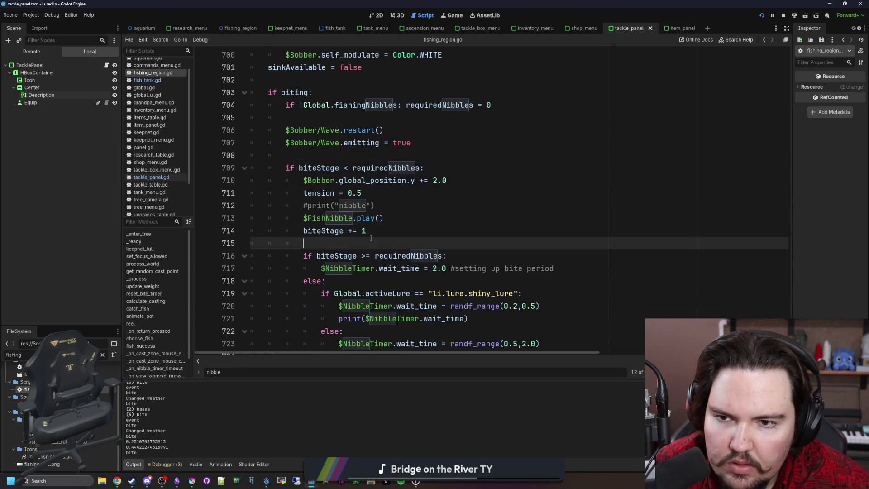
scroll(371, 237, down, 2)
click(504, 205)
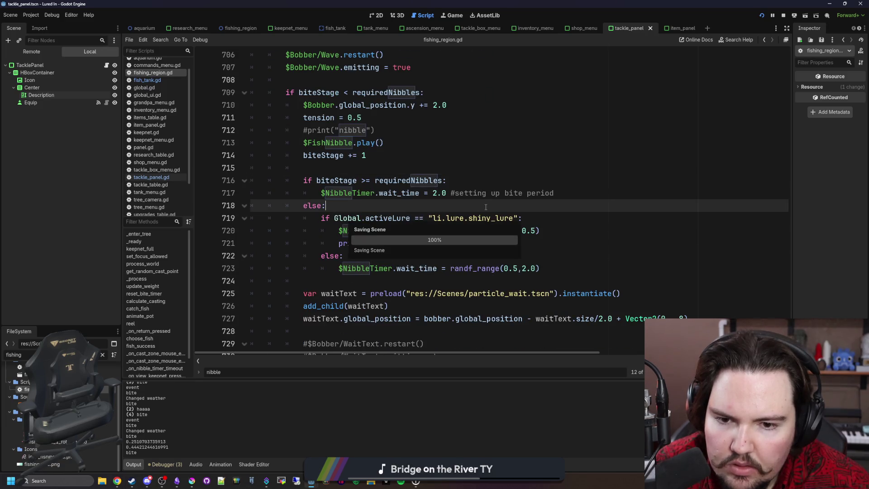
scroll(504, 202, down, 2)
key(F5)
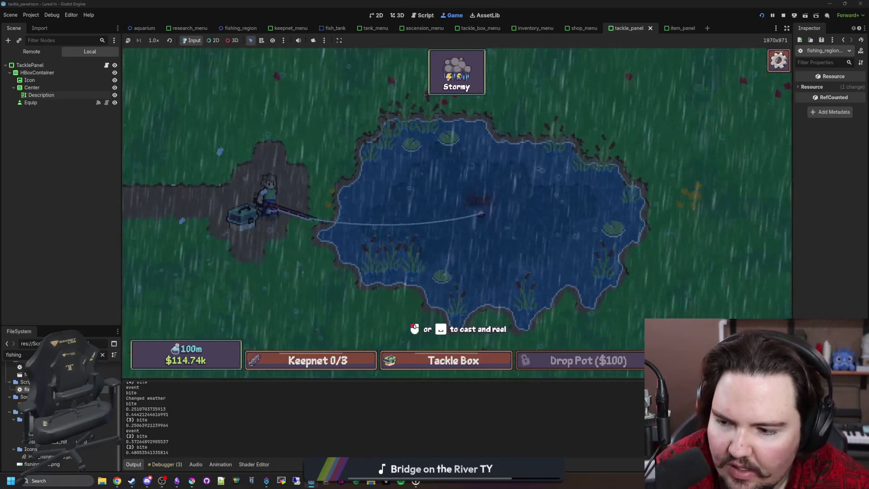
Return to fishing_region.gd after the output logged wait times down to 0.21.
key(ctrl+F3)
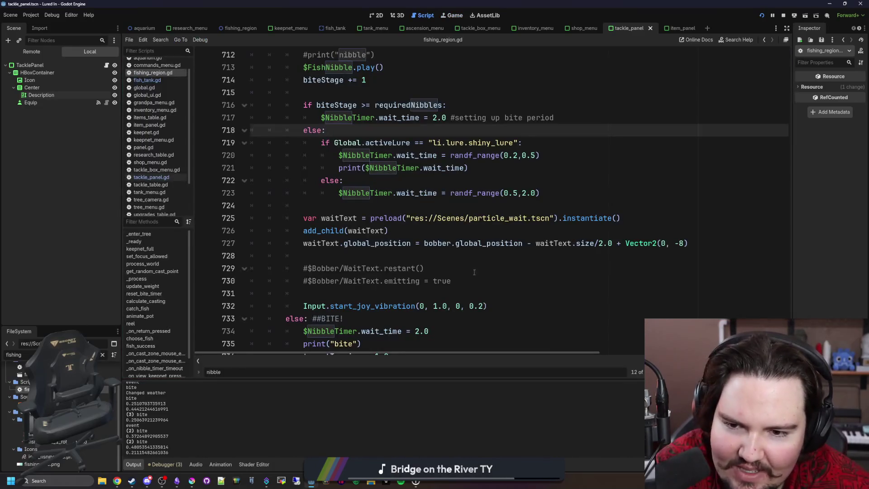
click(486, 227)
click(498, 207)
scroll(498, 208, up, 1)
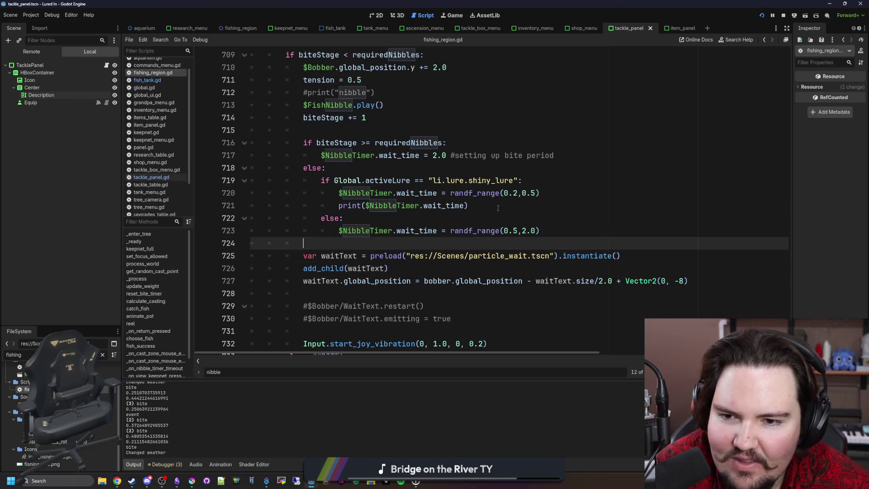
click(376, 216)
scroll(415, 217, up, 1)
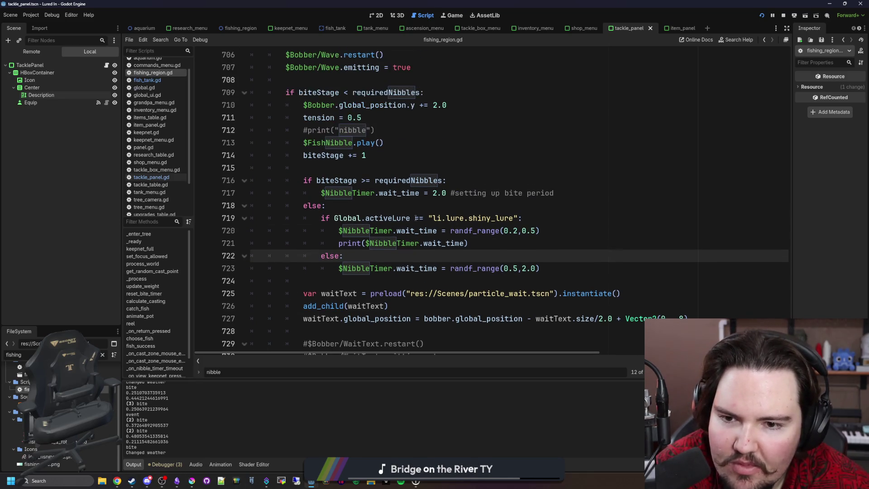
scroll(404, 210, down, 1)
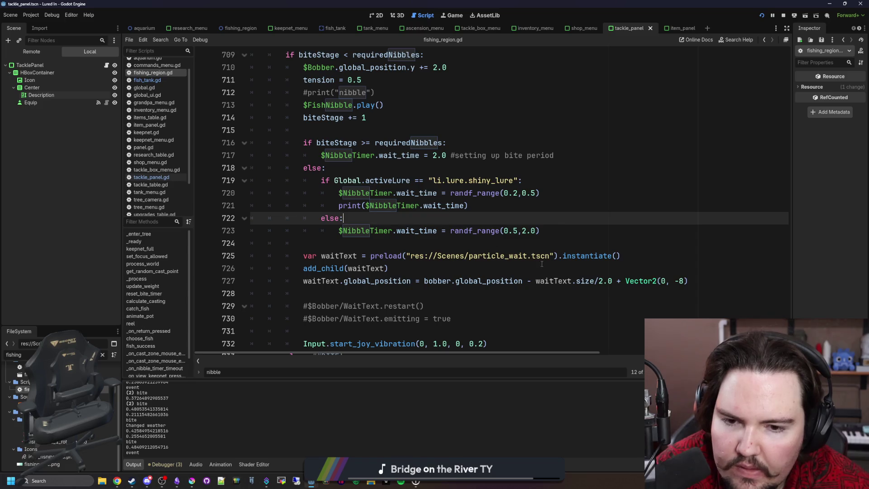
click(494, 271)
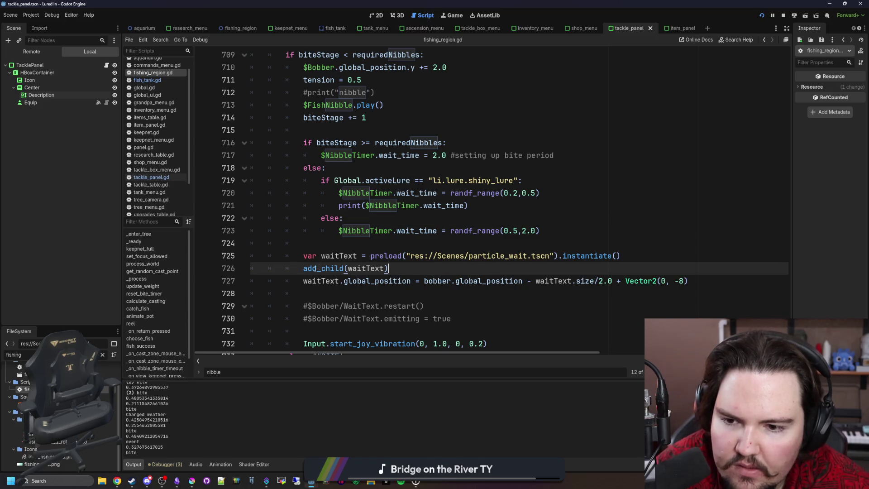
scroll(432, 280, down, 1)
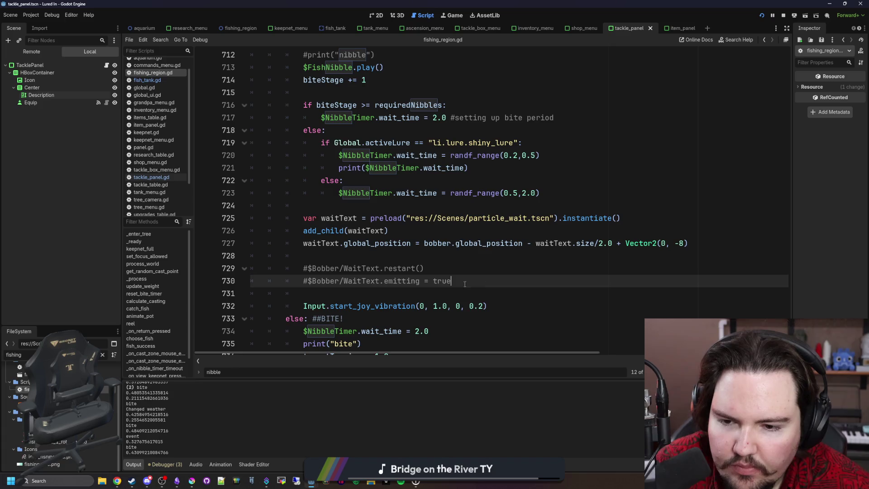
Delete the commented WaitText lines and indent the wait-text spawning lines one level under the lure check.
drag(472, 283, 251, 257)
key(BackSpace)
key(BackSpace)
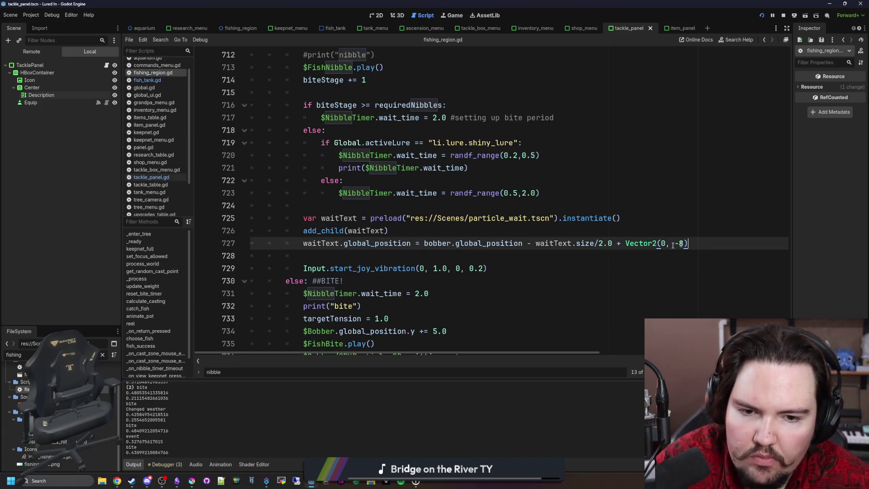
drag(683, 244, 258, 205)
key(Tab)
Tidy the blank lines around the wait-text block and save fishing_region.gd.
click(331, 218)
key(Up)
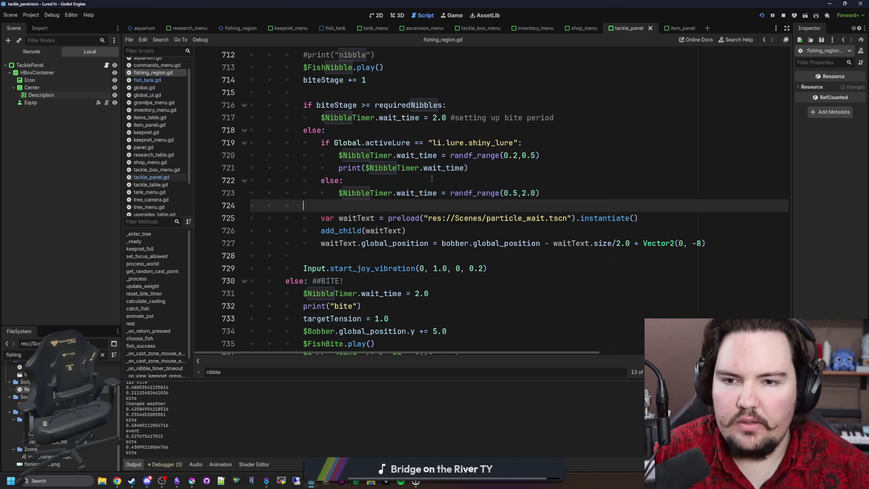
key(Return)
key(BackSpace)
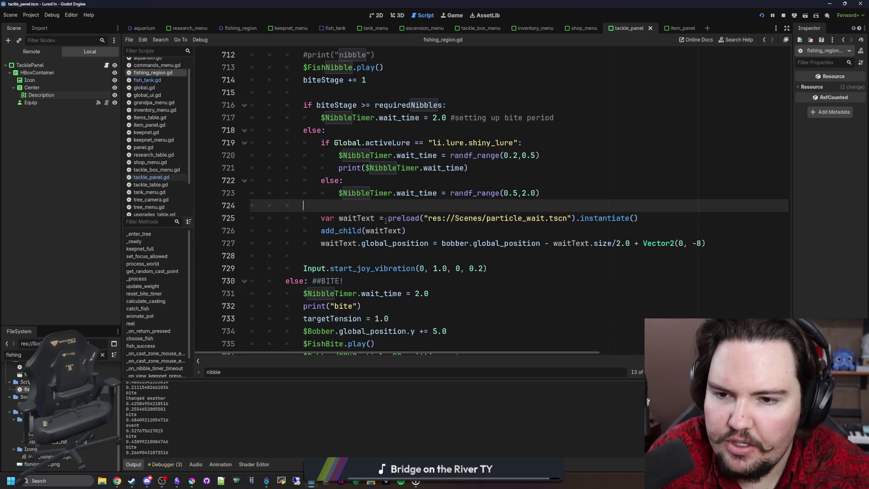
scroll(408, 198, up, 4)
click(423, 178)
key(Up)
key(ctrl+s)
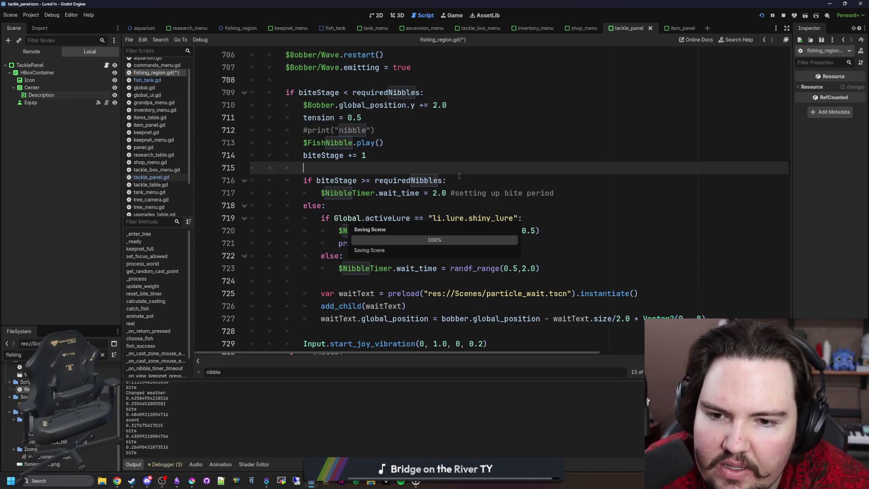
scroll(465, 180, up, 1)
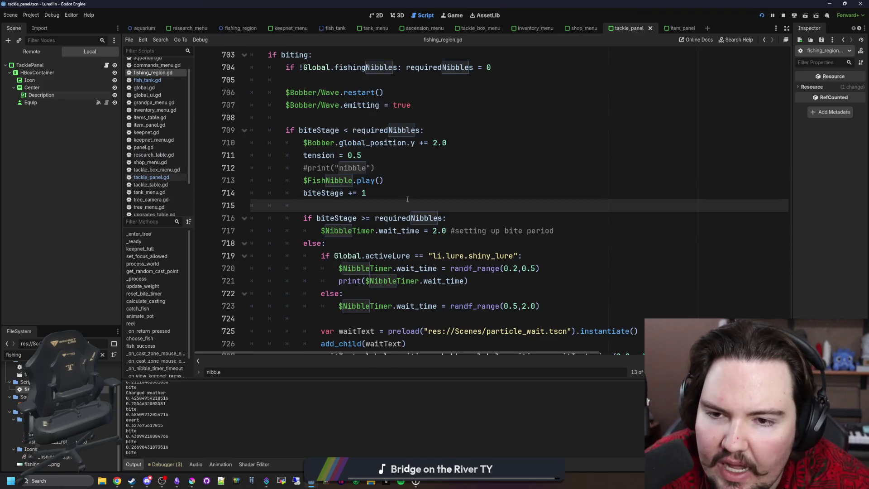
scroll(401, 189, up, 1)
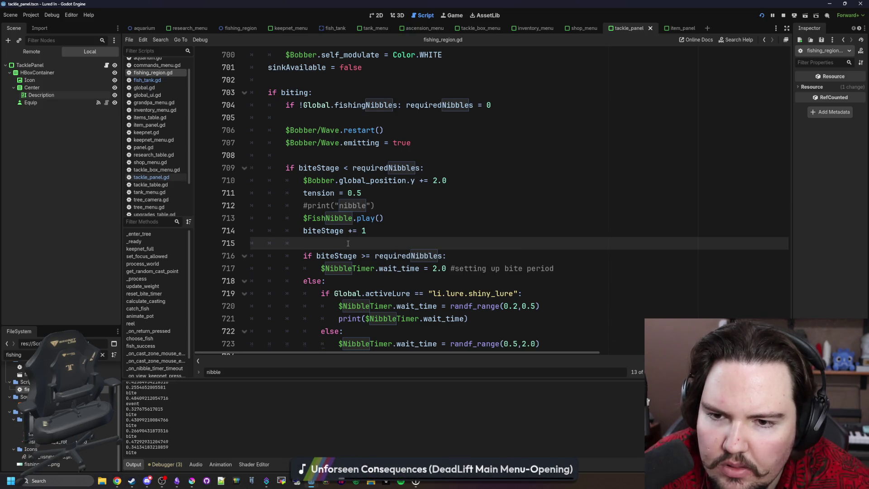
scroll(348, 243, down, 3)
scroll(347, 243, down, 1)
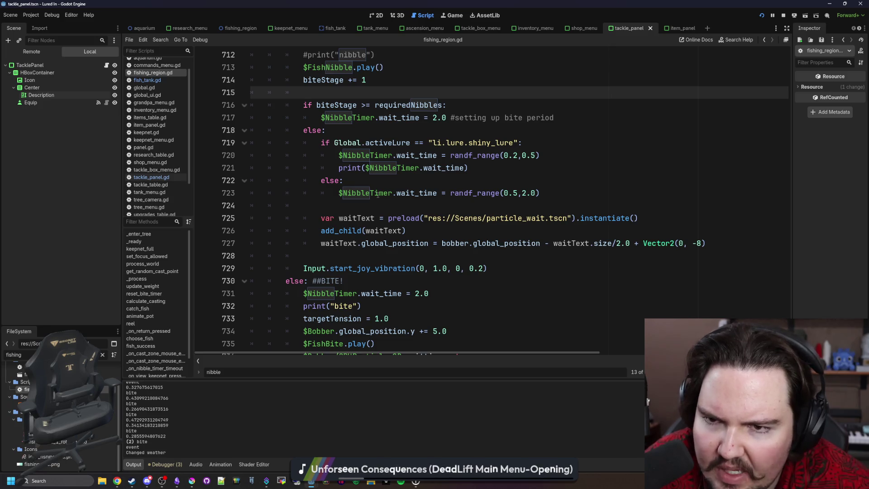
scroll(374, 193, up, 2)
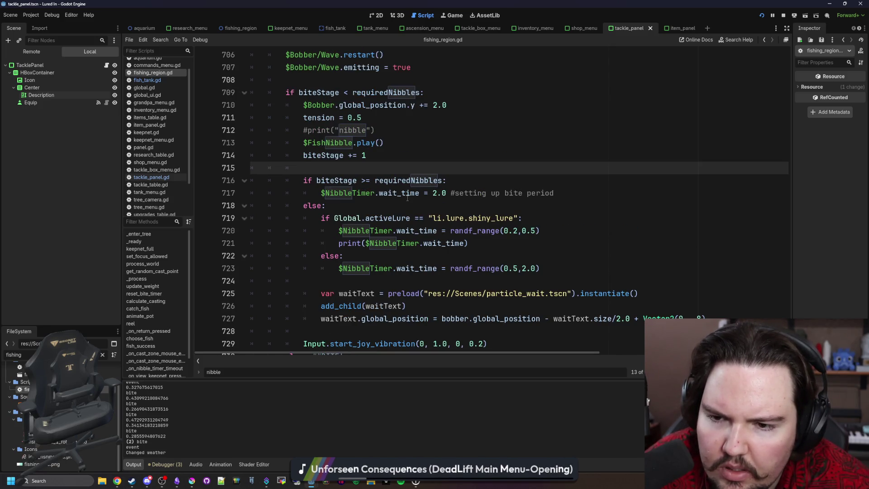
Remove the bite-period check and else lines from the nibble branch.
drag(253, 180, 253, 205)
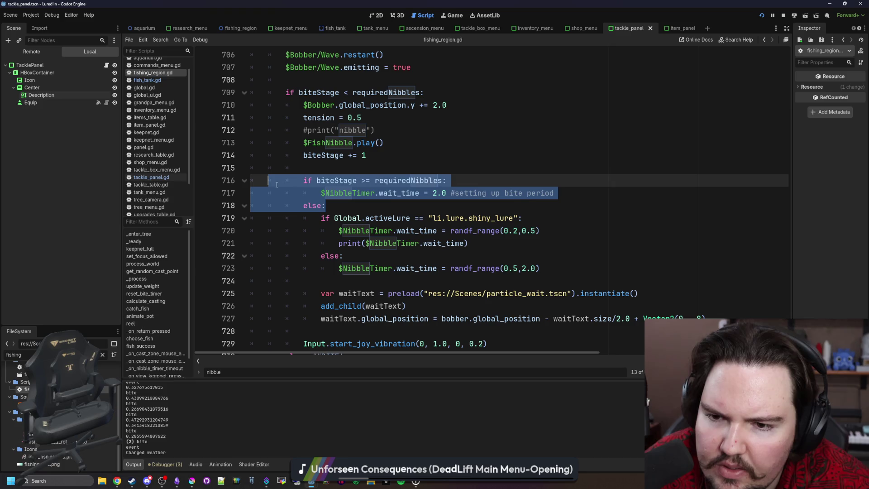
click(347, 206)
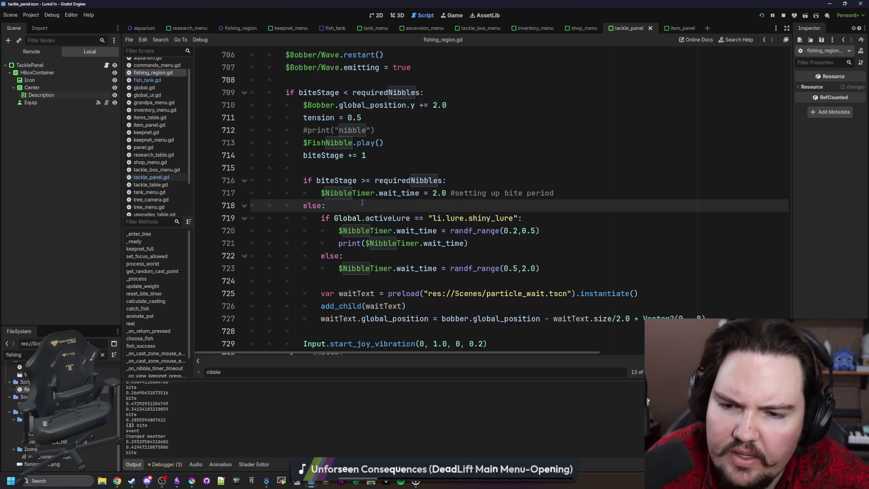
drag(361, 205, 252, 180)
key(BackSpace)
key(Delete)
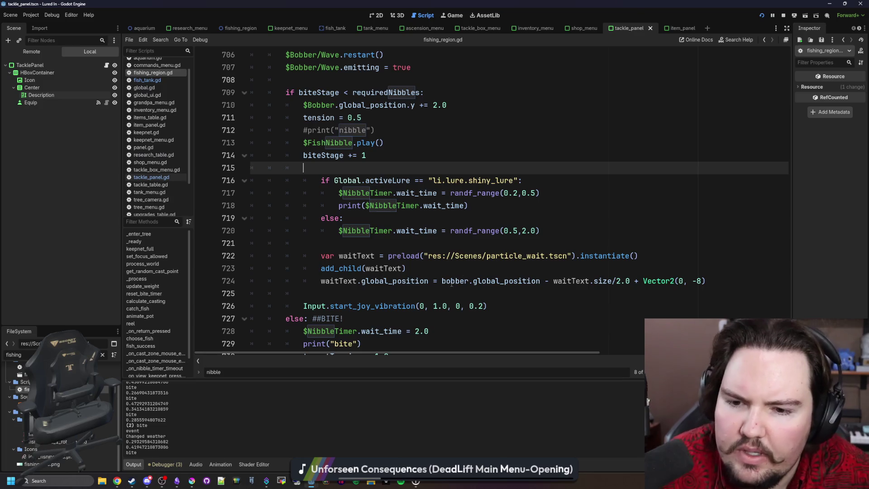
Dedent the lure check and wait-text block one level and save the script.
drag(706, 281, 177, 177)
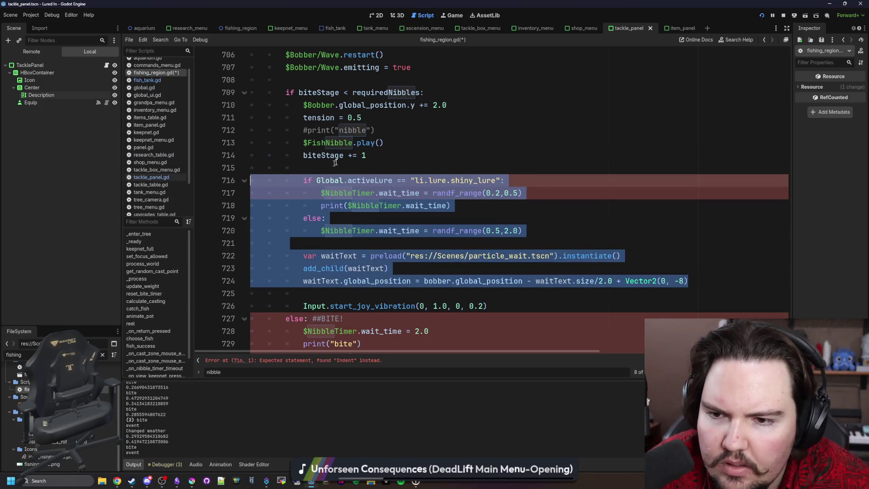
key(shift+Tab)
click(365, 168)
scroll(365, 197, down, 3)
click(366, 205)
key(ctrl+s)
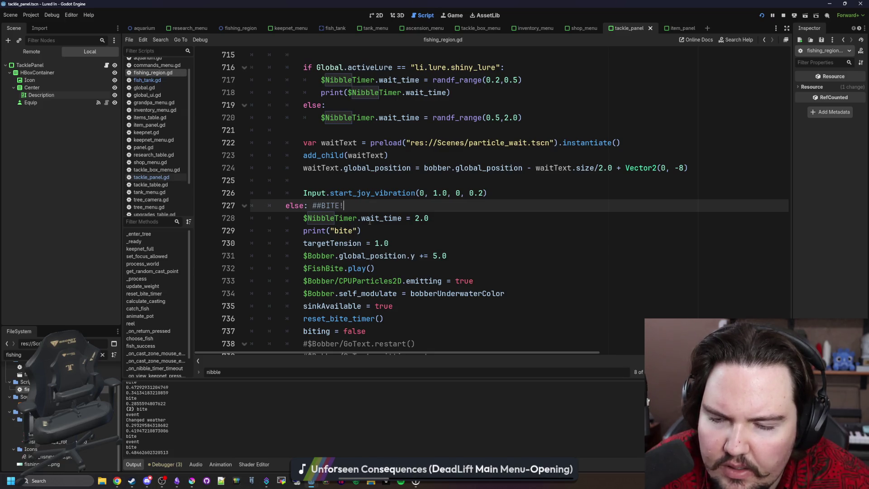
click(402, 183)
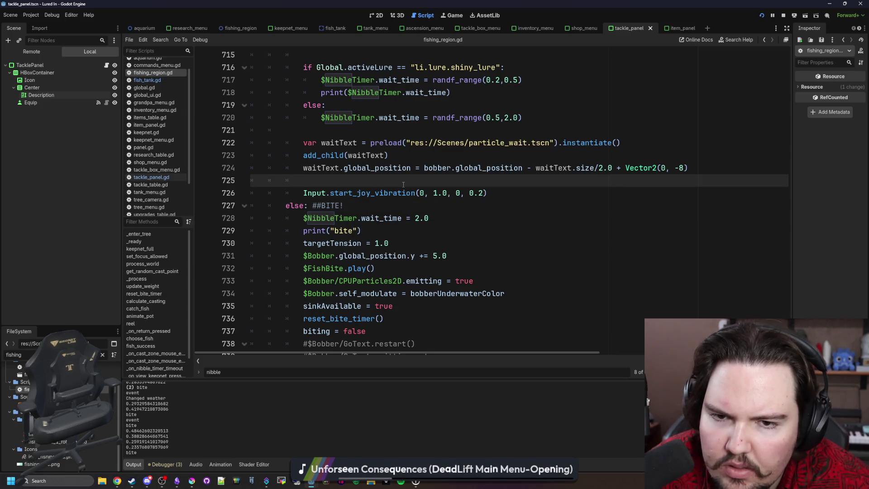
key(Up)
key(Up)
key(Up)
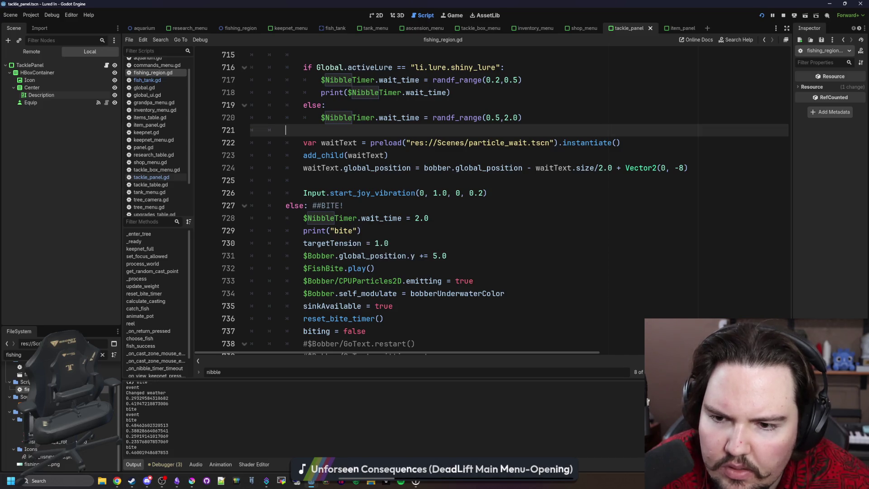
scroll(378, 217, down, 2)
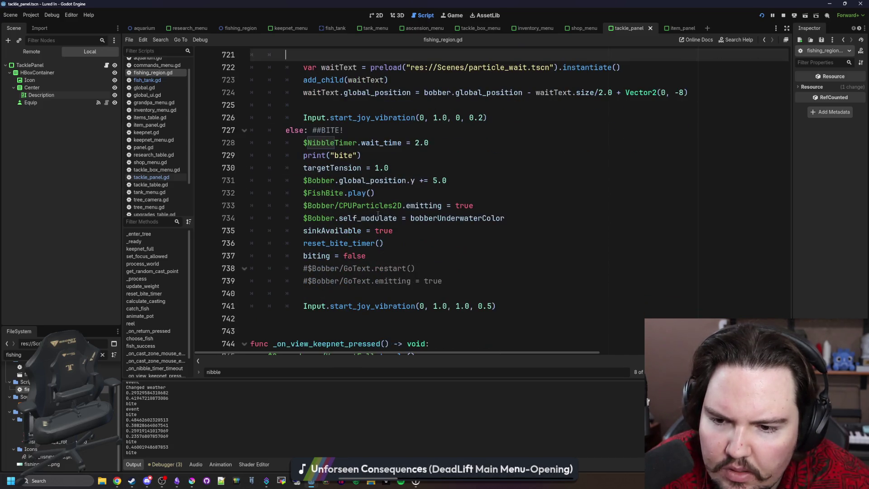
scroll(378, 216, up, 3)
scroll(377, 216, down, 3)
Delete the commented GoText lines, save fishing_region.gd and run the game.
click(433, 281)
drag(432, 281, 251, 268)
key(BackSpace)
click(406, 193)
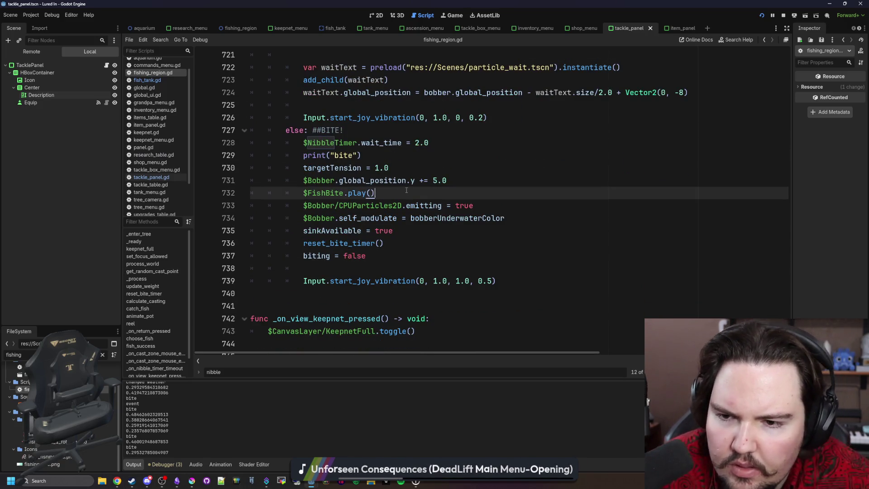
key(ctrl+s)
key(F5)
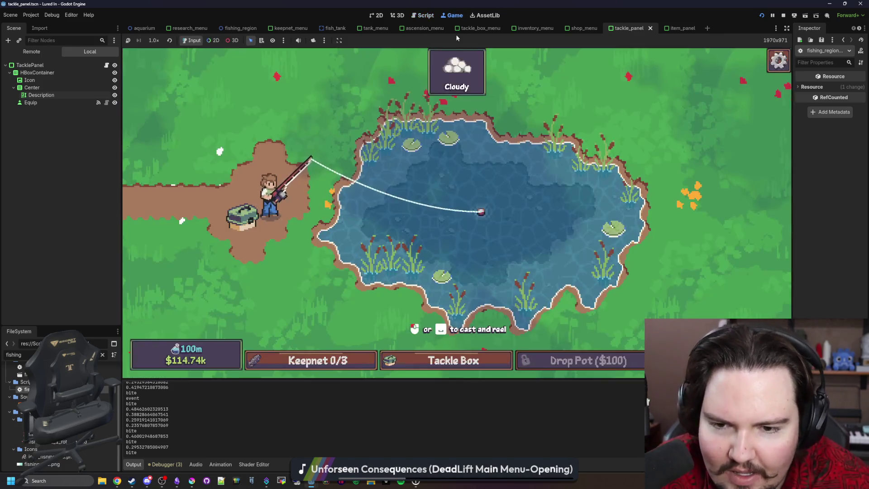
Cast the line into the pond to watch the nibble timing, then return to the fishing script.
click(451, 186)
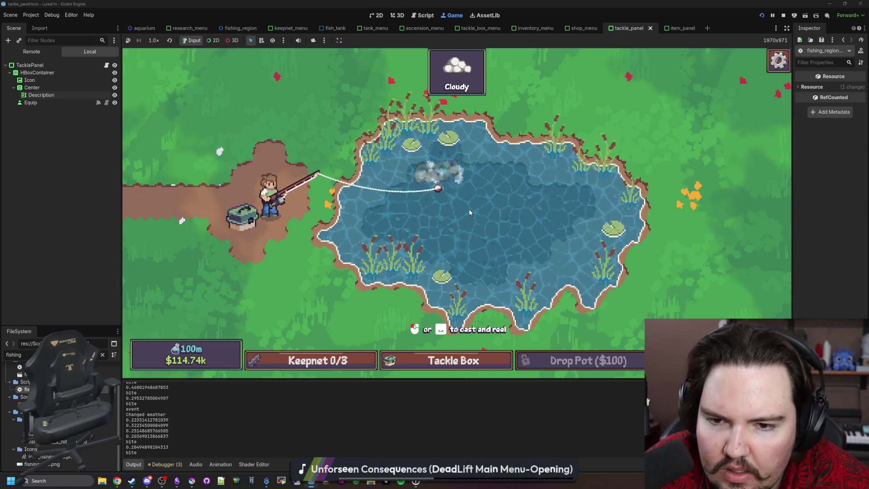
key(ctrl+F3)
key(Down)
key(Down)
key(Down)
key(Down)
key(Down)
key(Down)
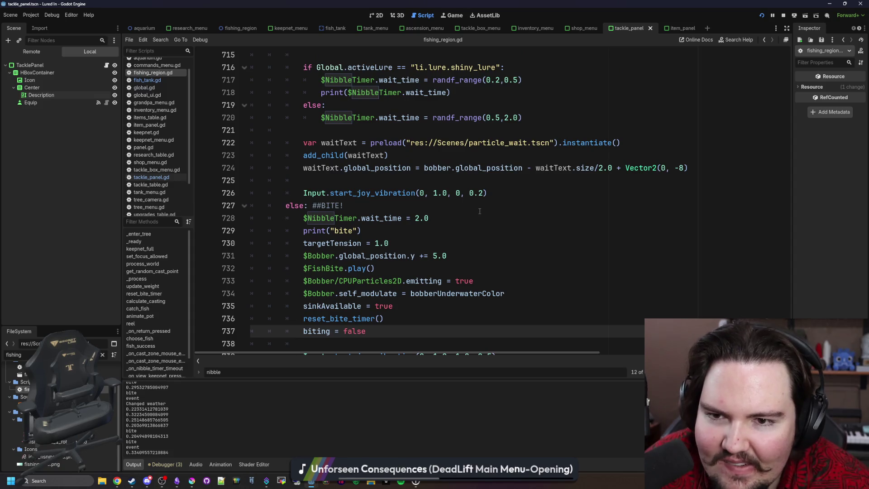
scroll(480, 212, up, 1)
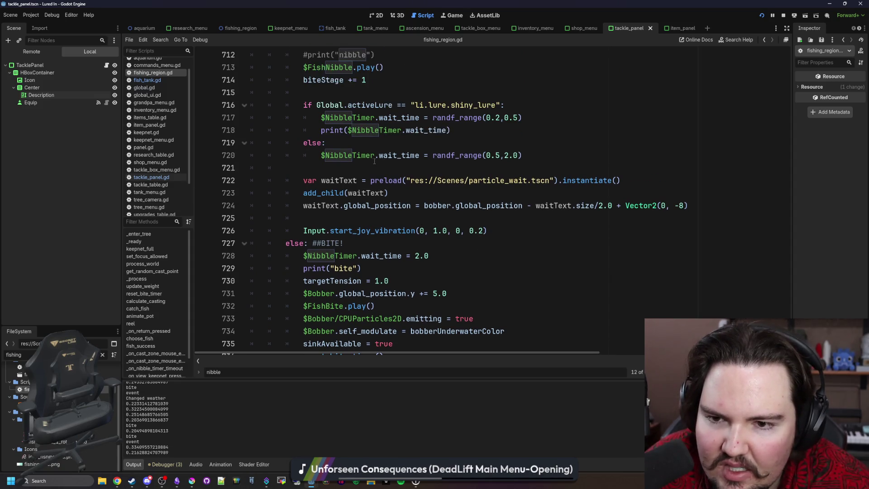
scroll(421, 173, up, 1)
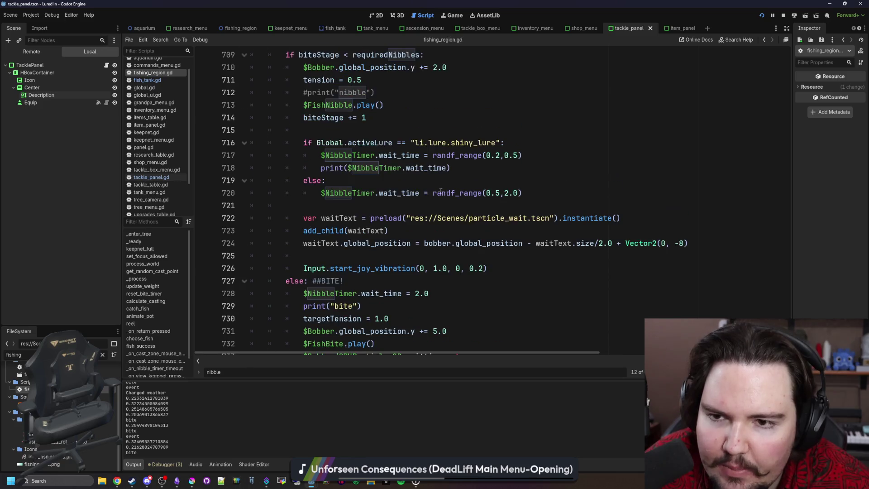
scroll(441, 192, up, 1)
scroll(441, 191, up, 1)
scroll(441, 191, up, 1)
scroll(440, 192, up, 1)
scroll(441, 191, down, 2)
scroll(442, 204, down, 3)
scroll(446, 217, down, 1)
click(446, 218)
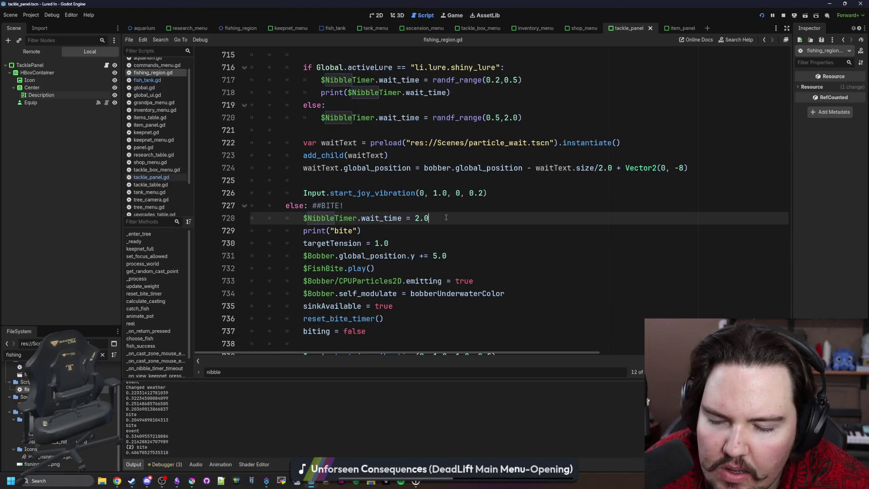
Add a print of $NibbleTimer's remaining time after the bite wait_time line.
key(Return)
key(Return)
key(Up)
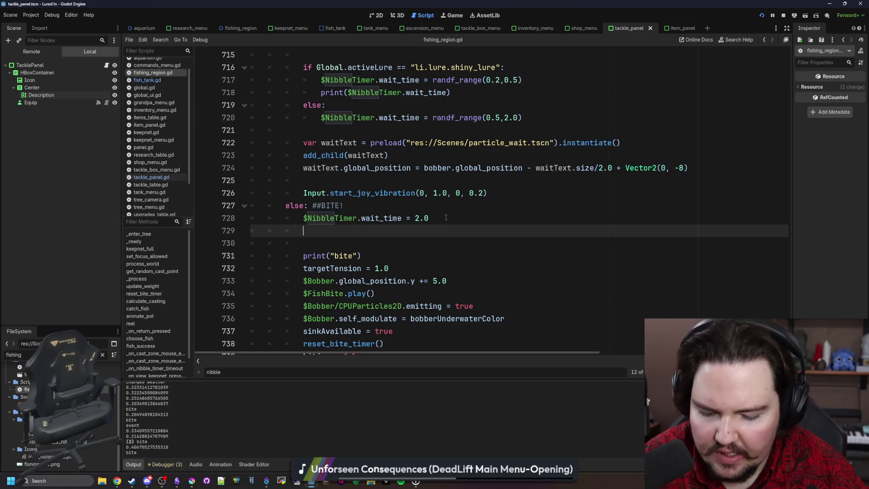
text($Ni)
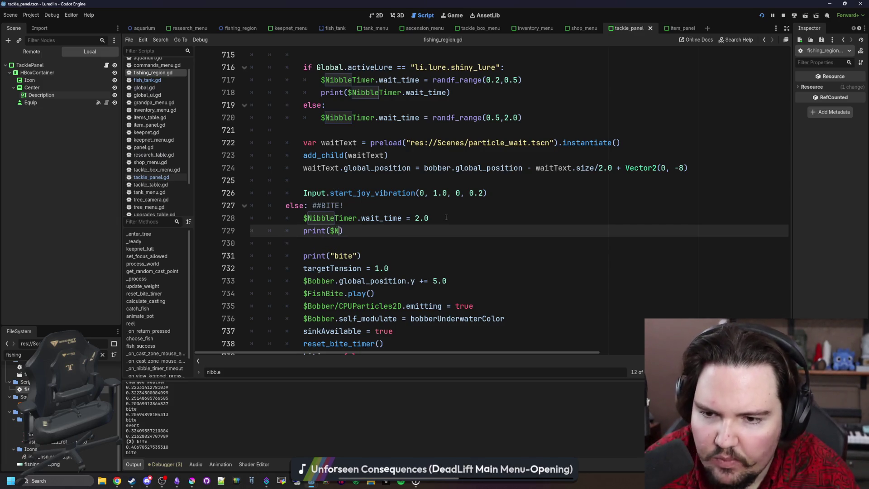
text(bbleTimer)
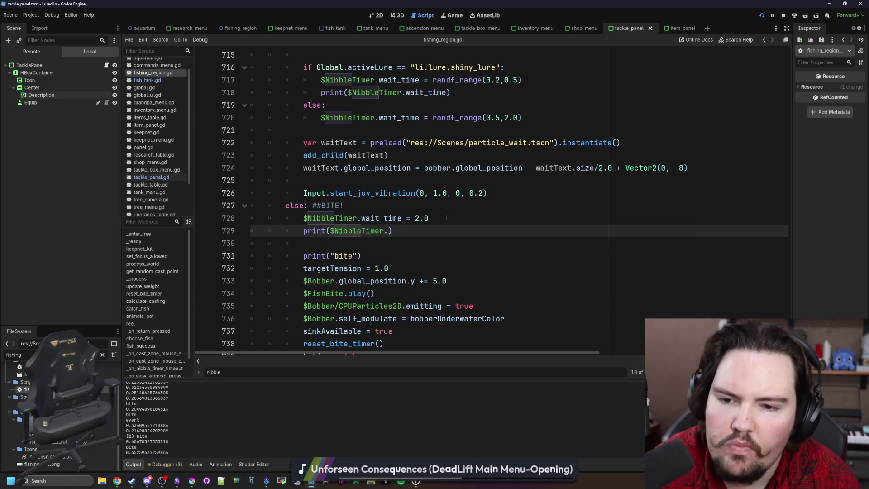
text(.remain)
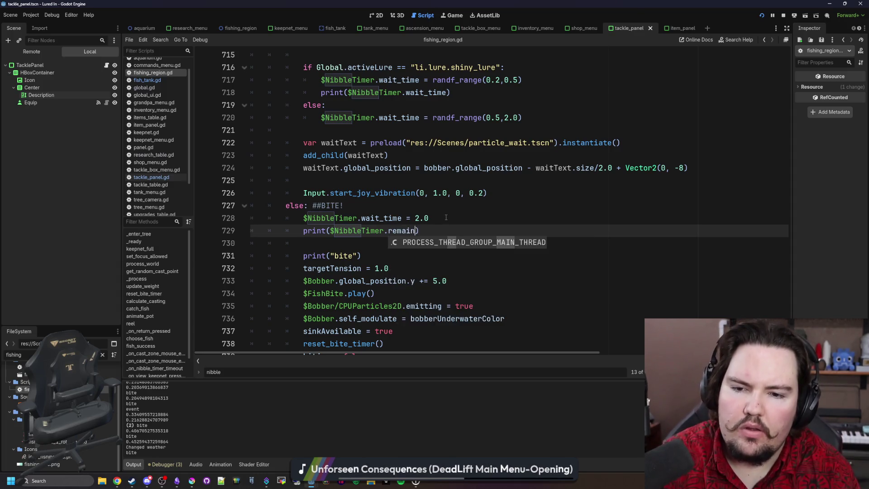
text(ingTime)
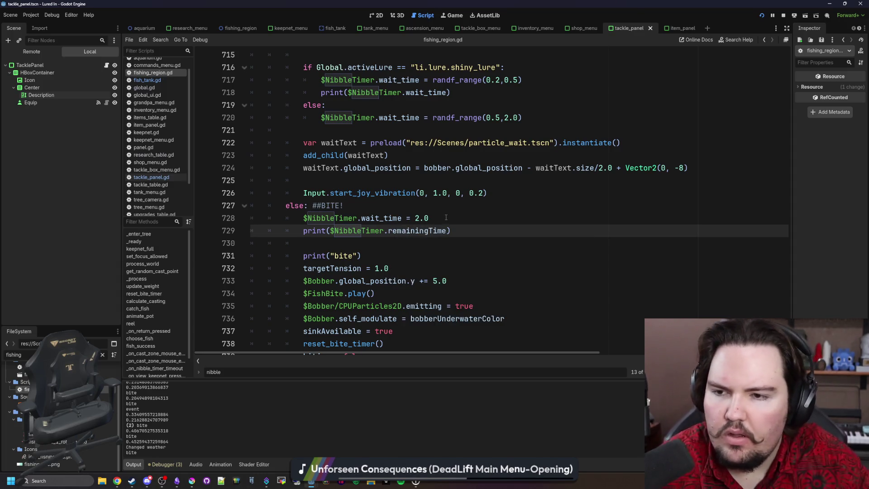
key(BackSpace)
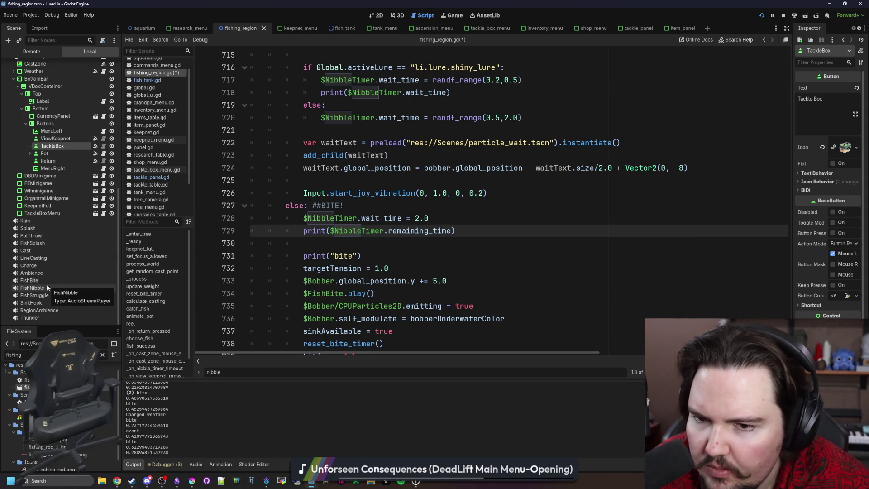
scroll(47, 285, up, 5)
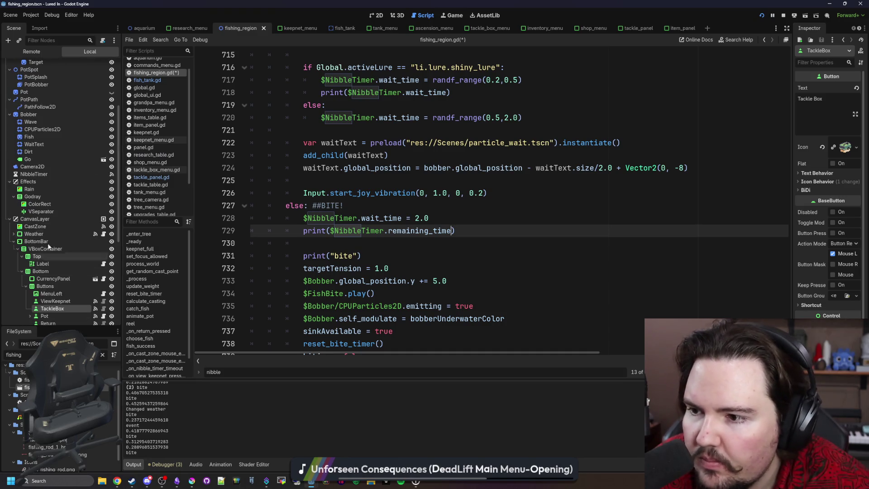
Inspect NibbleTimer's connected signals in a widened right dock.
click(34, 175)
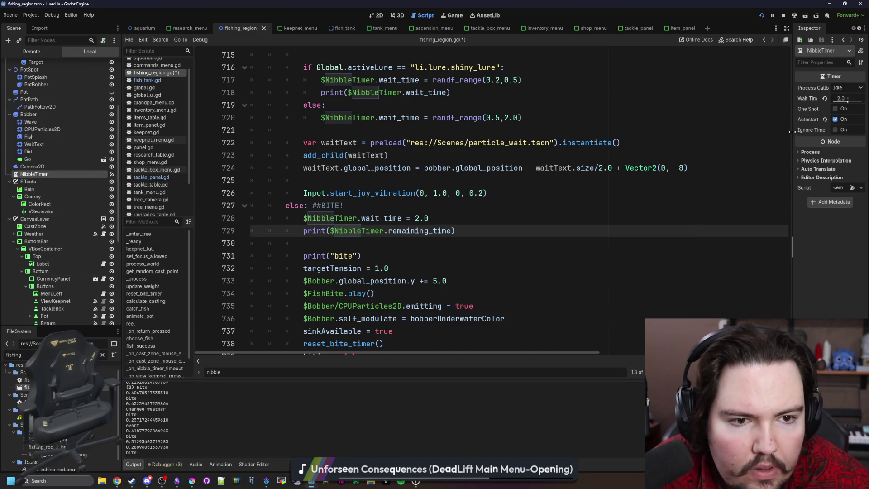
drag(791, 131, 725, 129)
click(799, 29)
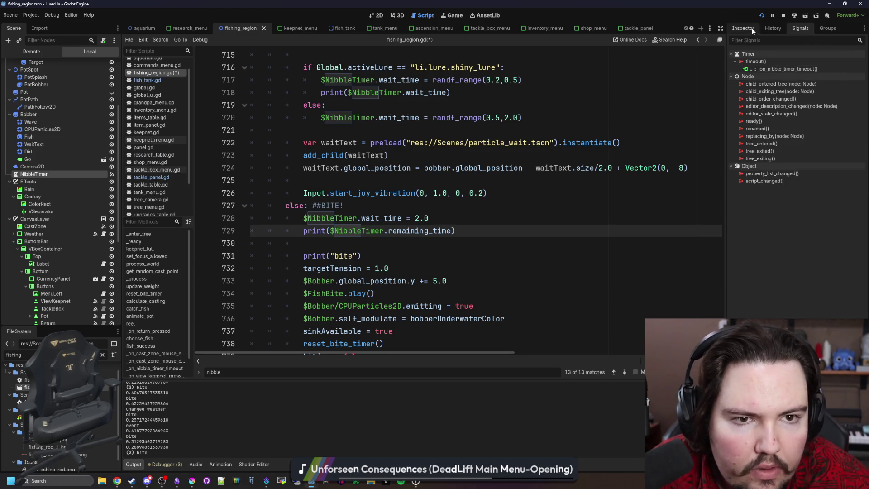
Insert blank lines above _on_nibble_timer_timeout in the script.
click(331, 218)
scroll(408, 218, up, 3)
scroll(449, 217, up, 4)
scroll(449, 217, up, 3)
click(305, 180)
key(Return)
key(Return)
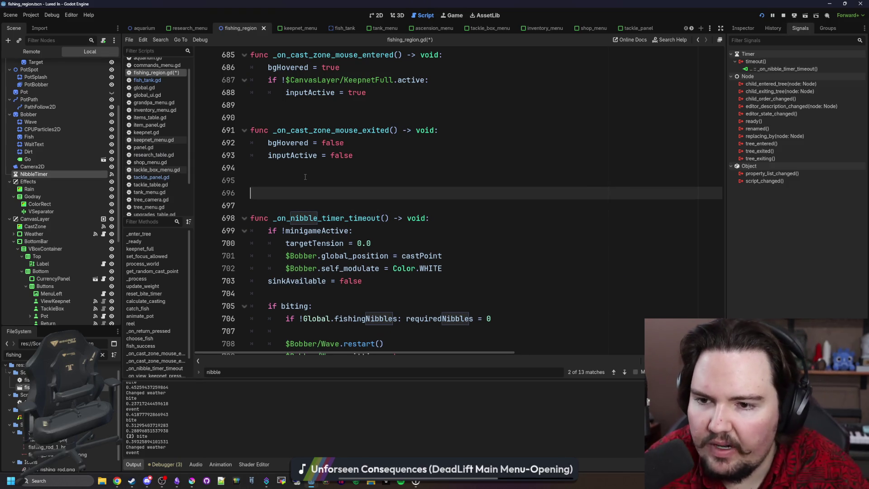
text(ar nibbleTim)
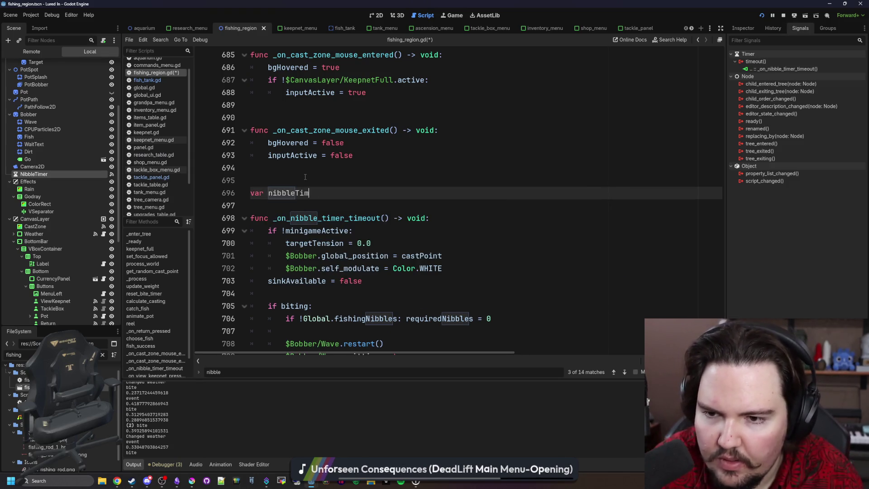
text($)
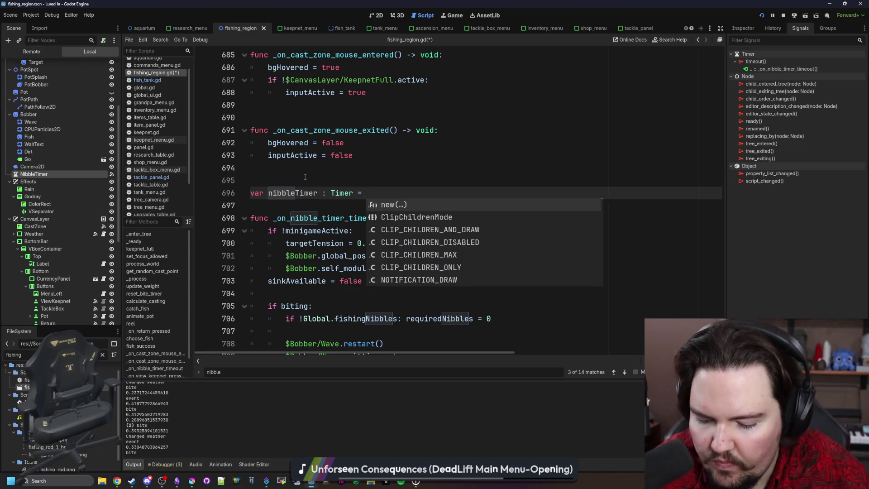
text(Nib)
key(Return)
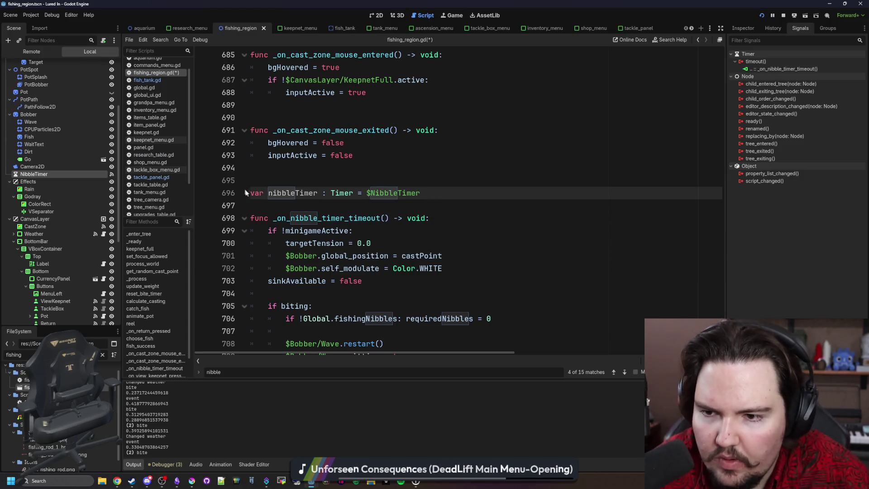
click(251, 192)
text(@on)
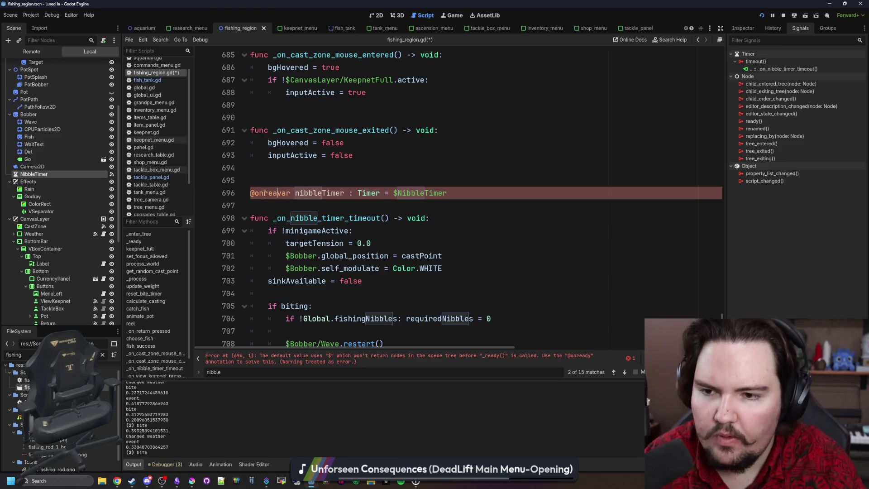
text(r)
key(Return)
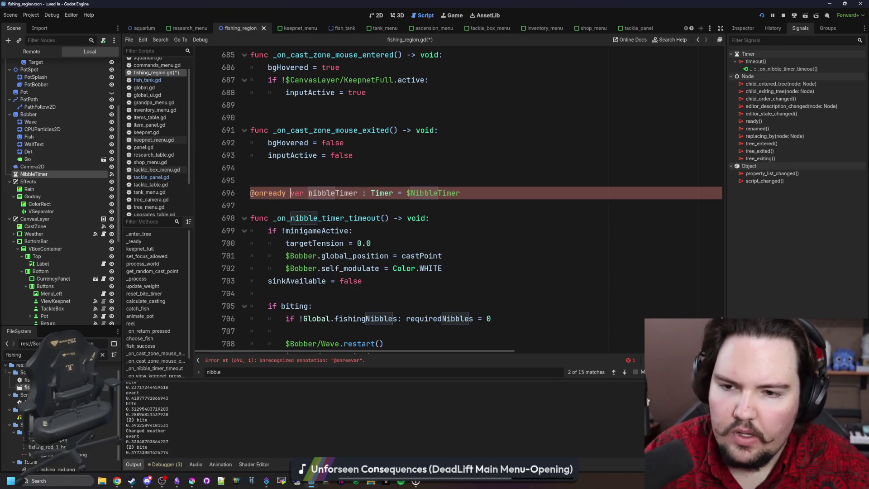
double_click(329, 193)
key(ctrl+c)
scroll(368, 195, down, 4)
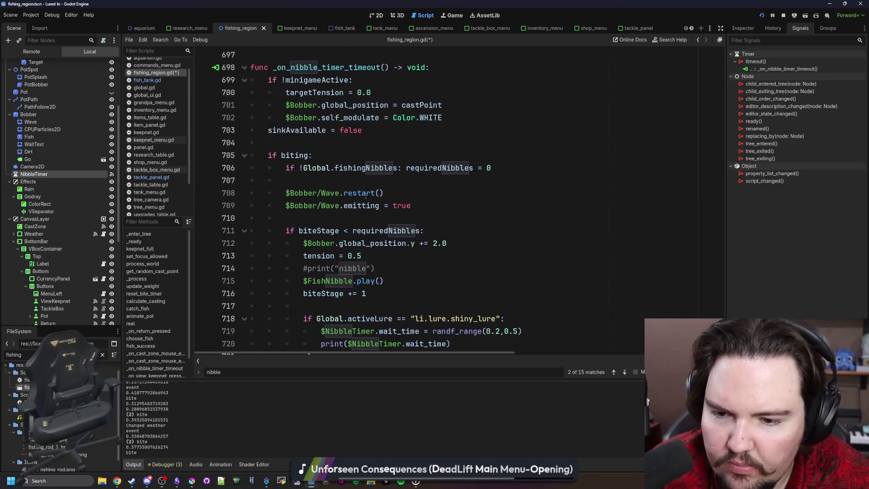
scroll(367, 194, down, 4)
Replace $NibbleTimer with nibbleTimer on lines 719, 722, 730 and 731.
click(354, 181)
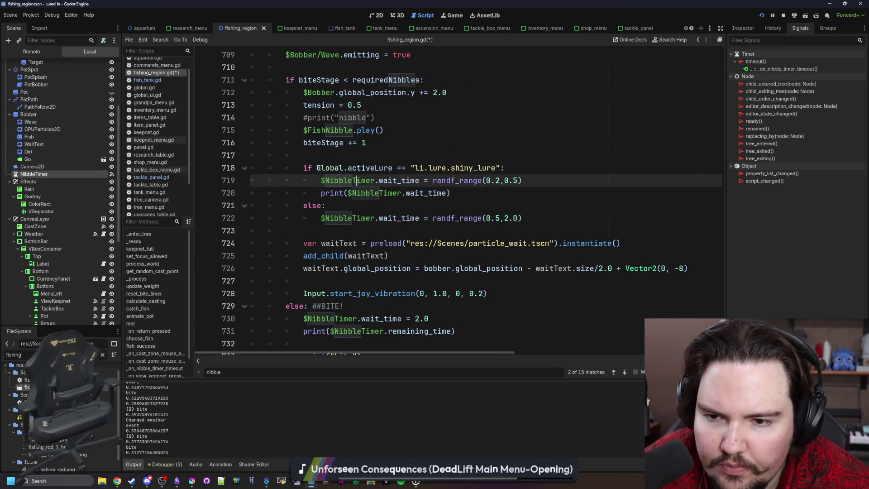
double_click(348, 181)
key(ctrl+v)
click(363, 206)
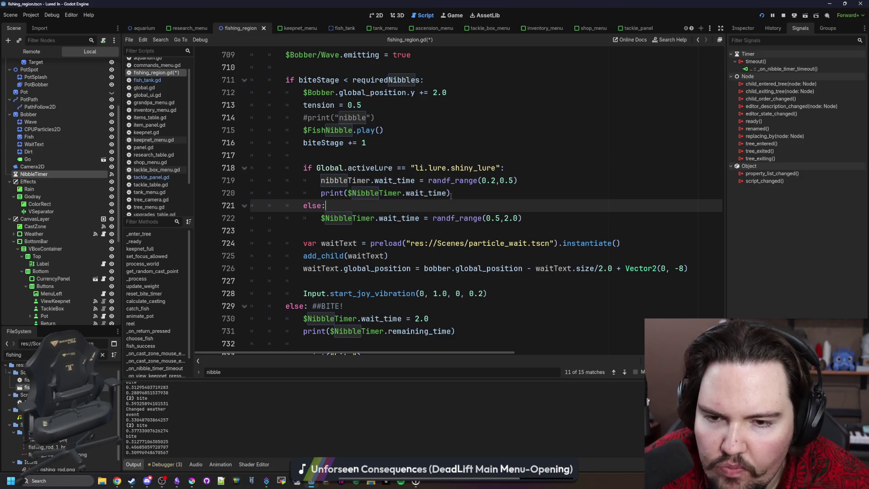
double_click(350, 217)
key(ctrl+v)
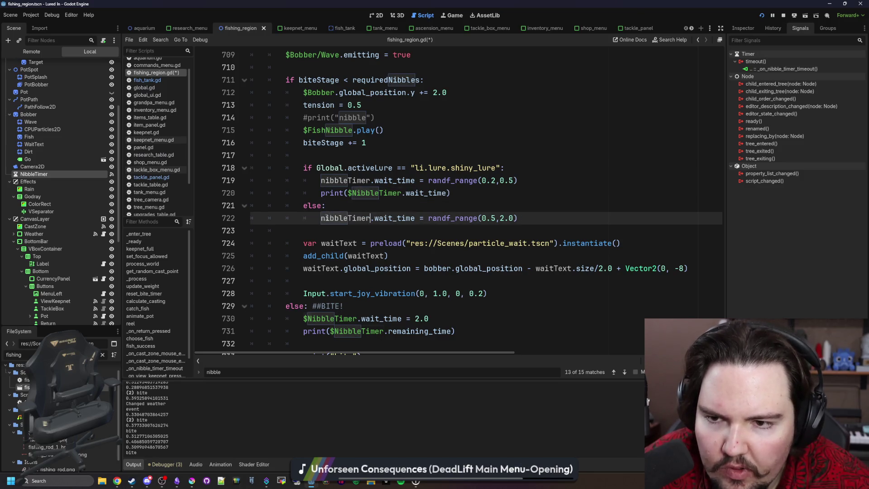
scroll(364, 201, down, 3)
double_click(339, 205)
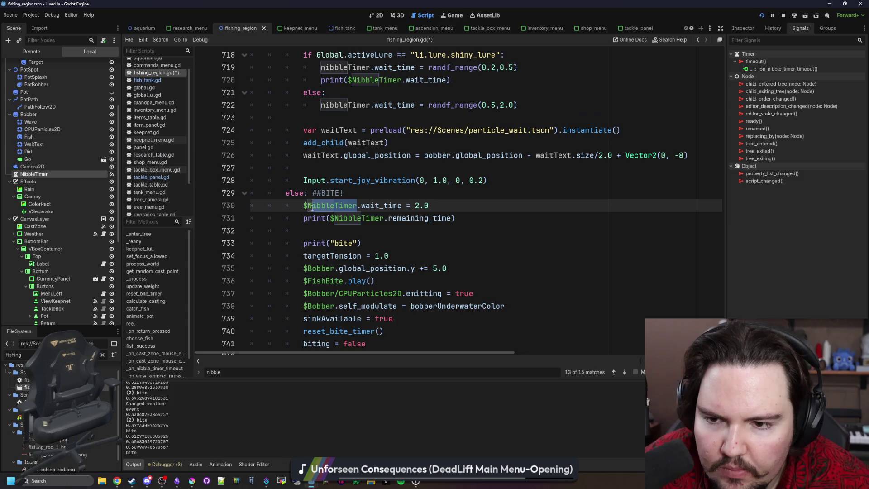
key(ctrl+v)
double_click(356, 218)
key(ctrl+v)
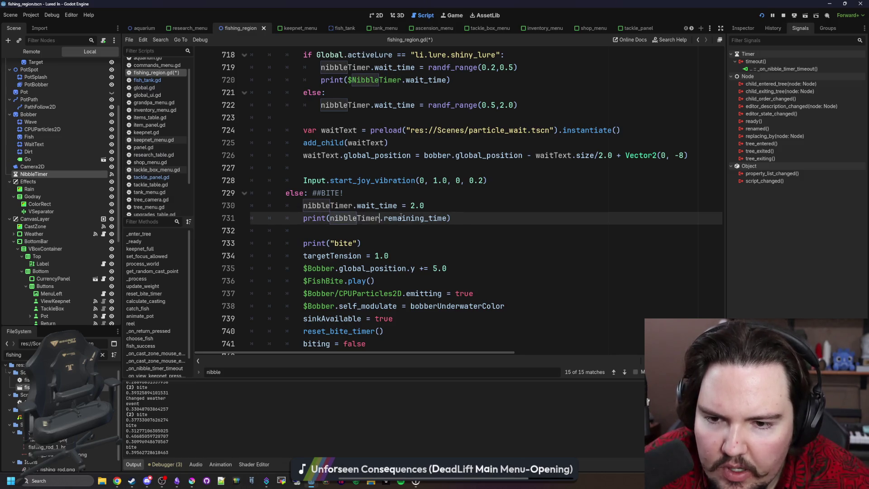
Remove the wrong remaining_time property and jump to the nibbleTimer declaration.
double_click(407, 218)
key(BackSpace)
text(remain)
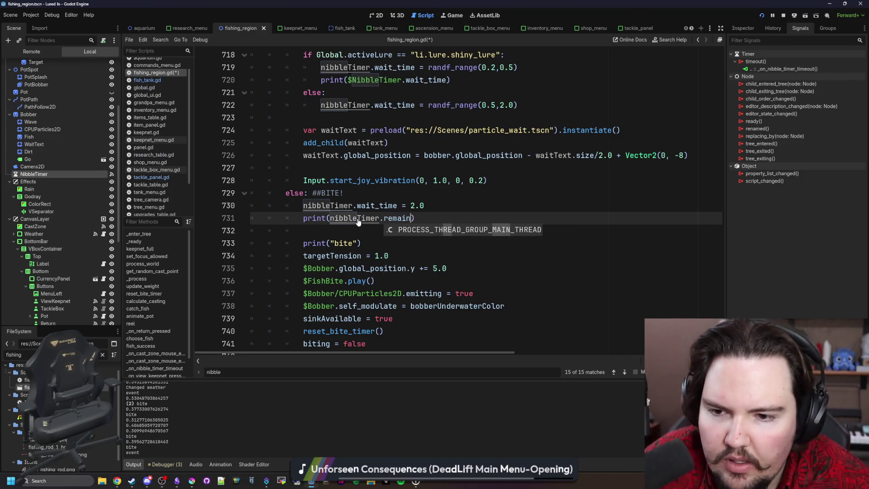
ctrl+click(359, 220)
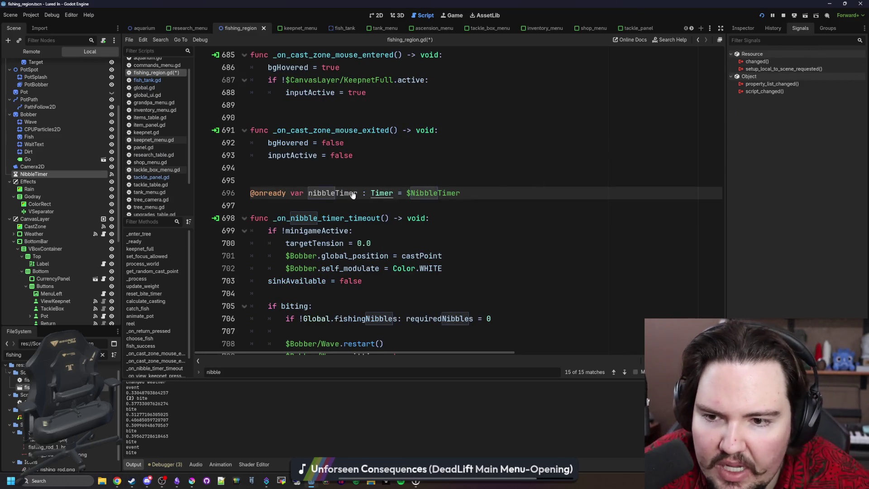
drag(323, 192, 438, 193)
Check the Timer docs, complete print(nibbleTimer.time_left) and save fishing_region.gd.
ctrl+click(384, 196)
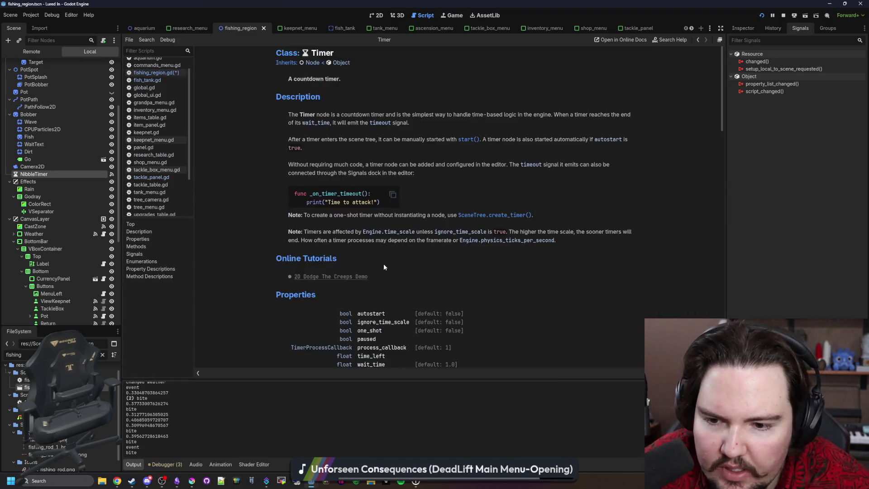
scroll(397, 262, down, 2)
key(alt+Left)
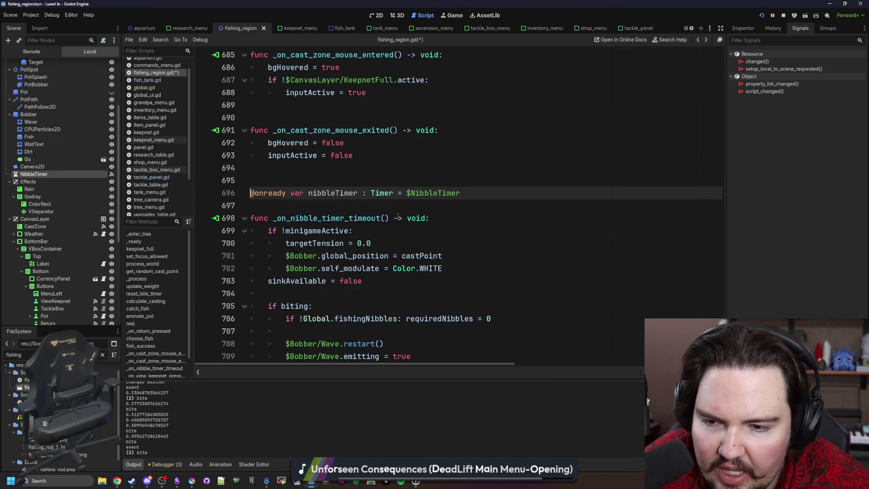
key(alt+Left)
text(i)
key(Return)
click(358, 218)
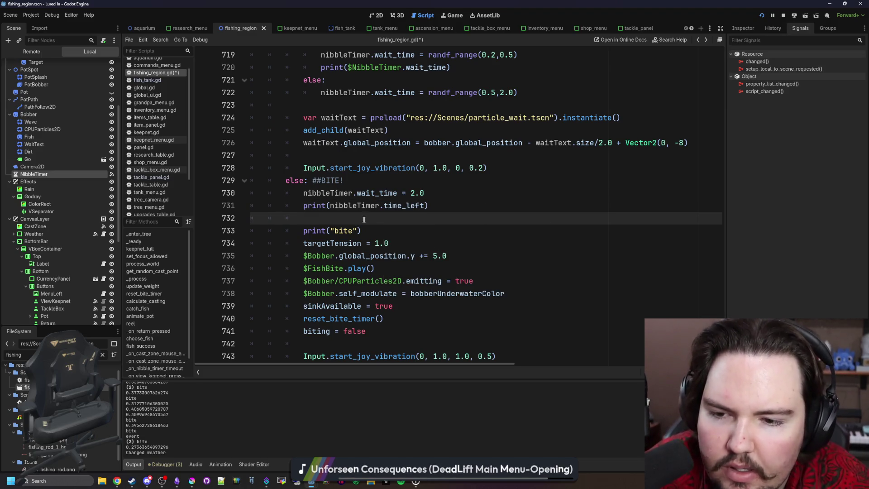
key(ctrl+s)
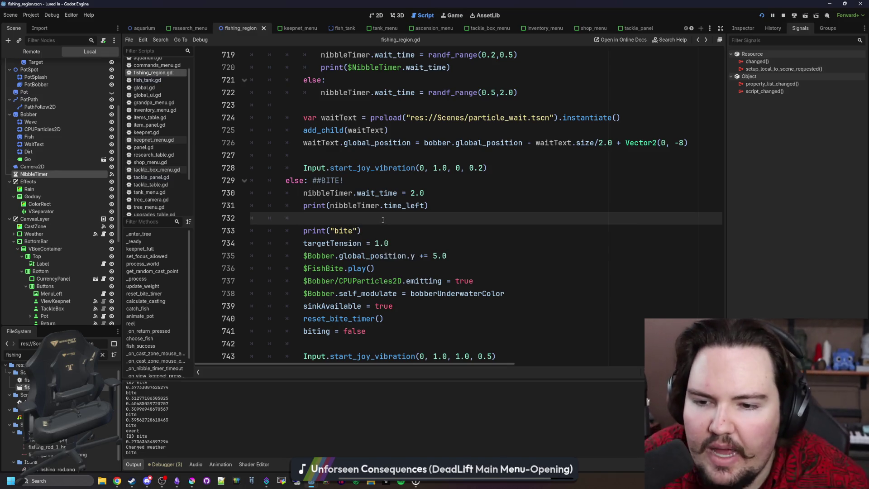
scroll(383, 219, down, 2)
scroll(383, 219, up, 2)
scroll(385, 218, down, 3)
scroll(387, 217, up, 3)
scroll(387, 218, up, 2)
Highlight nibbleTimer's uses and check the remaining $NibbleTimer on line 720.
double_click(358, 249)
scroll(395, 219, up, 2)
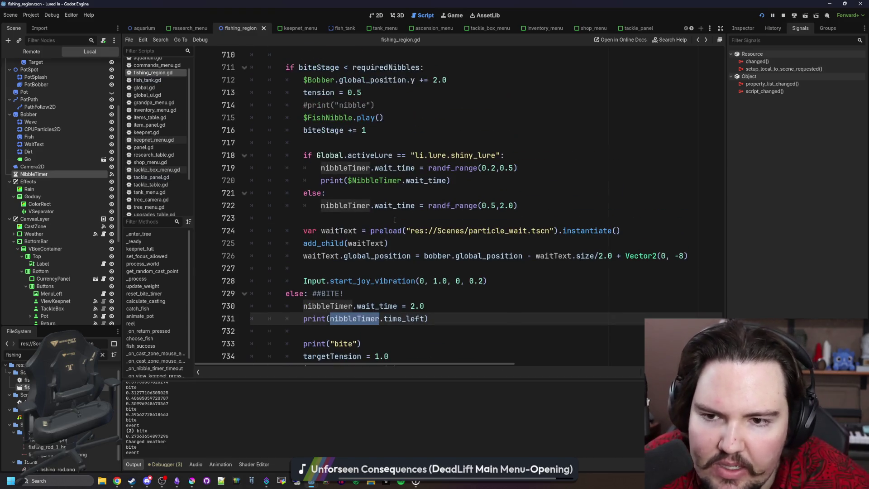
scroll(394, 219, up, 1)
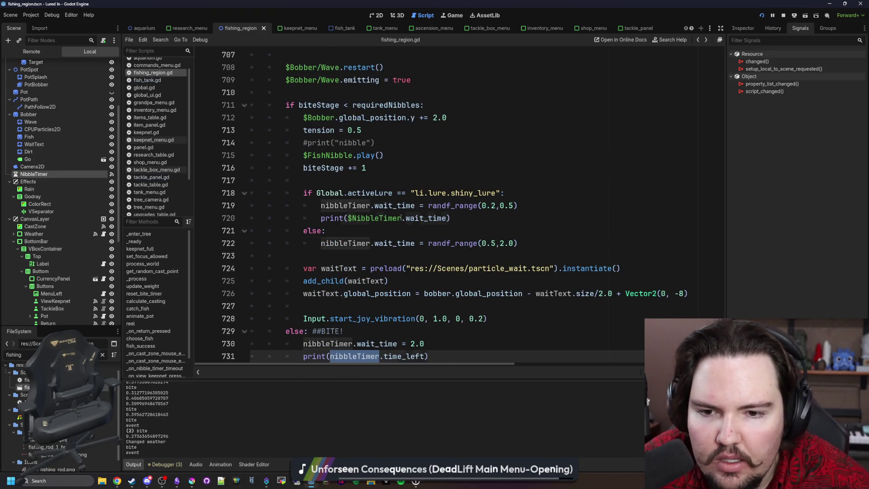
click(401, 218)
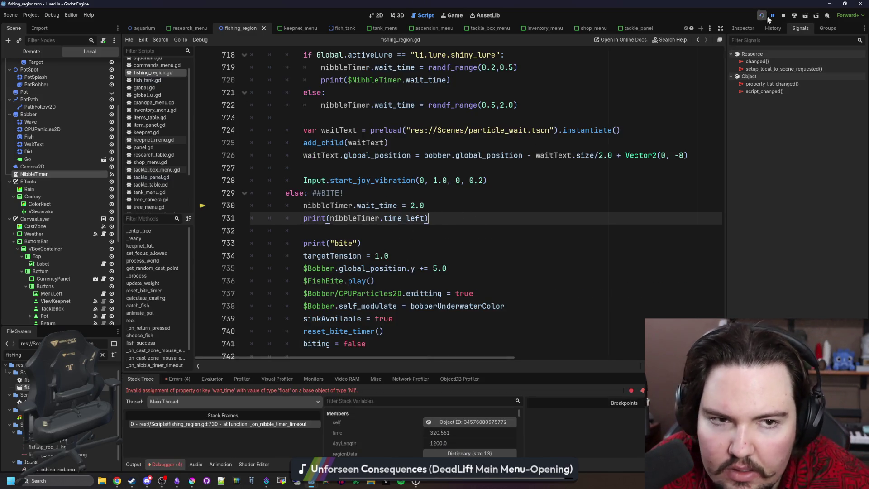
Stop and relaunch the game, dismiss the feedback popup and hit Play on the main menu.
click(782, 17)
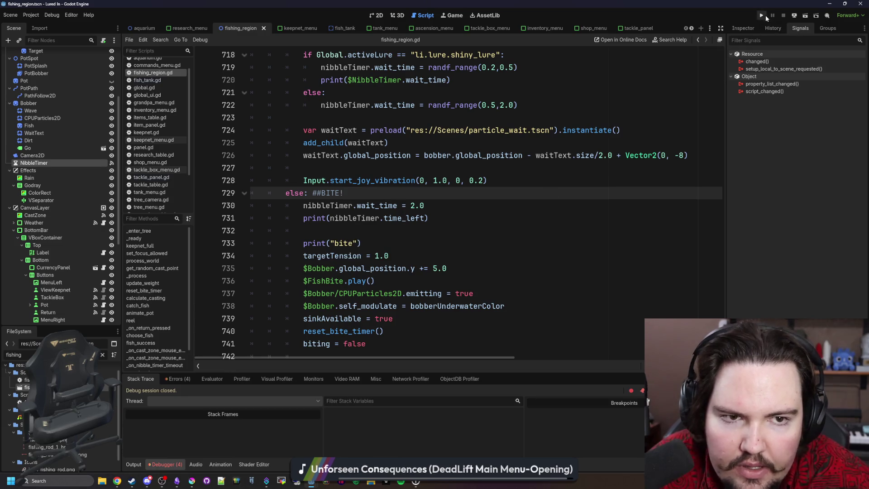
click(764, 16)
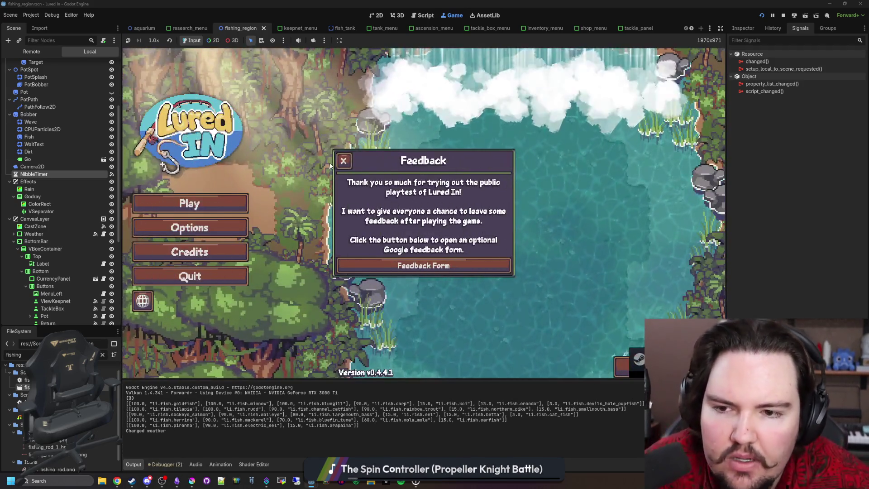
click(300, 188)
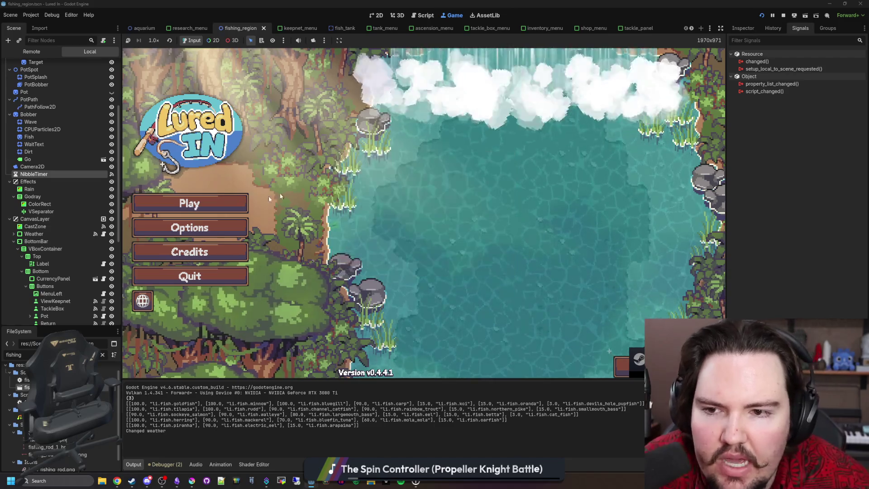
click(190, 202)
Travel to the pond, cast, reel in the GO! bite, then return to fishing_region.gd.
click(448, 245)
click(489, 170)
click(534, 161)
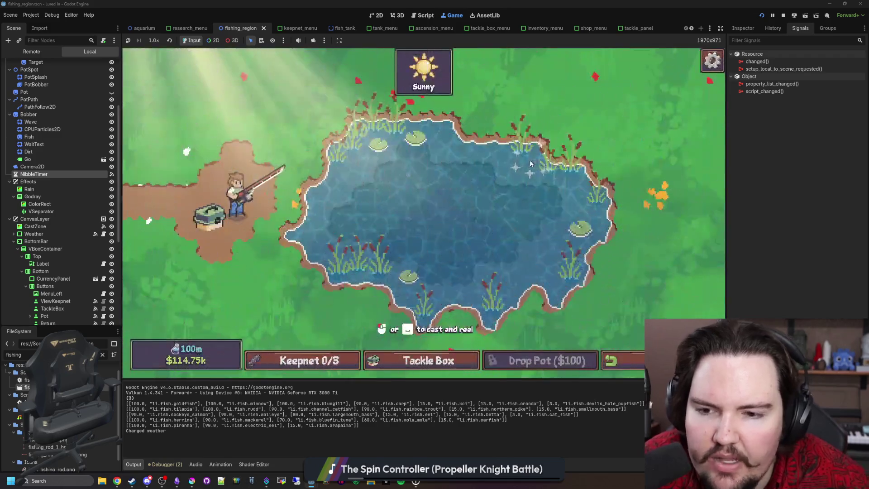
drag(487, 205, 491, 181)
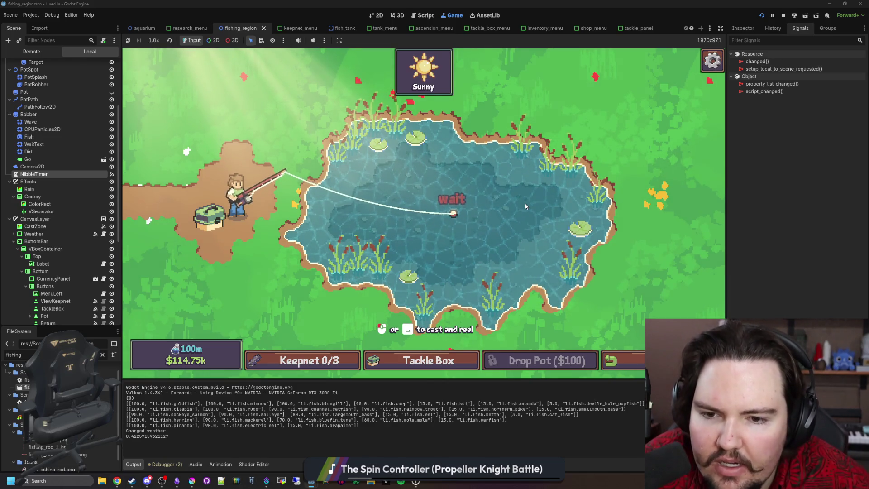
click(529, 229)
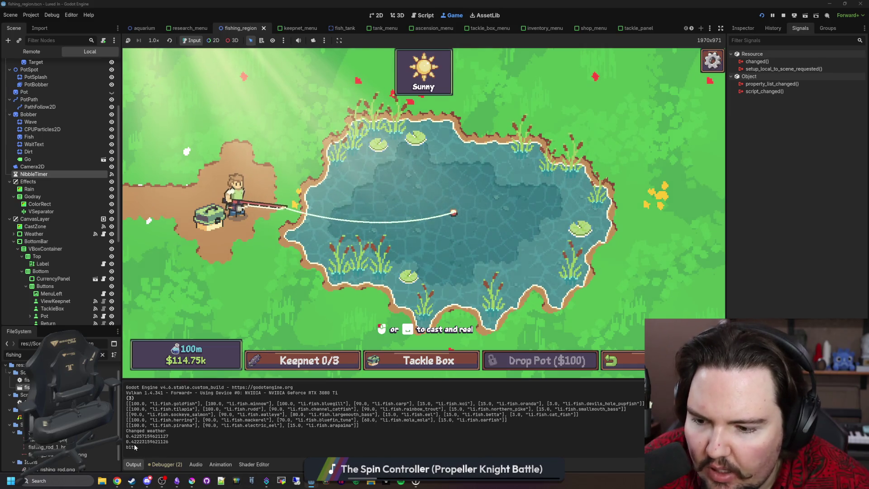
scroll(87, 168, up, 4)
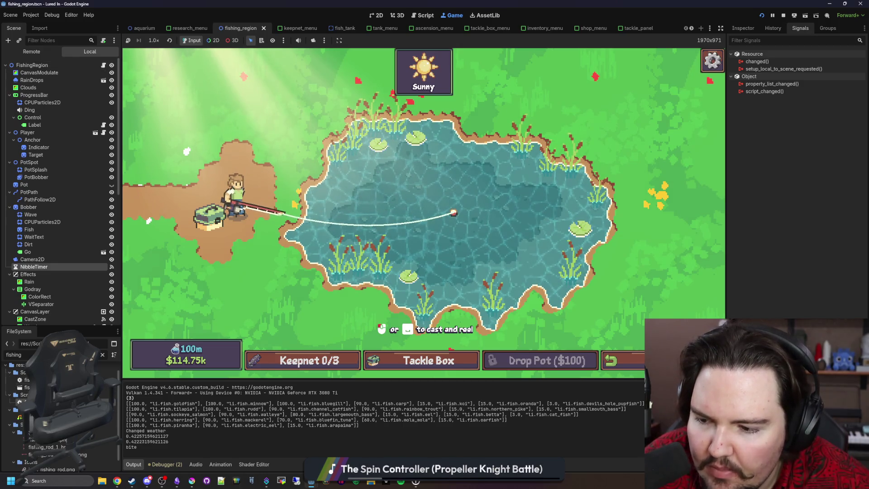
key(ctrl+F3)
scroll(405, 258, down, 1)
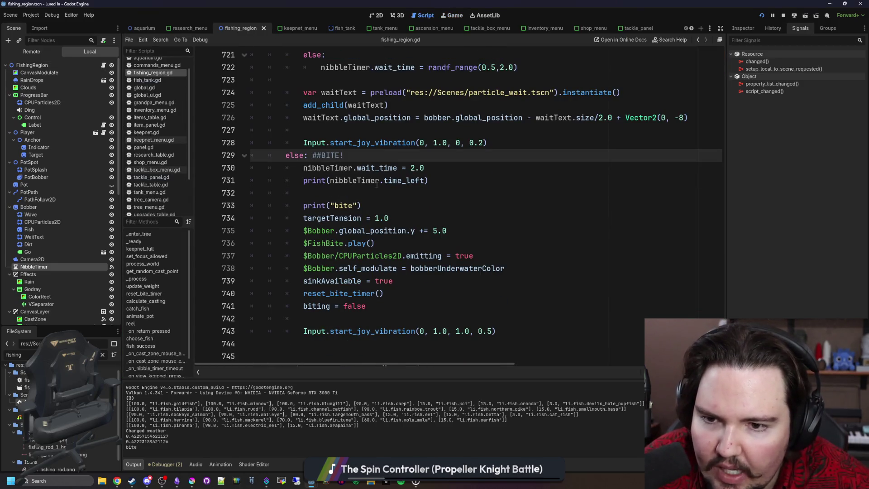
Move print("bite") to the top of the bite branch and tidy the blank lines.
click(372, 185)
scroll(435, 194, up, 1)
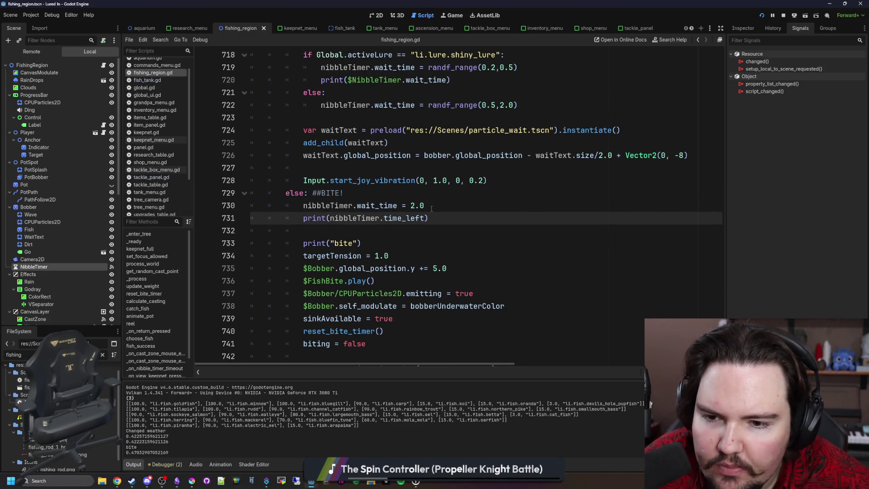
drag(388, 242, 303, 243)
key(ctrl+c)
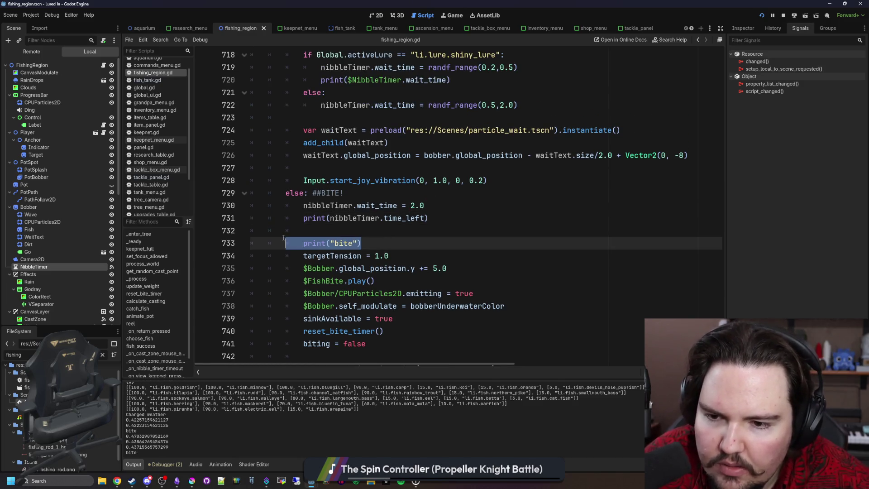
key(BackSpace)
click(354, 198)
key(Return)
key(ctrl+v)
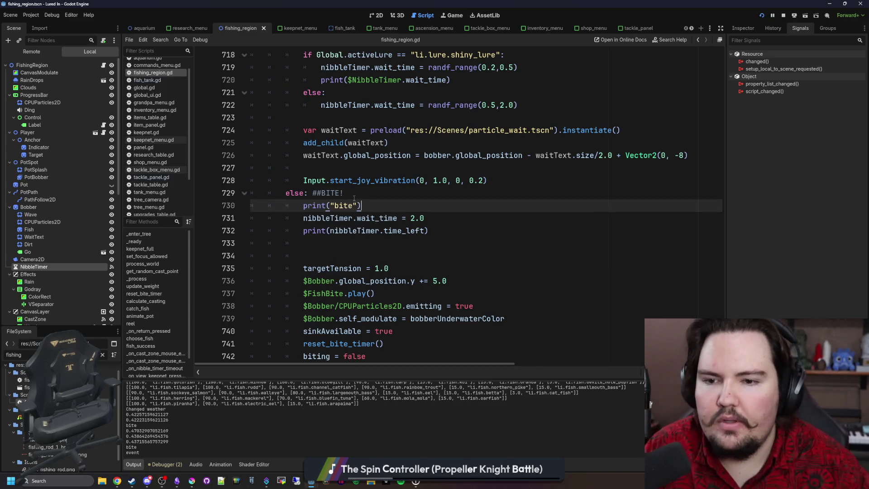
click(396, 255)
key(BackSpace)
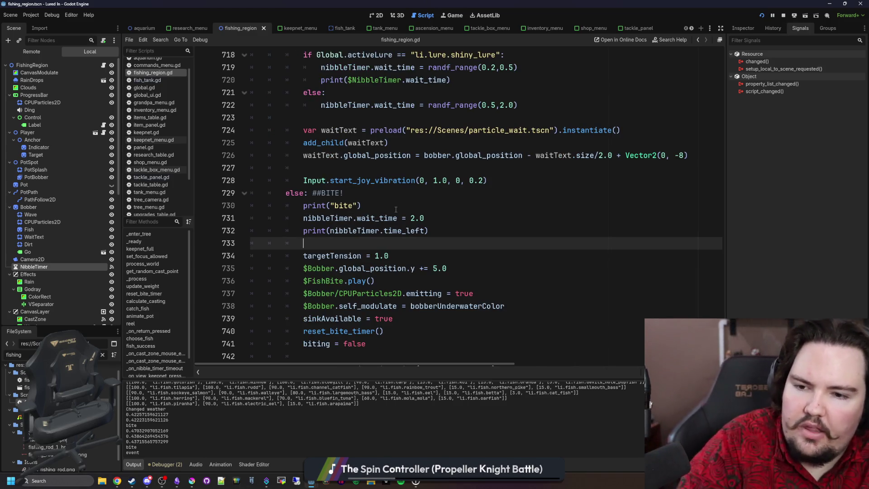
key(BackSpace)
key(Return)
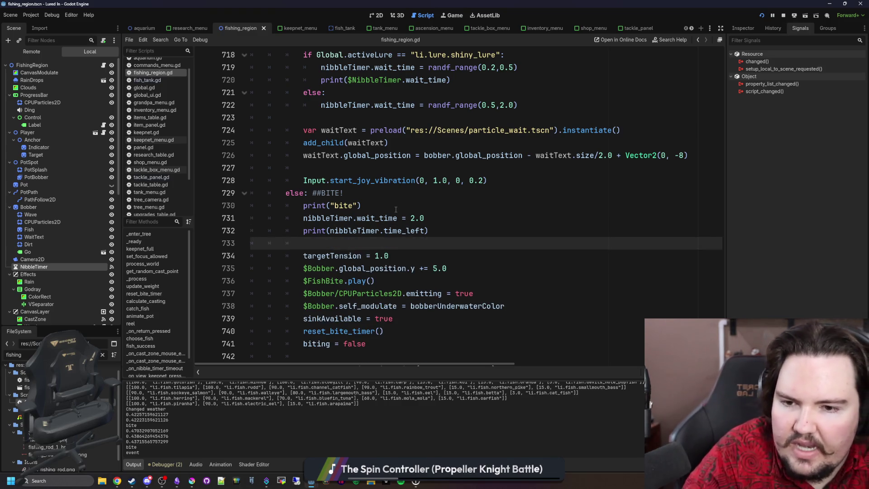
scroll(396, 209, up, 3)
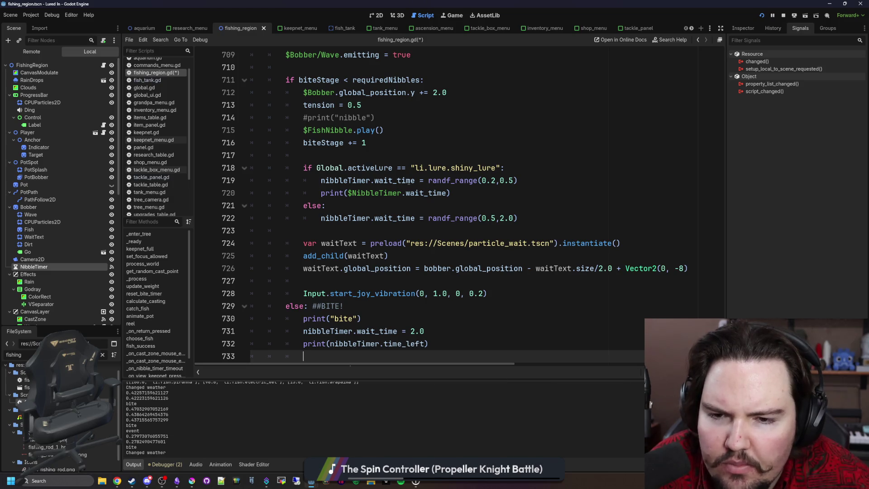
Replace the nibbleTimer.wait_time assignments with nibbleTimer.start(...) calls, including start(2.0) for the bite.
drag(428, 180, 416, 179)
key(BackSpace)
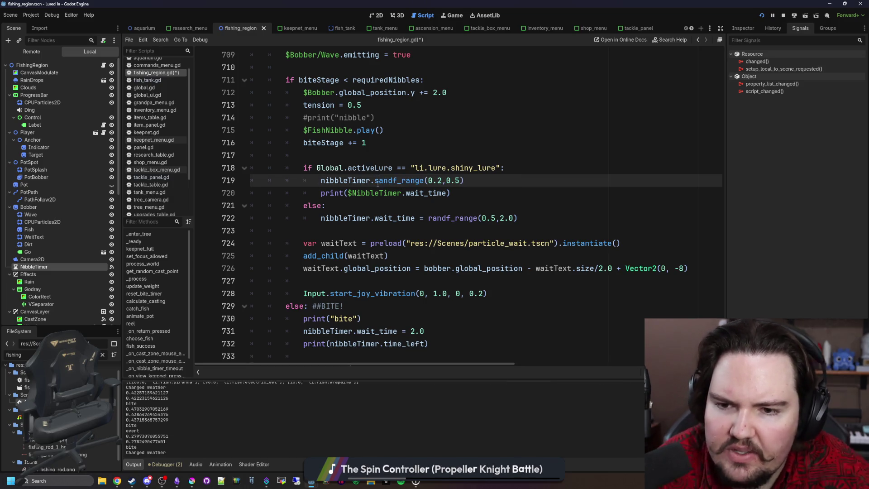
text(start())
key(BackSpace)
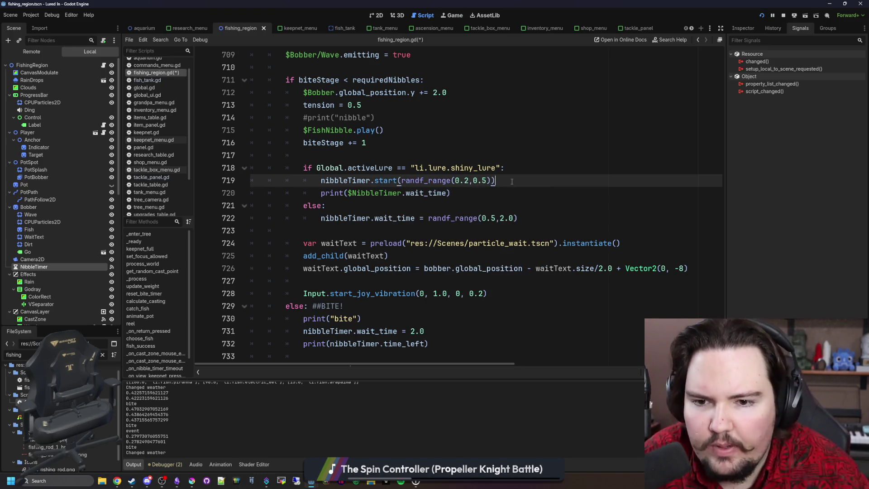
drag(400, 181, 331, 181)
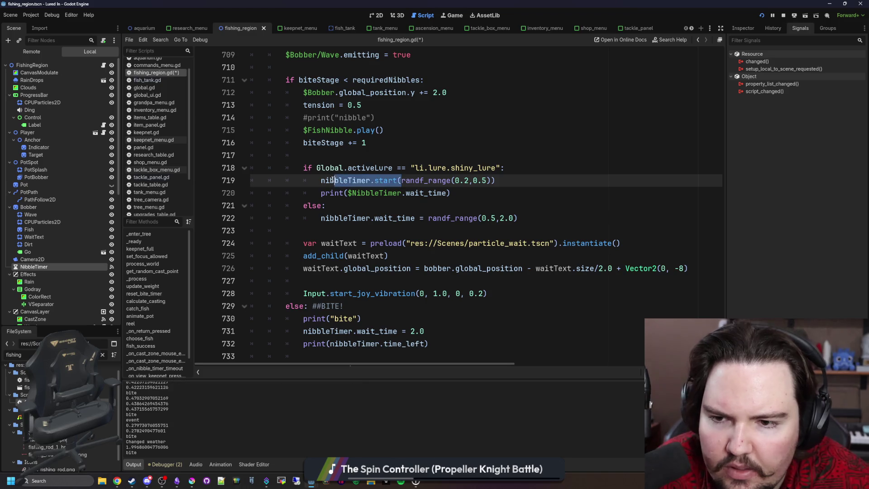
click(387, 227)
drag(428, 217, 321, 218)
text(nibbleTimer.start()
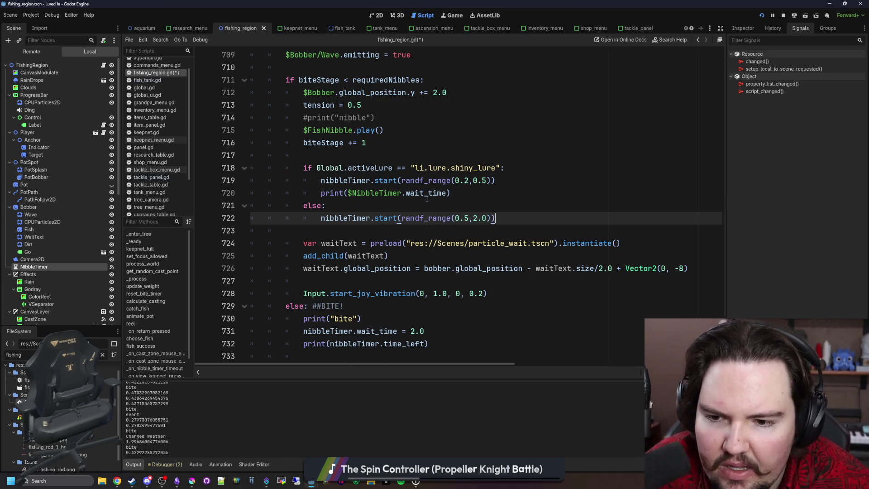
scroll(428, 198, down, 1)
scroll(431, 197, down, 3)
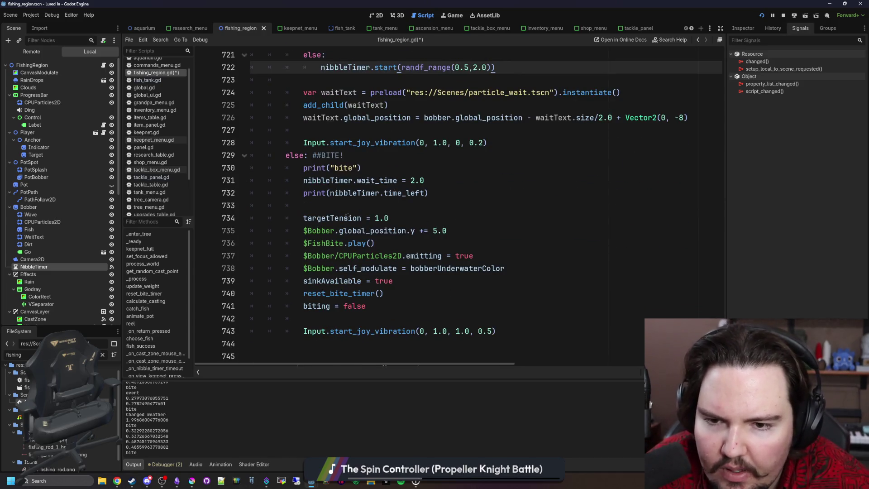
click(314, 207)
drag(356, 181, 303, 180)
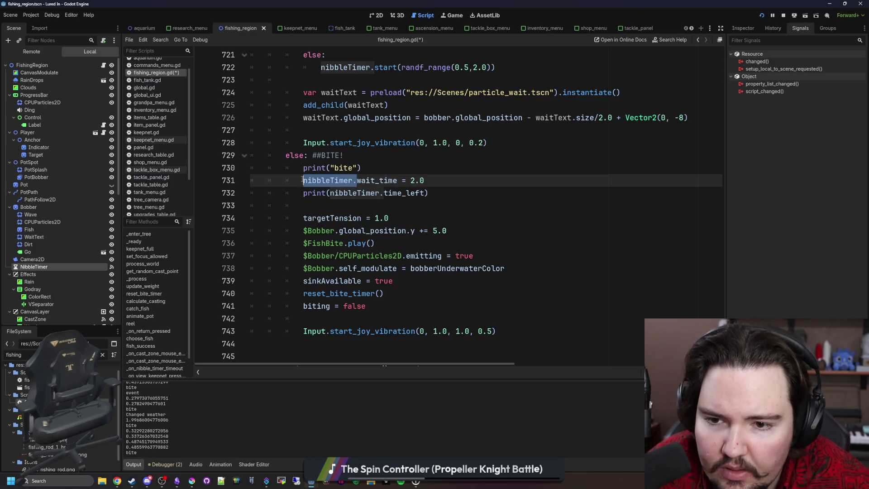
drag(411, 181, 303, 181)
text(nibbleTimer.start()
key(End)
text())
Delete the time_left debug print, save fishing_region.gd and switch to the running game.
click(463, 198)
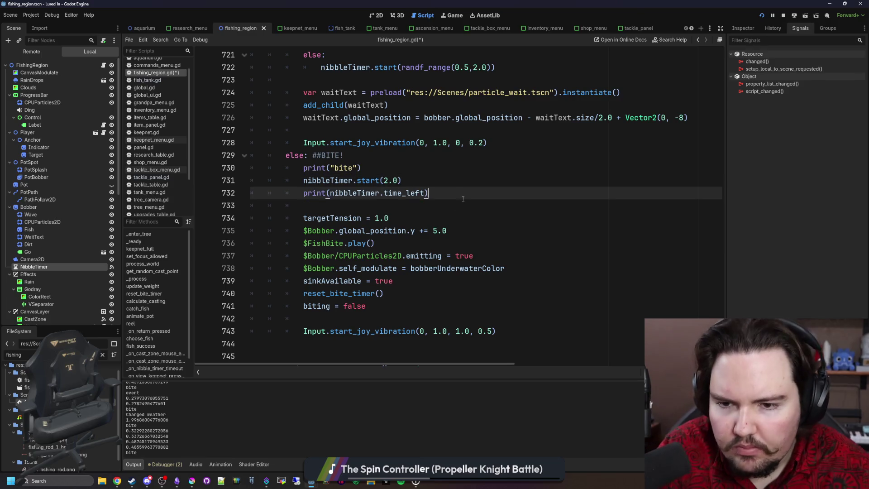
drag(463, 198, 246, 197)
key(Delete)
key(ctrl+s)
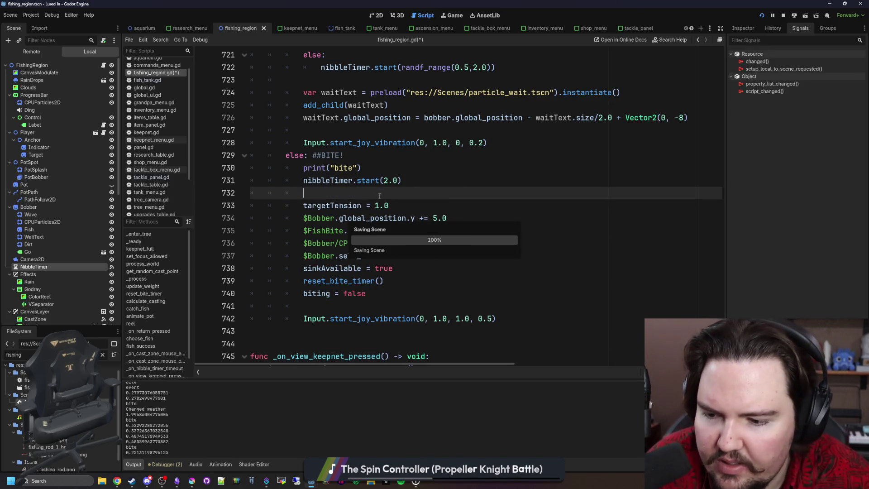
click(448, 15)
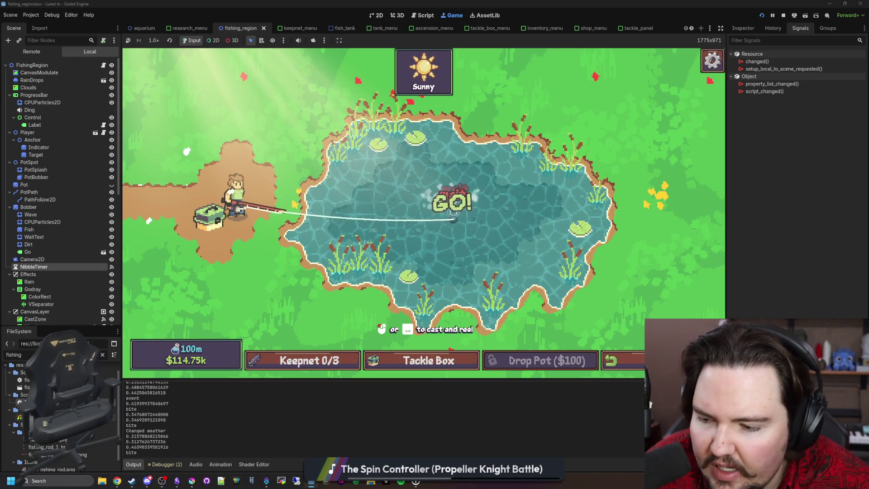
Stop the game with F8 and save the scene and script.
key(F8)
key(ctrl+s)
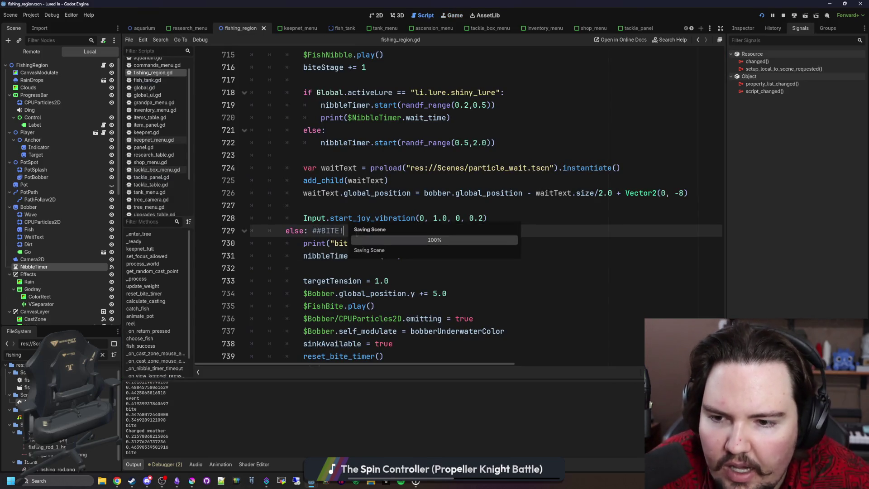
Add print("hit") as the first line of _on_nibble_timer_timeout(), save, and switch to the game.
click(369, 206)
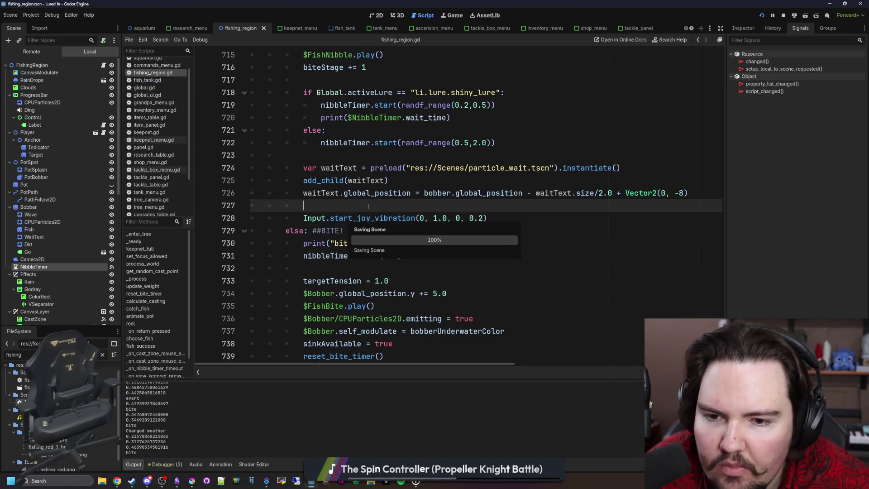
scroll(354, 258, up, 5)
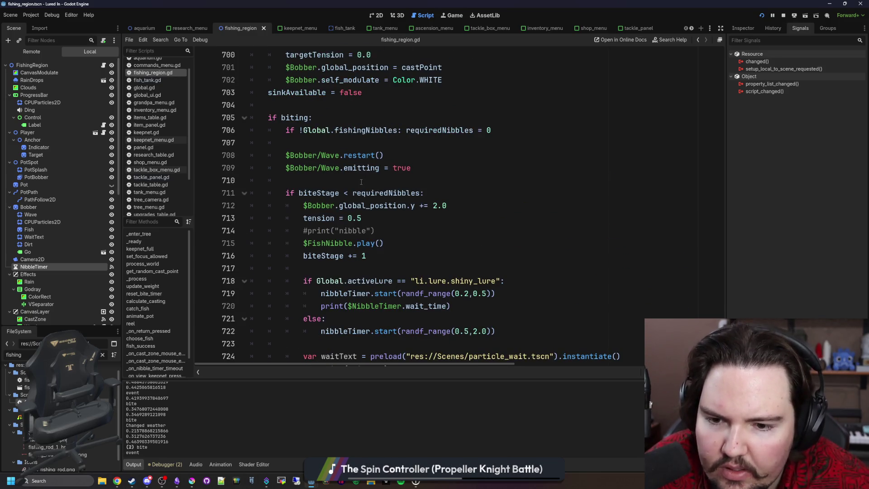
click(361, 181)
scroll(383, 248, down, 1)
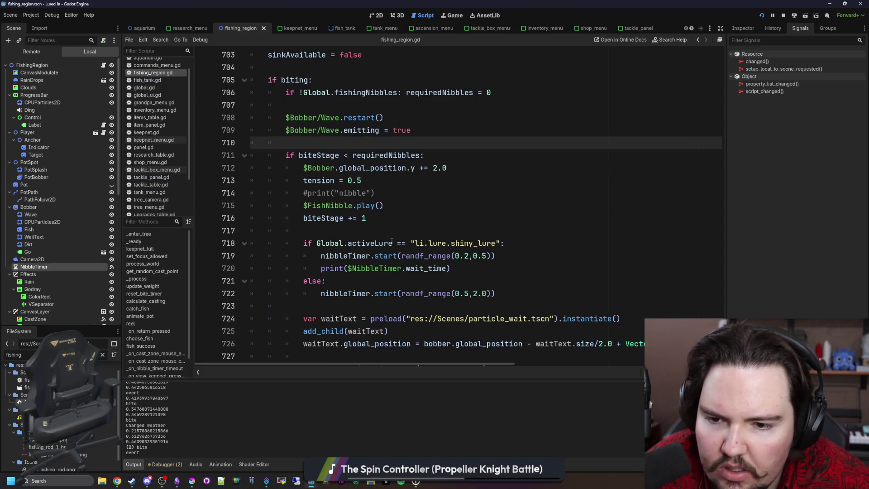
click(392, 242)
scroll(407, 234, down, 1)
scroll(406, 234, up, 3)
scroll(406, 233, up, 1)
click(445, 106)
key(Return)
key(Return)
key(Up)
text(print("hit)
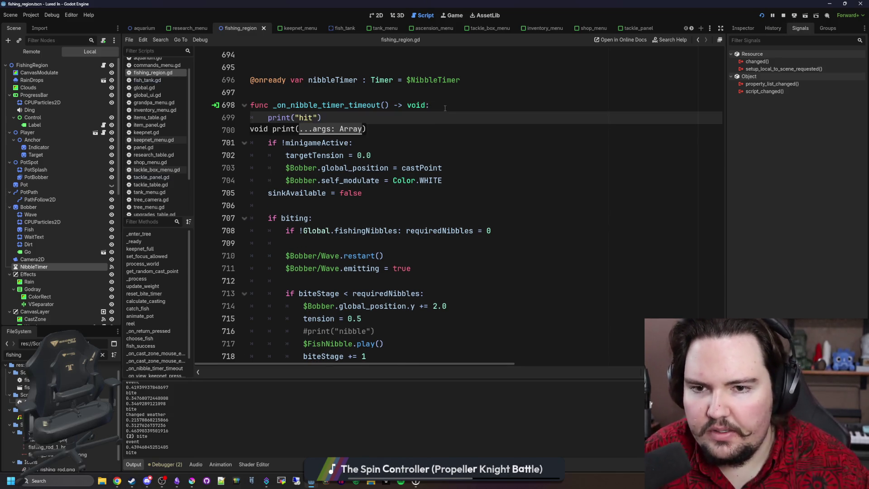
click(445, 106)
key(ctrl+s)
click(450, 15)
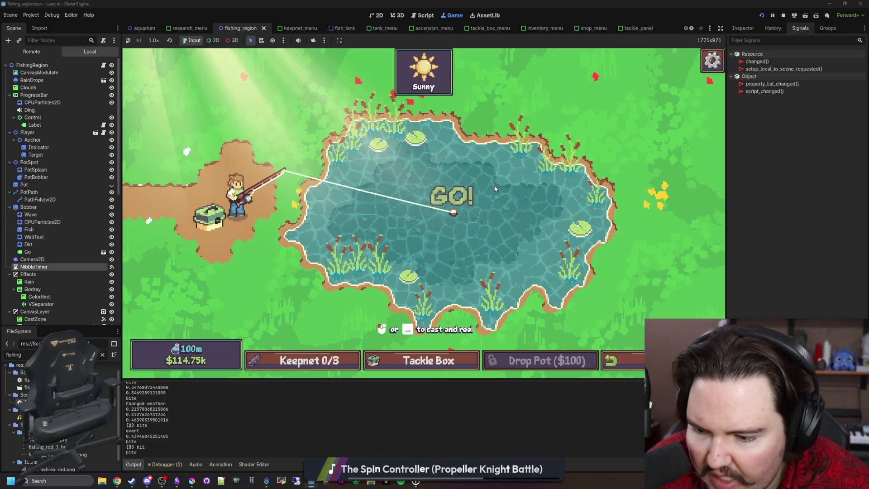
Reel in on the GO! prompts and cast again while watching "hit" lines in the Output log.
key(space)
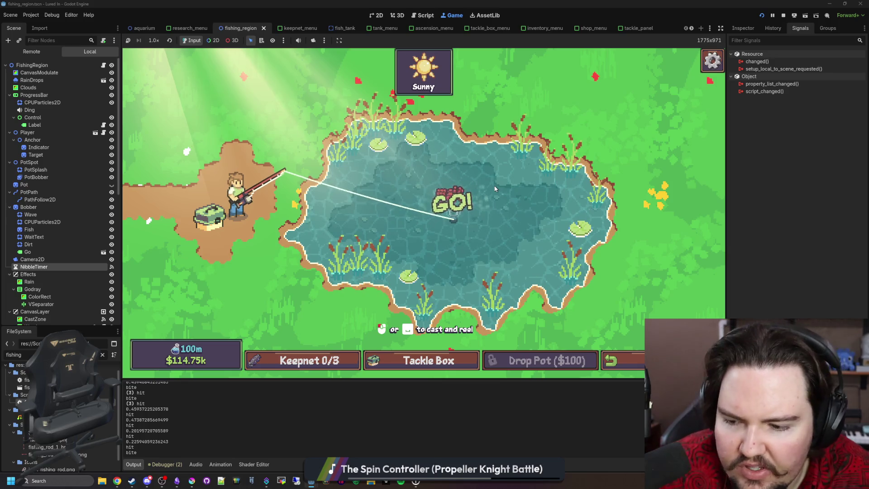
click(496, 189)
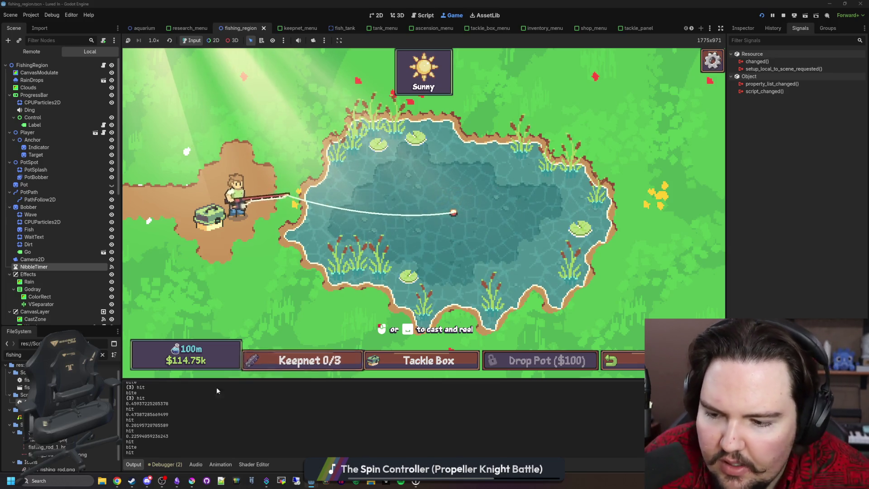
key(space)
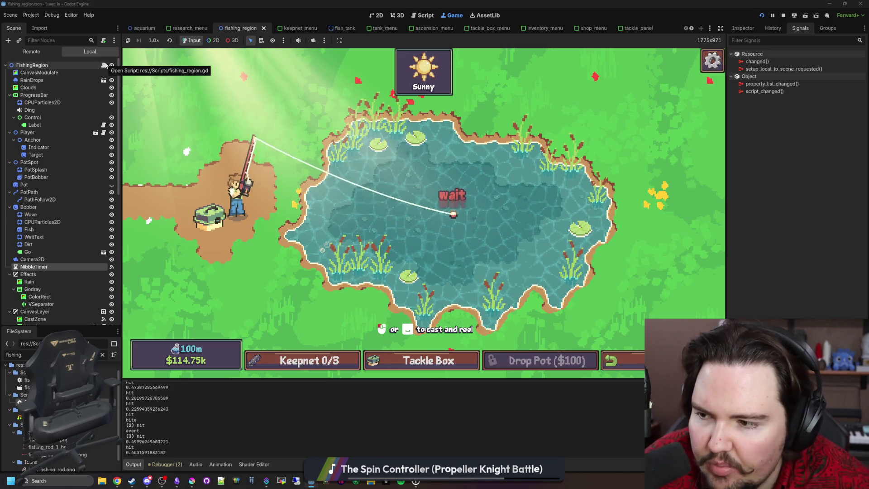
click(103, 65)
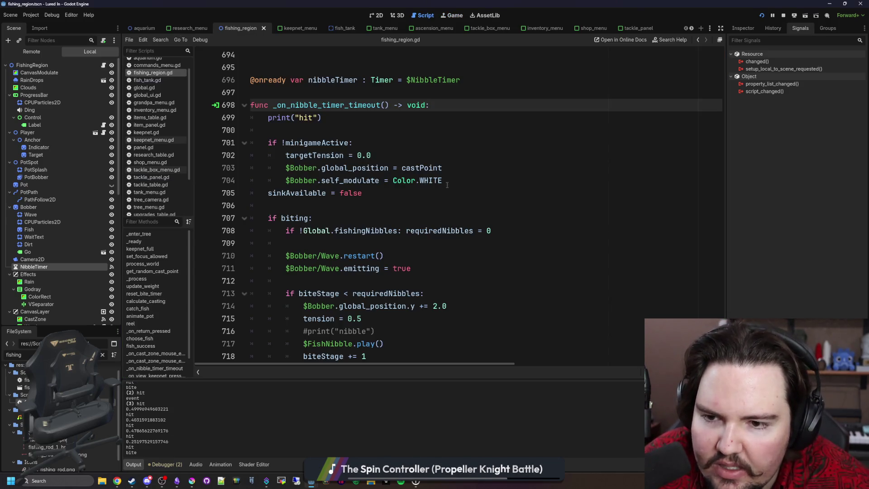
click(414, 196)
drag(326, 129, 429, 104)
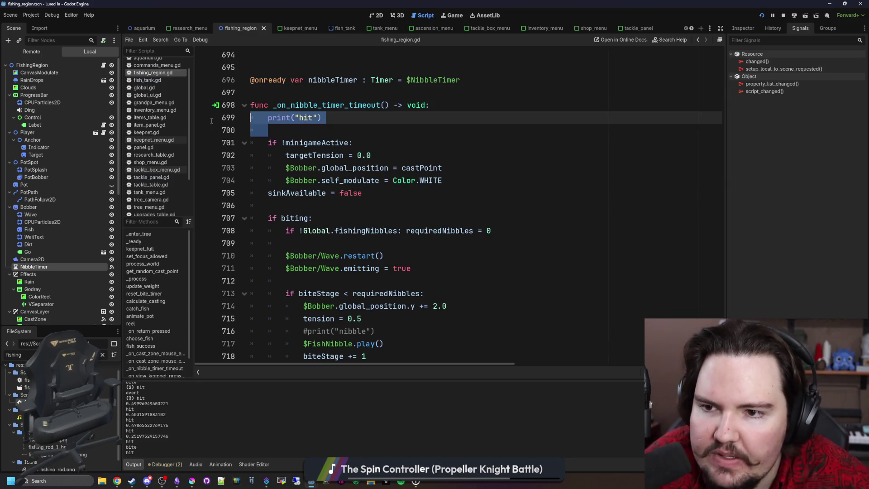
key(BackSpace)
scroll(395, 218, down, 5)
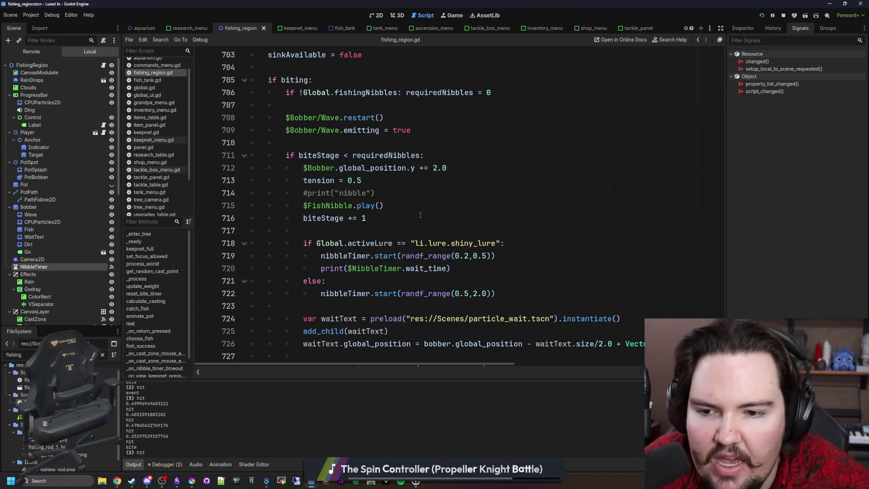
click(395, 218)
click(412, 205)
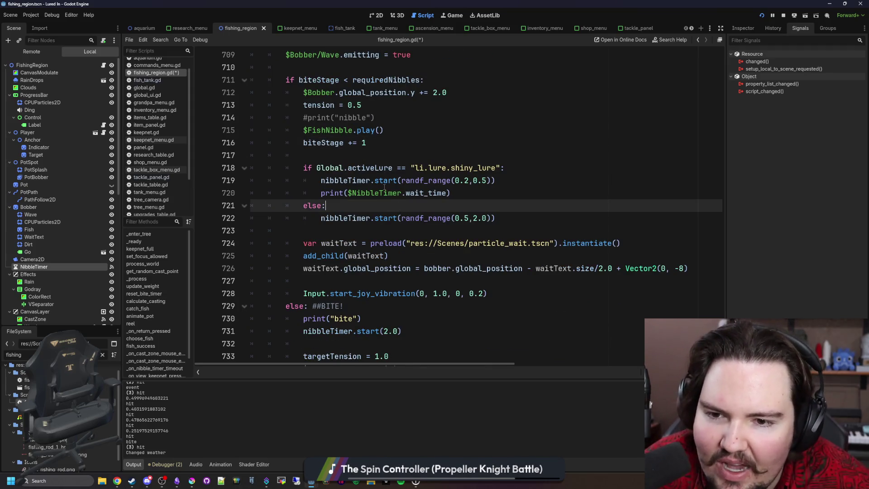
ctrl+click(388, 180)
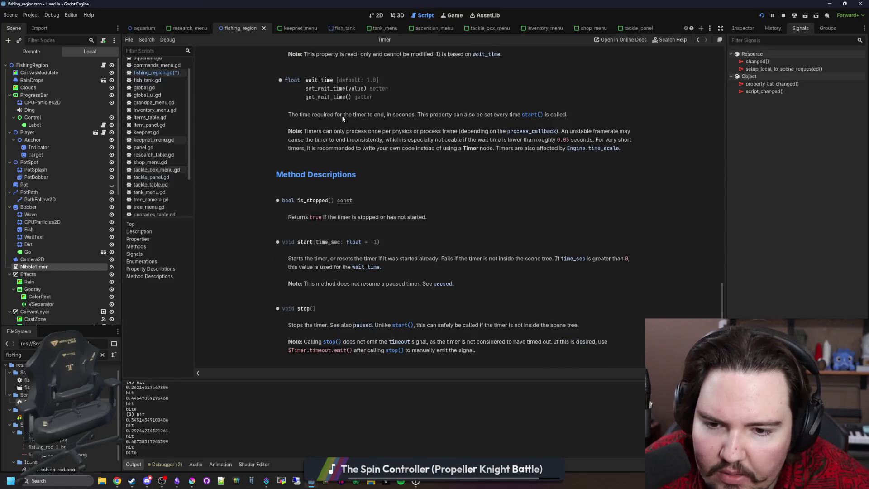
key(alt+Left)
key(Down)
key(Down)
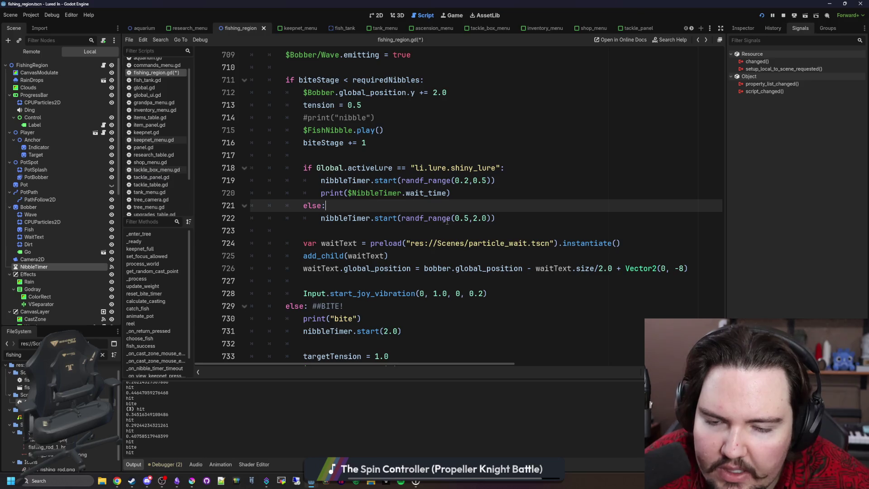
Delete the wait_time debug print and the commented-out nibble print, saving as you go.
key(ctrl+s)
click(474, 195)
key(shift+Home)
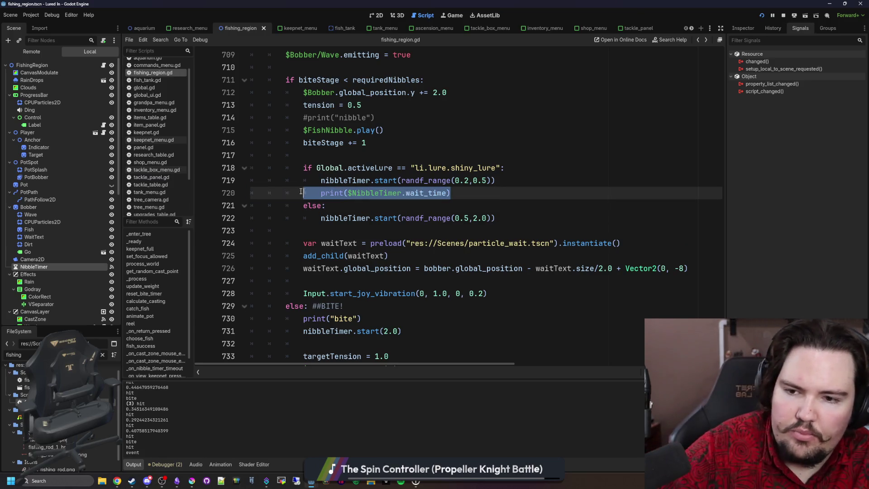
key(shift+Home)
key(BackSpace)
key(BackSpace)
key(Down)
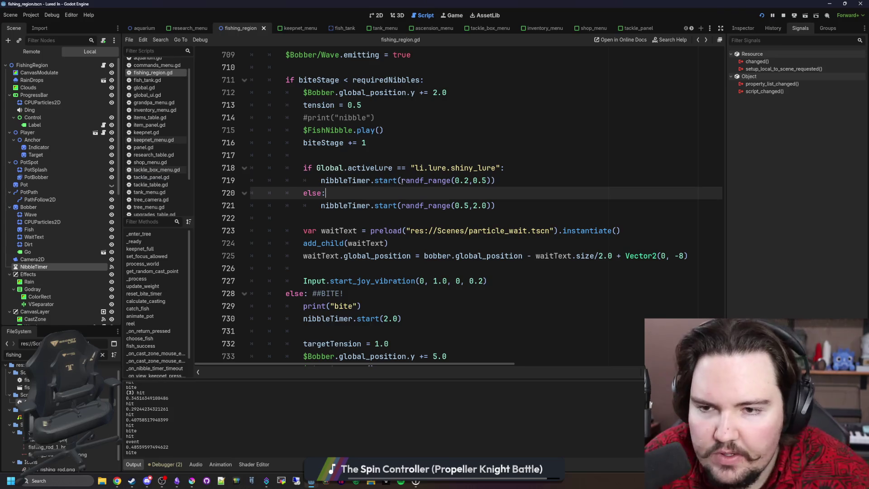
key(ctrl+s)
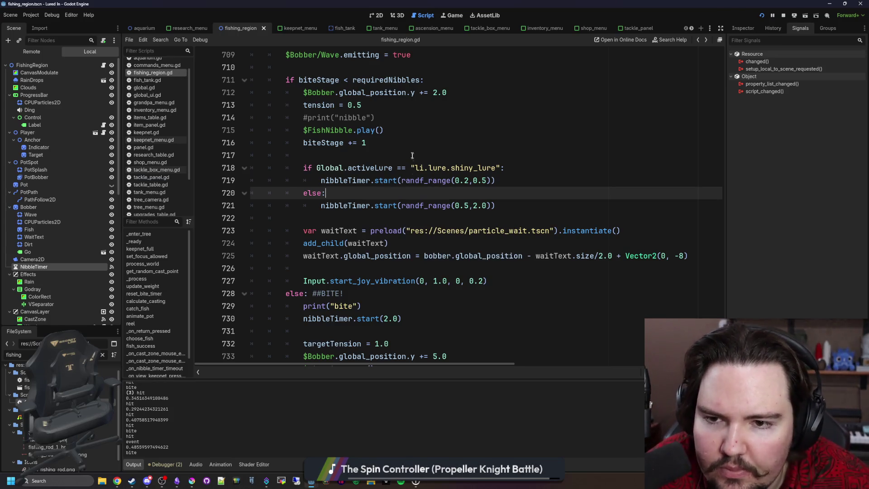
click(404, 114)
key(shift+Home)
key(shift+Home)
key(BackSpace)
key(BackSpace)
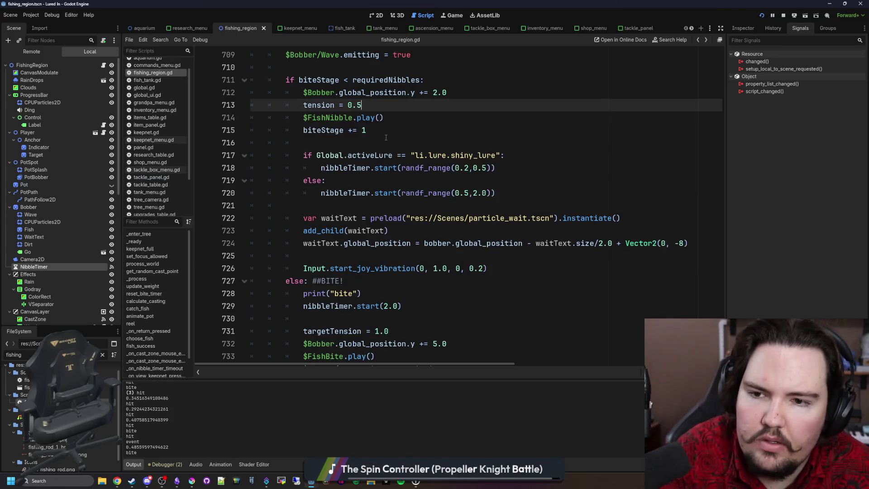
key(Down)
key(Down)
key(Down)
Add '## Nibble event' and '## Bite event' comments, replacing the old BITE! comment and bite print, and save.
click(435, 82)
key(Return)
text(## Nibble even)
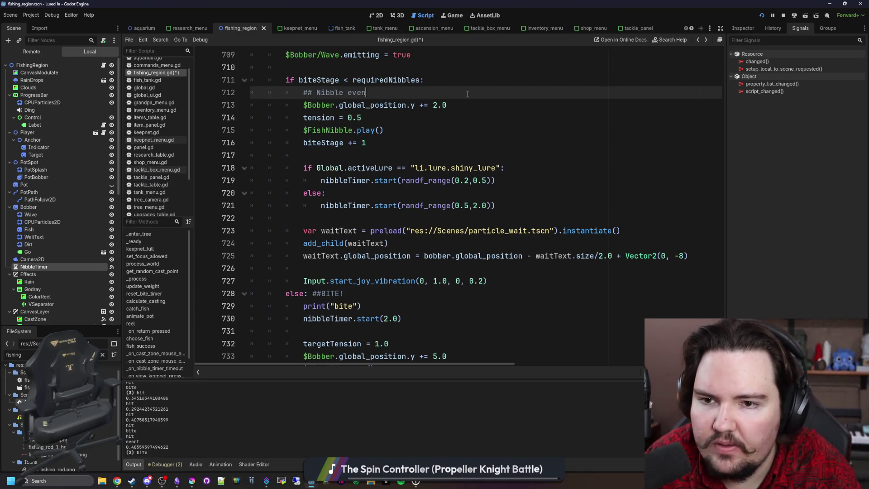
drag(361, 293, 313, 293)
key(BackSpace)
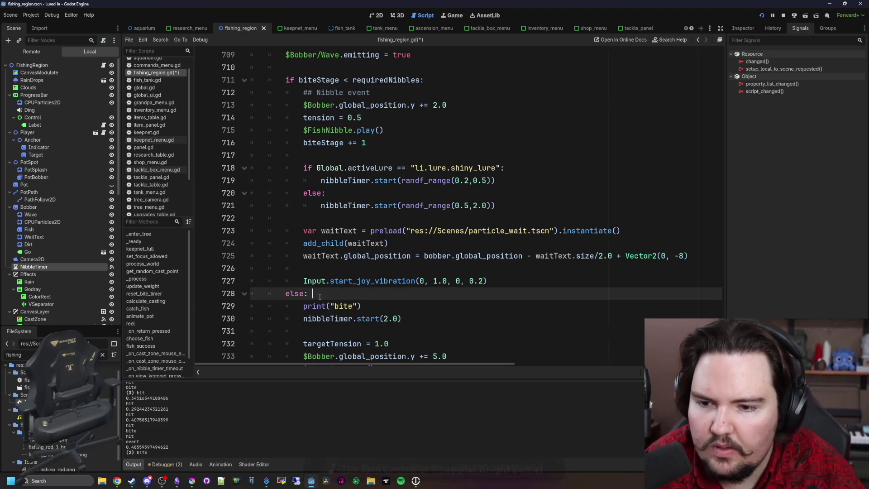
key(Return)
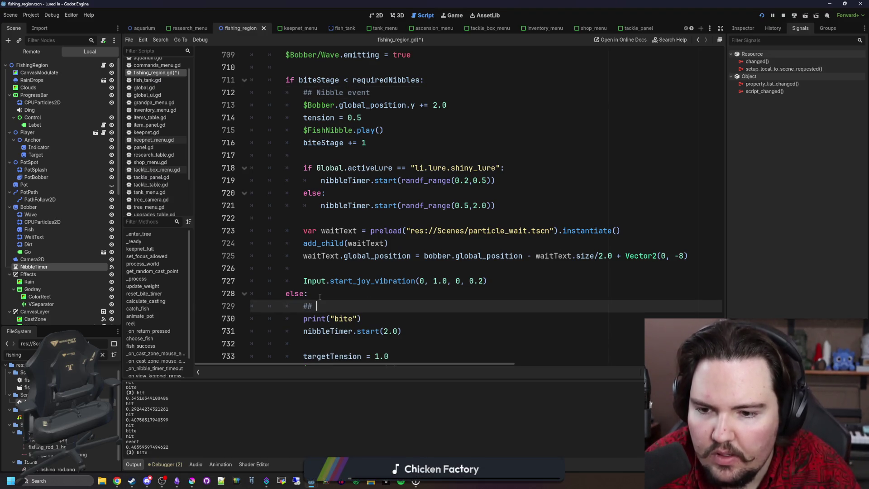
scroll(318, 296, down, 2)
drag(362, 243, 269, 246)
key(BackSpace)
key(BackSpace)
click(359, 251)
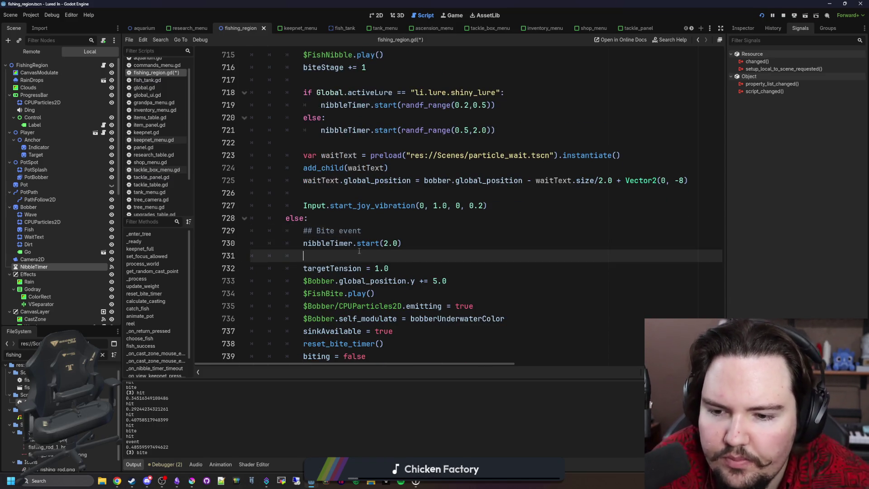
scroll(380, 238, down, 2)
scroll(394, 224, down, 2)
click(400, 219)
key(ctrl+s)
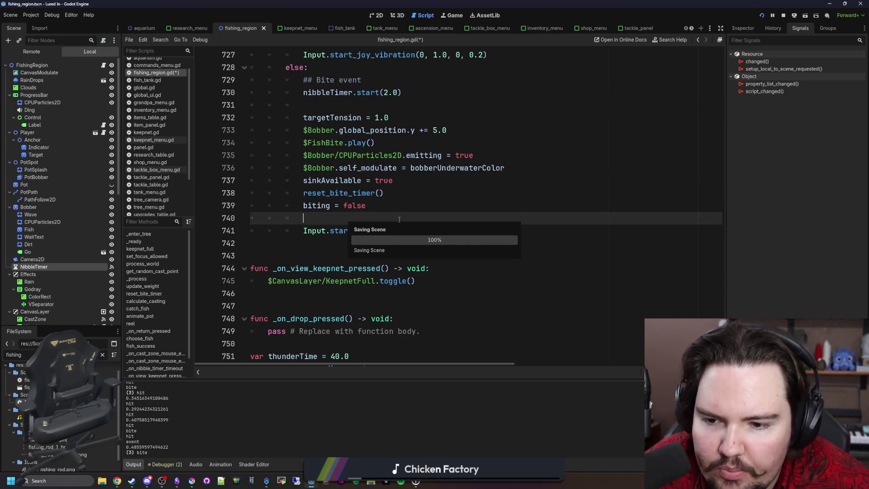
scroll(400, 218, down, 1)
Search the script for 'nibble', delete the empty _on_drop_pressed function, and save.
click(298, 305)
click(313, 281)
click(330, 267)
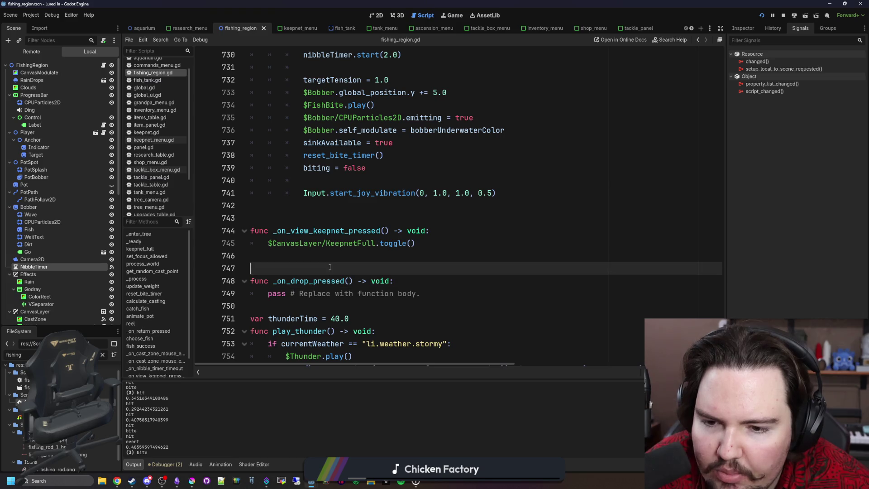
click(301, 258)
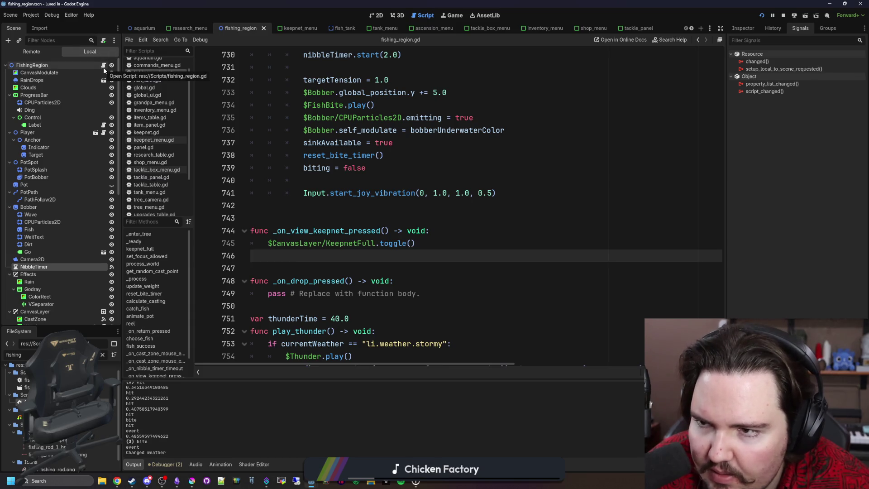
click(410, 204)
click(381, 219)
key(ctrl+f)
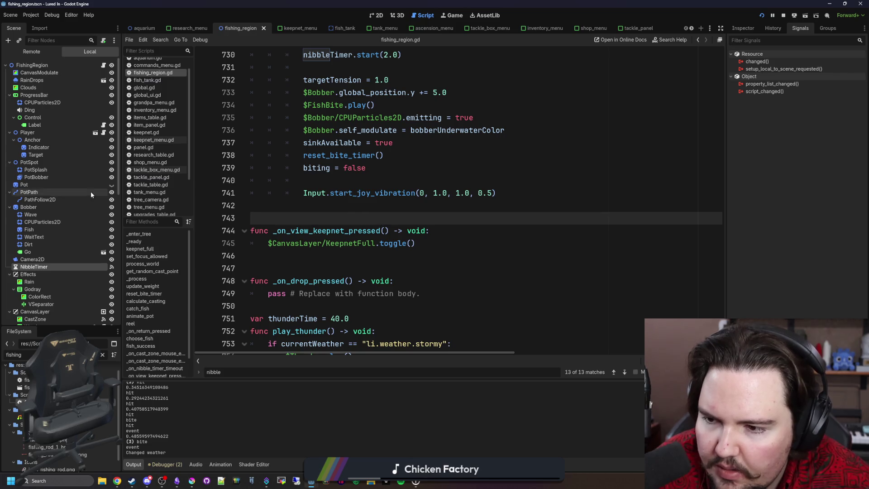
scroll(91, 192, down, 5)
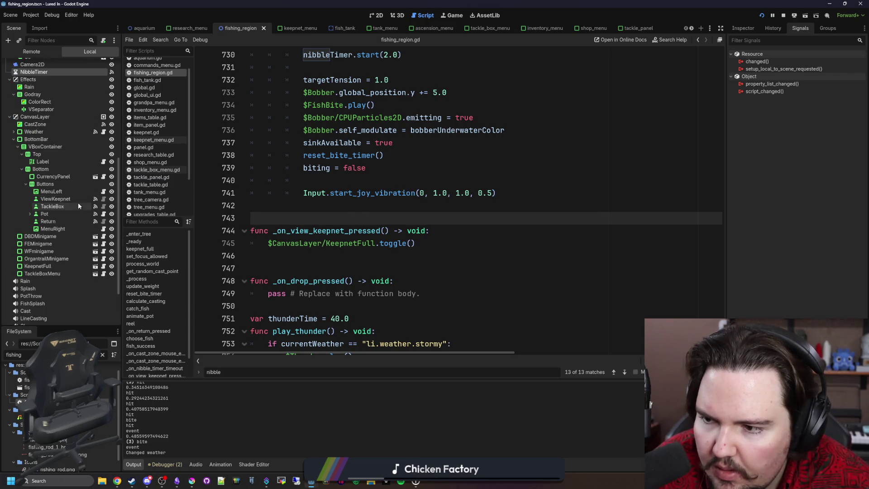
scroll(79, 204, up, 5)
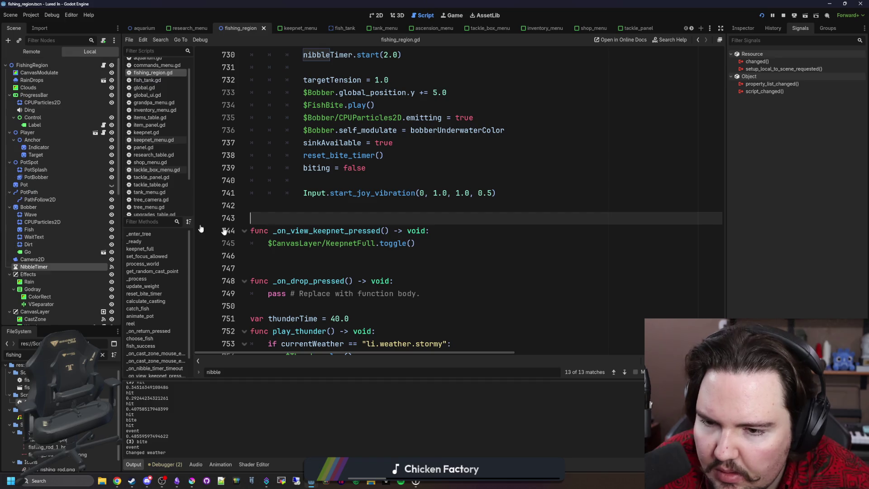
click(352, 255)
drag(421, 293, 353, 271)
key(BackSpace)
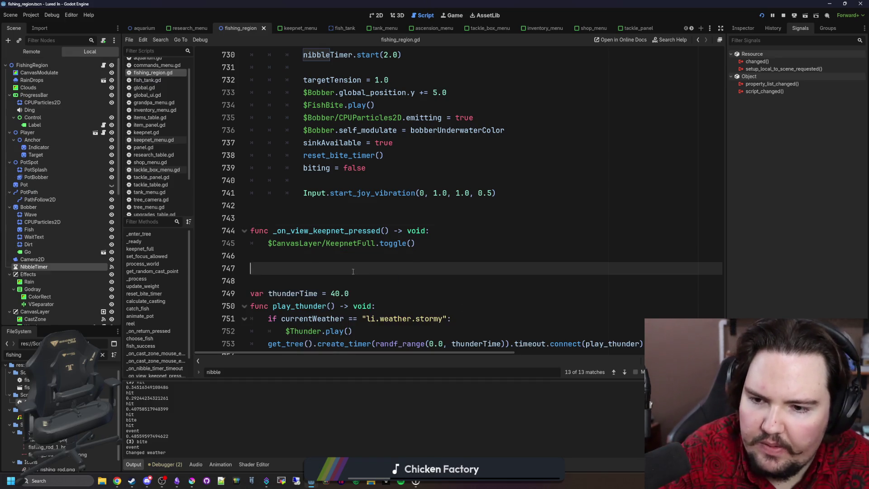
key(BackSpace)
click(322, 243)
key(ctrl+s)
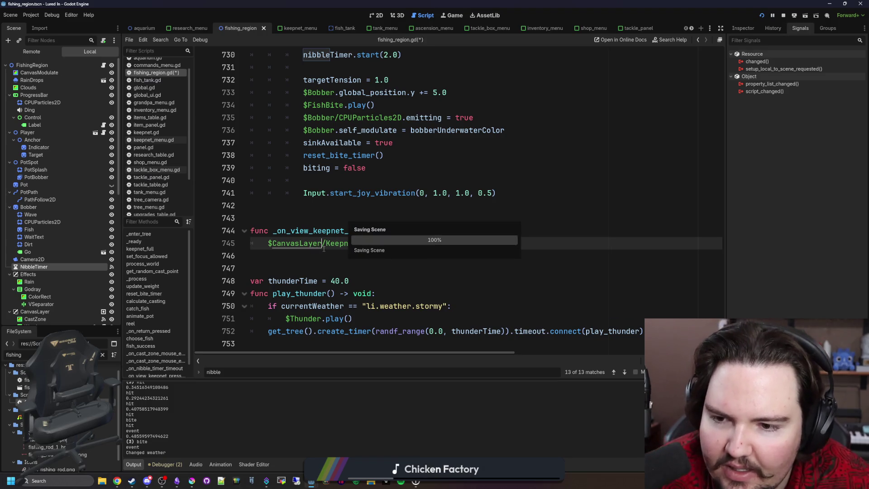
scroll(319, 222, up, 4)
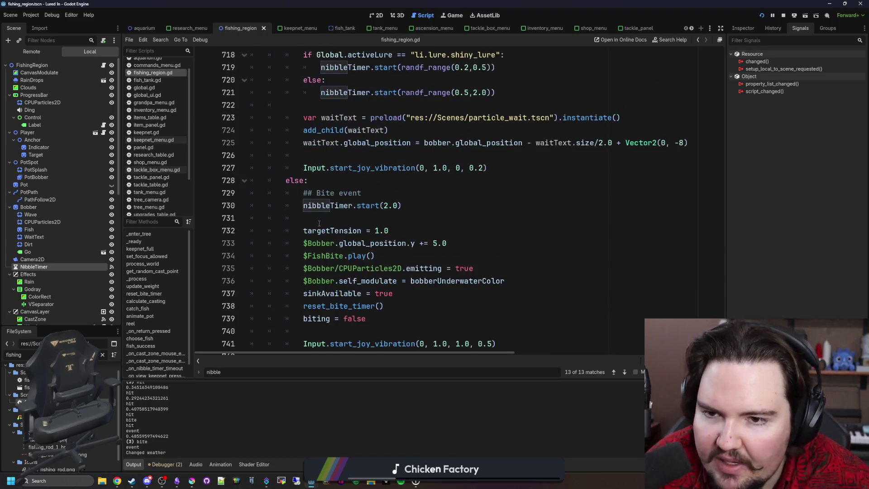
Look over the timeout handler, then switch to the running game and reel in the line.
click(365, 218)
scroll(368, 216, down, 2)
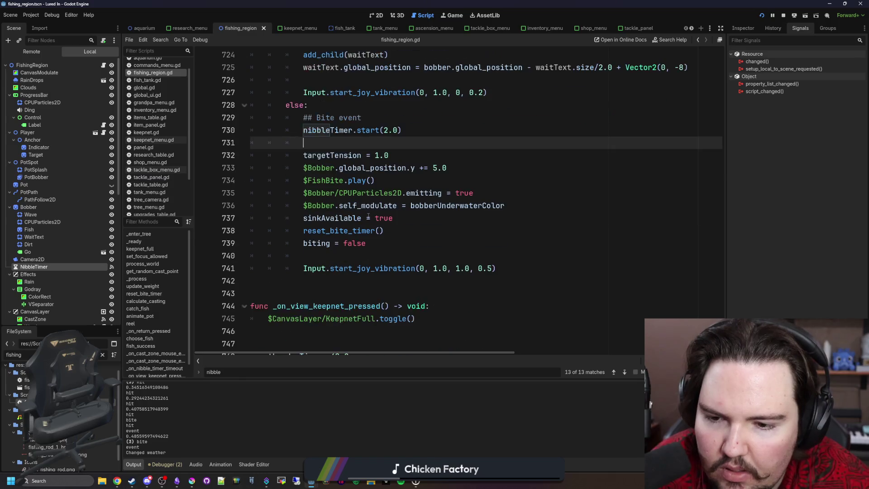
scroll(368, 217, up, 4)
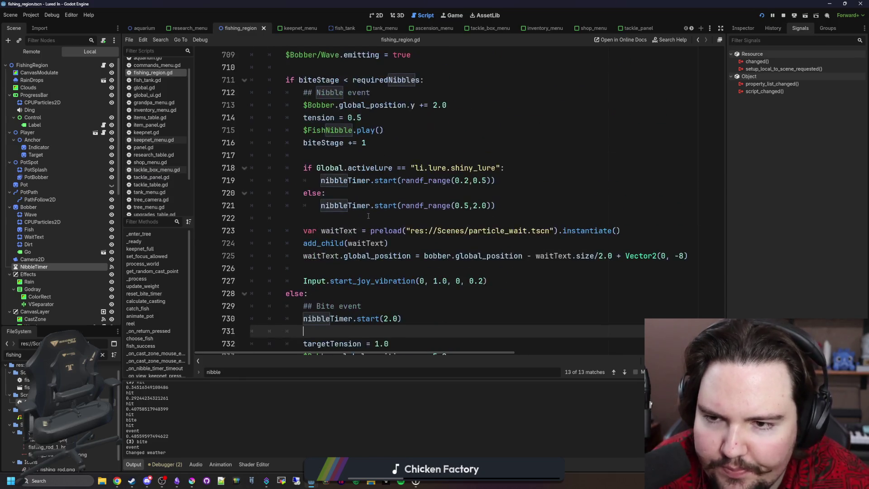
scroll(353, 204, up, 4)
click(338, 180)
scroll(338, 183, up, 3)
click(318, 217)
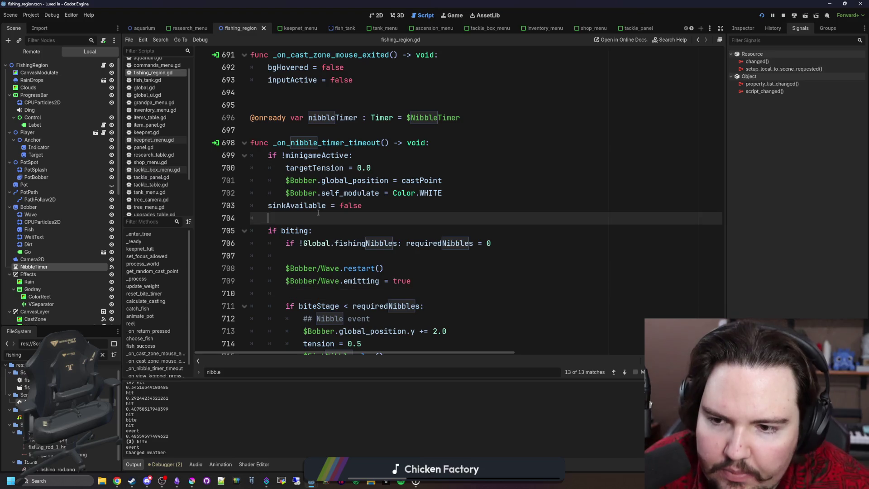
click(449, 17)
click(420, 361)
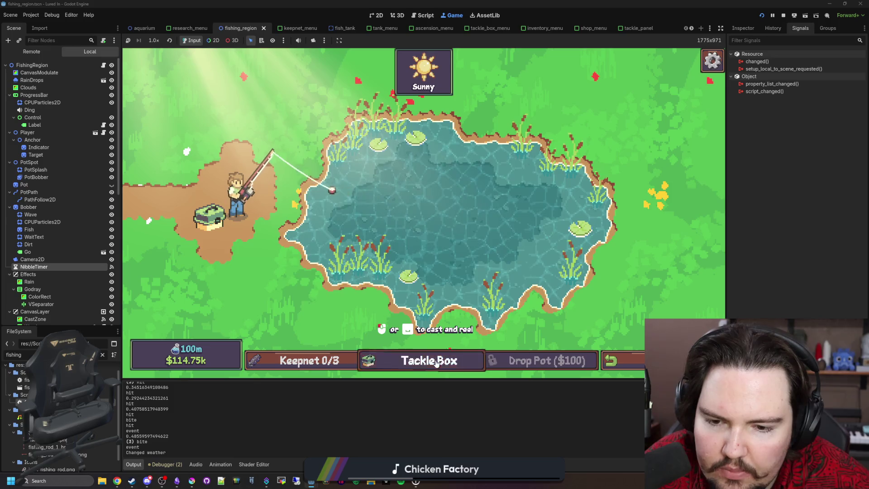
Cast into the pond, win the tap minigame to land a carp (keepnet 2/3), recast and open the tackle box.
click(297, 134)
click(455, 202)
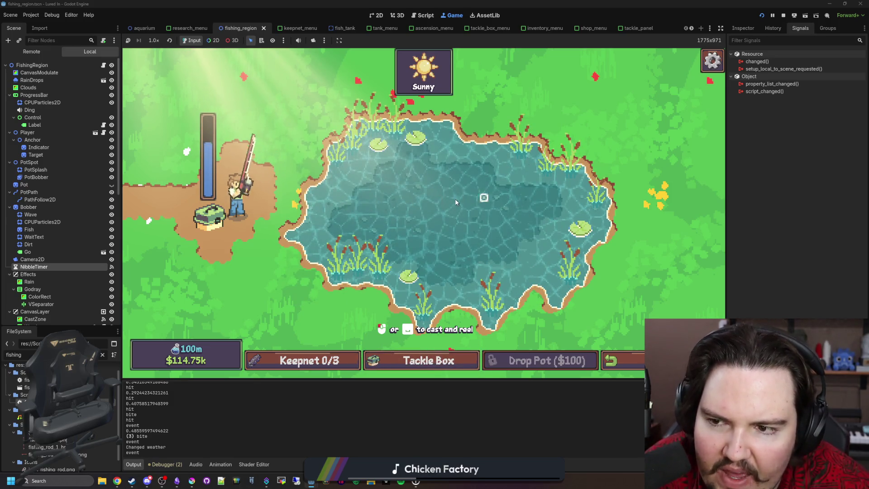
click(455, 201)
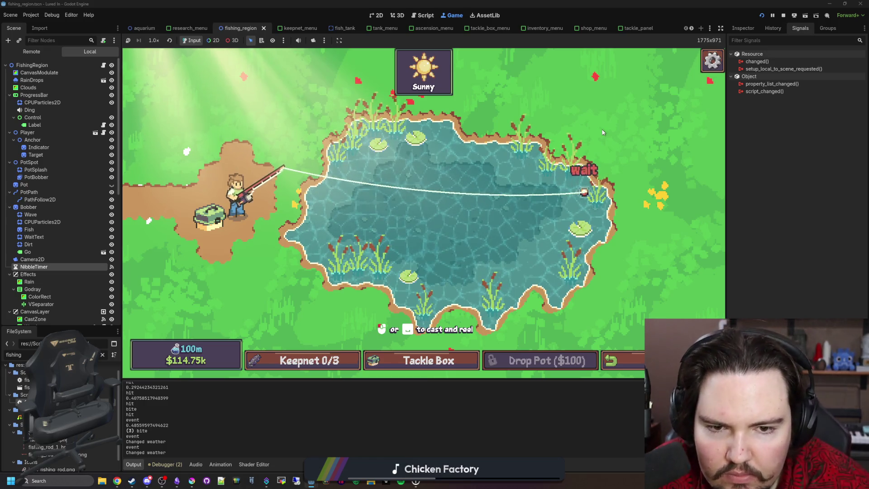
click(606, 169)
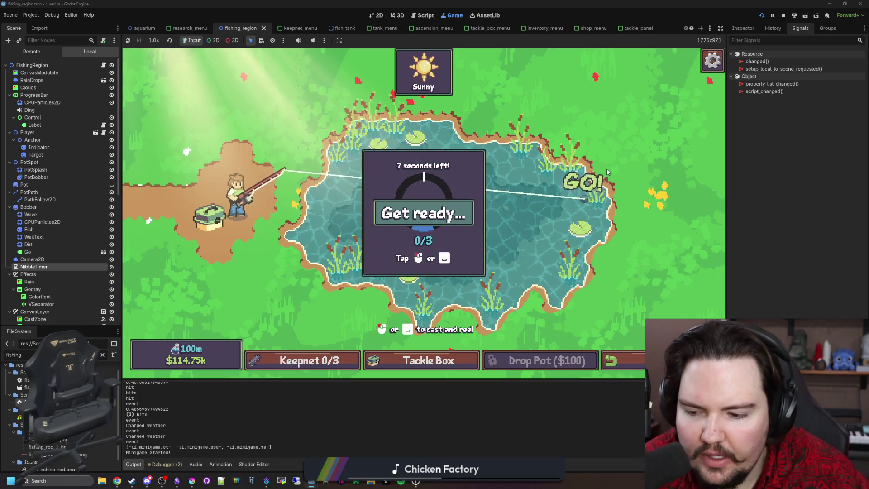
click(524, 215)
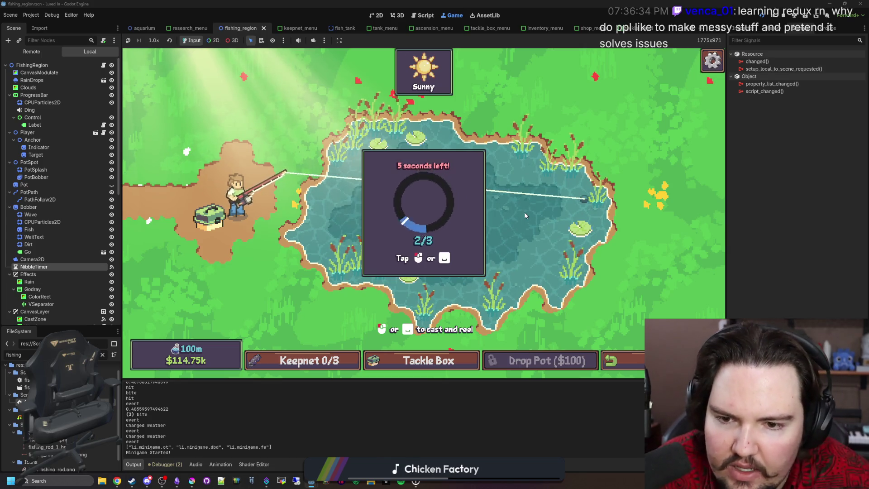
click(524, 215)
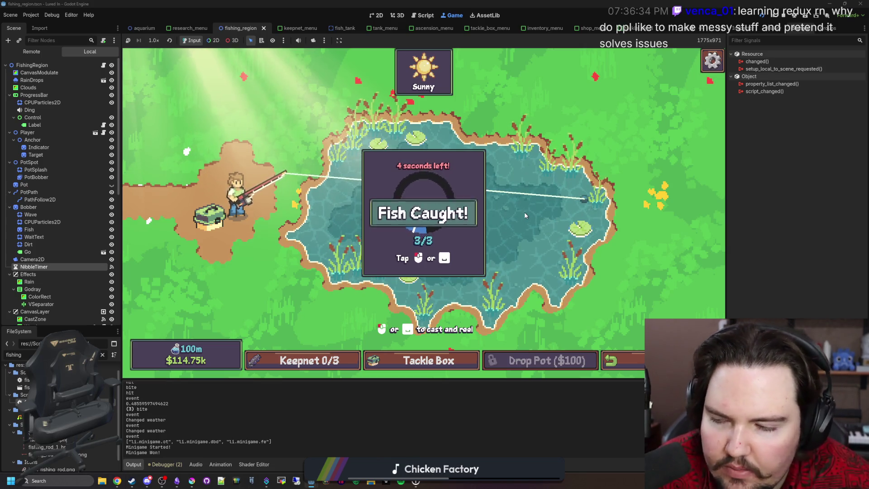
click(409, 141)
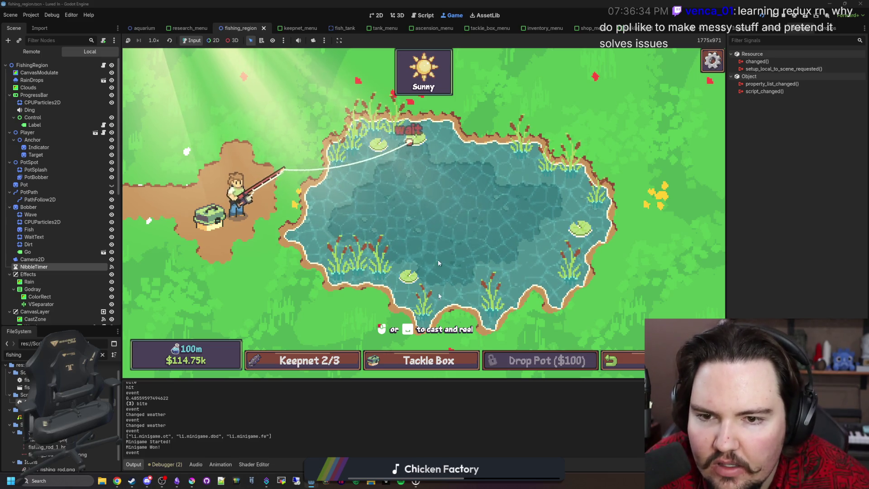
click(428, 359)
Equip the Shiny Lure, win the tap minigame, and release the Carp from the full keepnet.
click(505, 224)
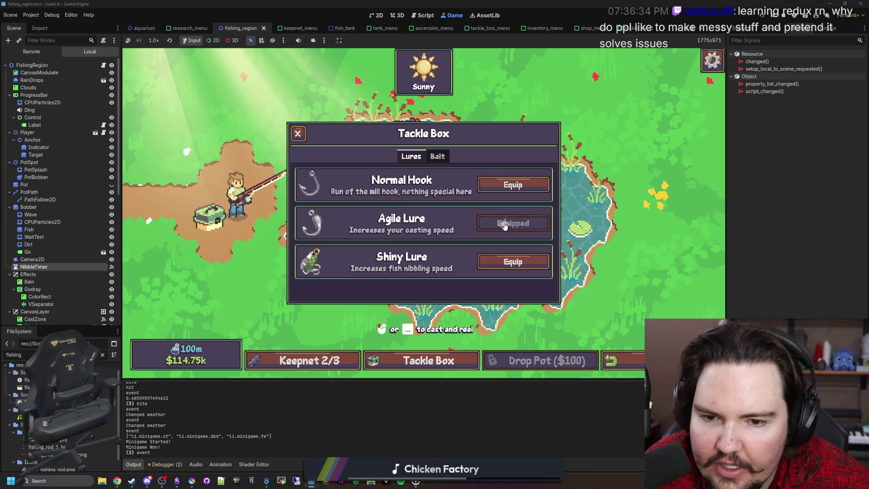
click(513, 264)
click(298, 134)
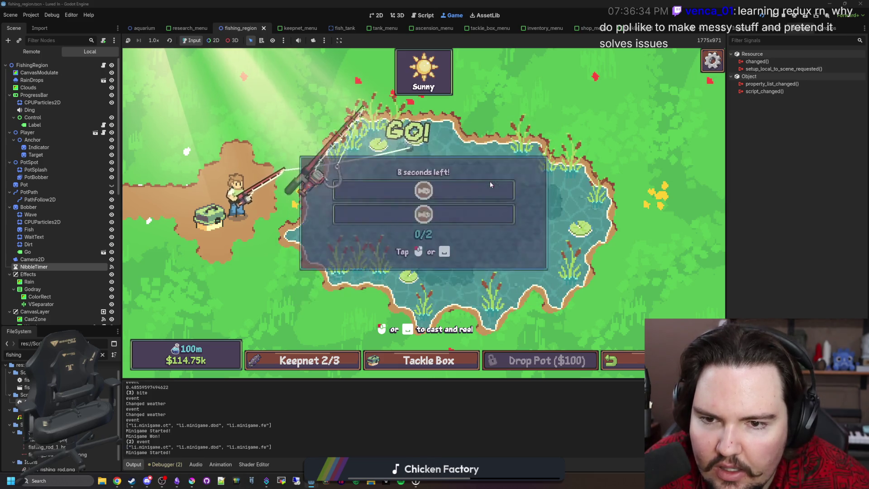
click(463, 189)
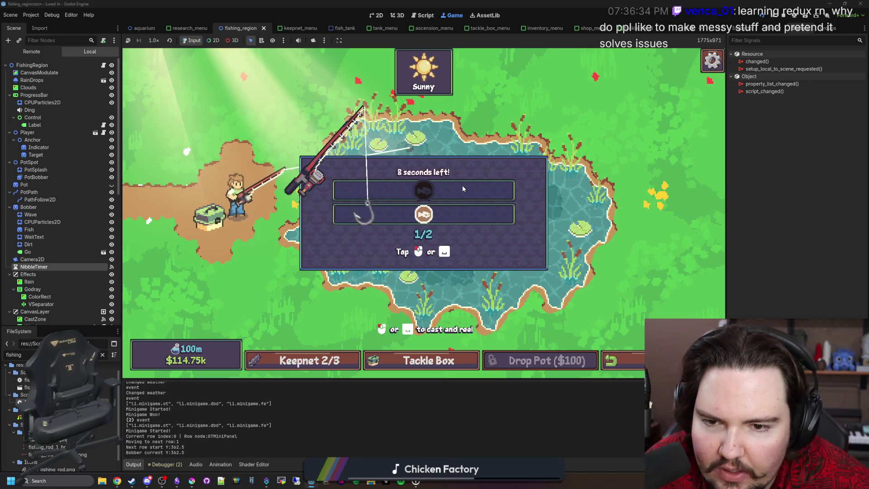
click(463, 185)
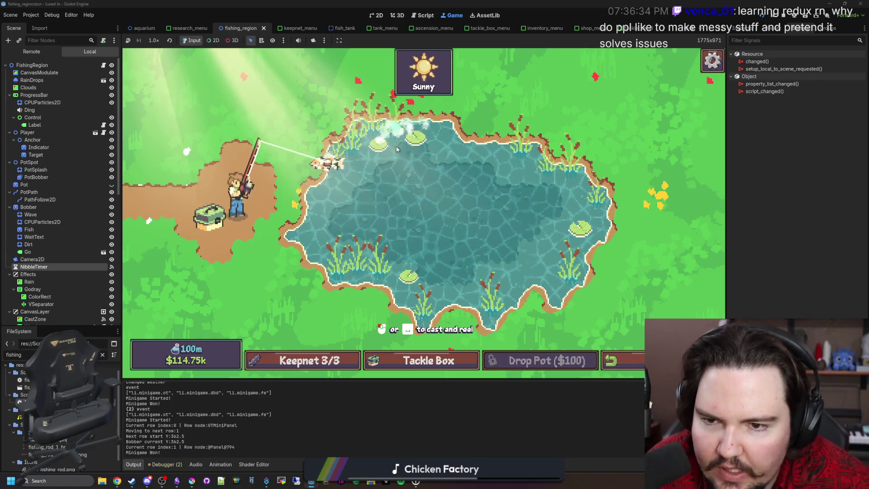
click(319, 138)
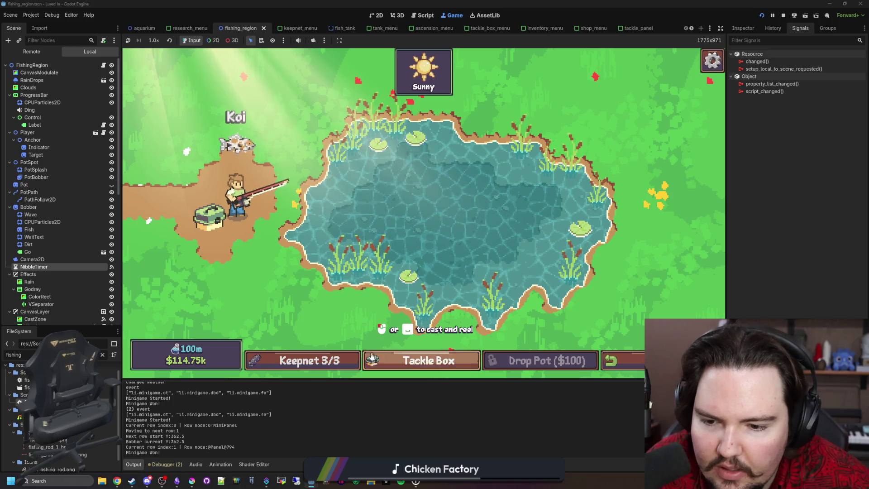
click(503, 177)
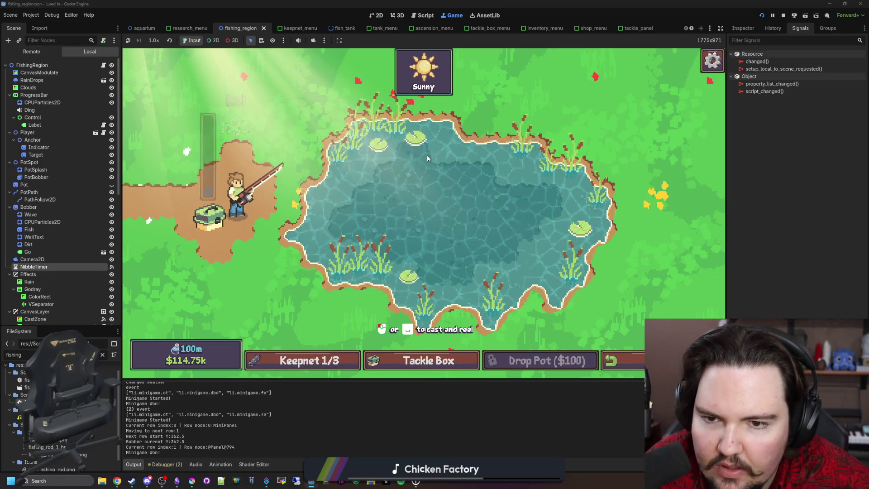
Cast again, win the hold-style minigame for another carp, and release fish from the keepnet notice.
click(411, 142)
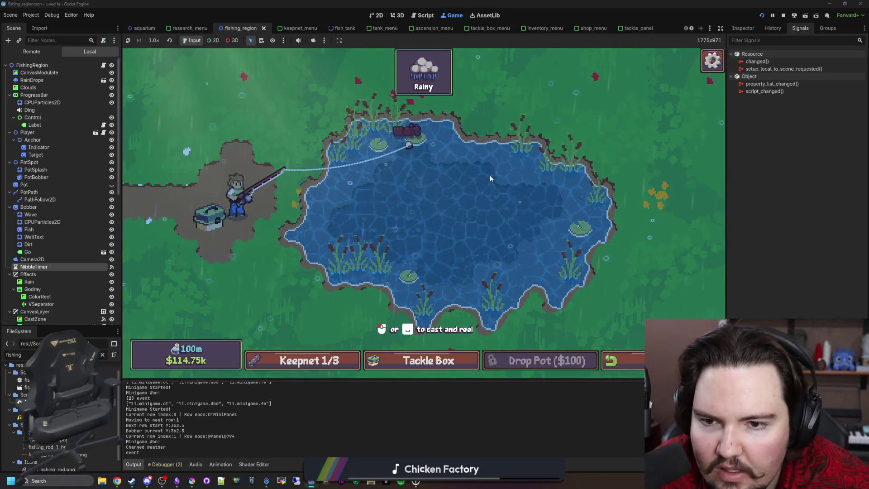
click(441, 153)
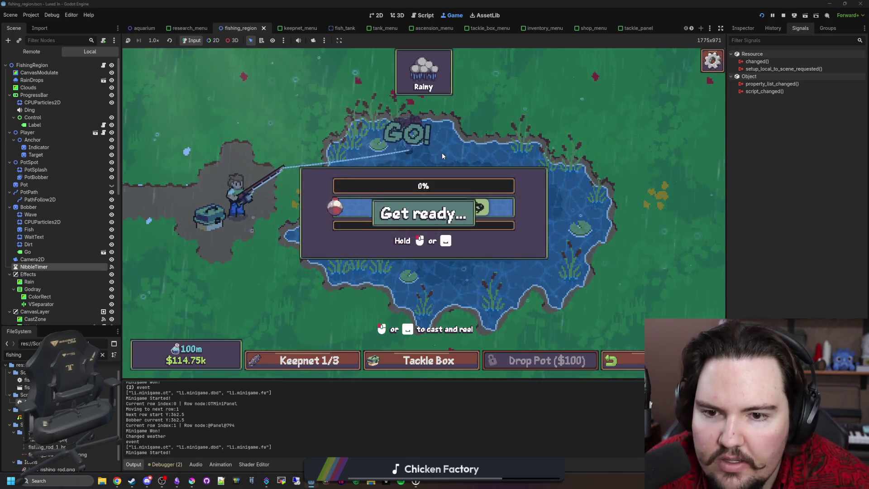
click(457, 191)
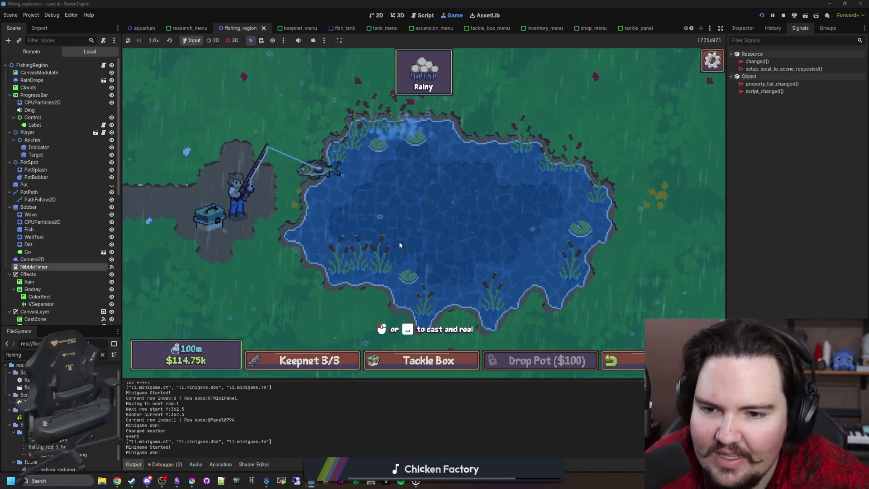
click(500, 204)
click(423, 286)
Check the Gameplay page of the pause menu's Options, then resume play.
key(Escape)
click(445, 225)
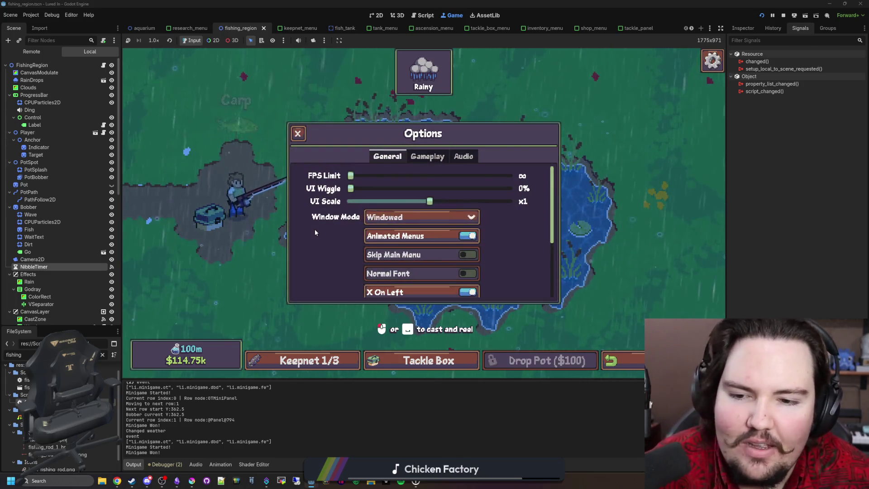
scroll(315, 229, down, 2)
click(426, 156)
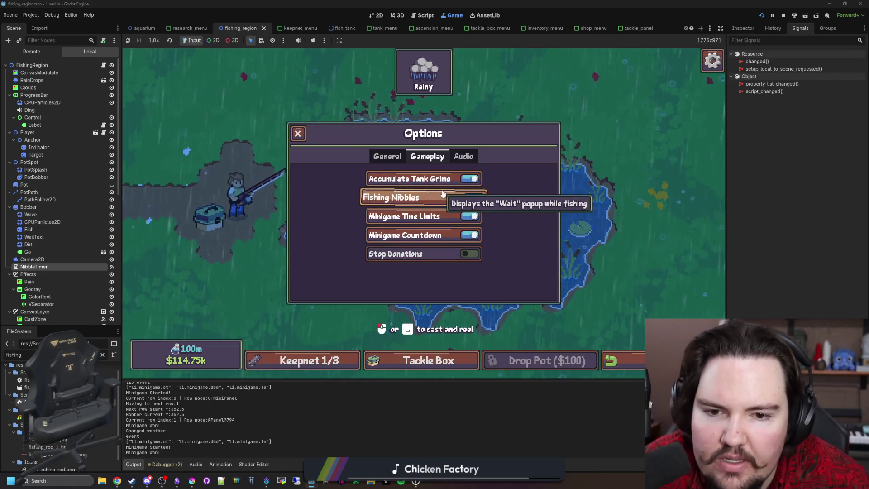
key(Escape)
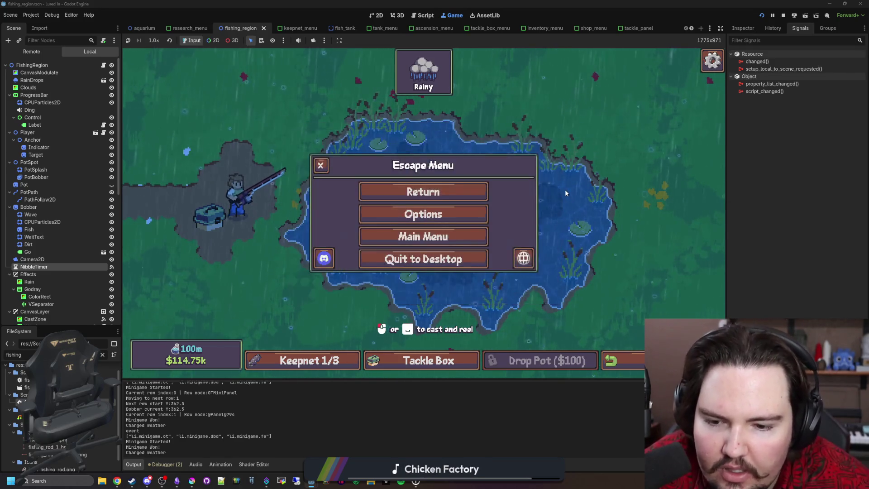
key(Escape)
Open and close the Tackle Box twice, then alt-tab to the browser's Redux search results.
click(440, 358)
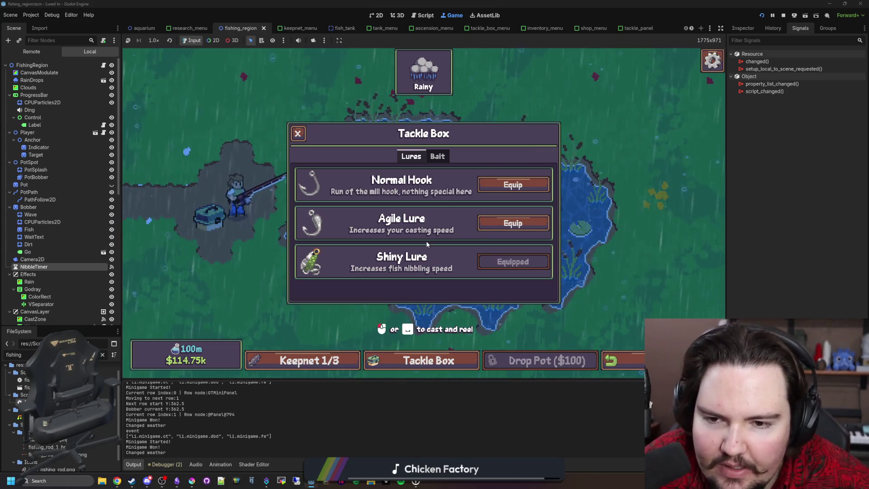
key(Escape)
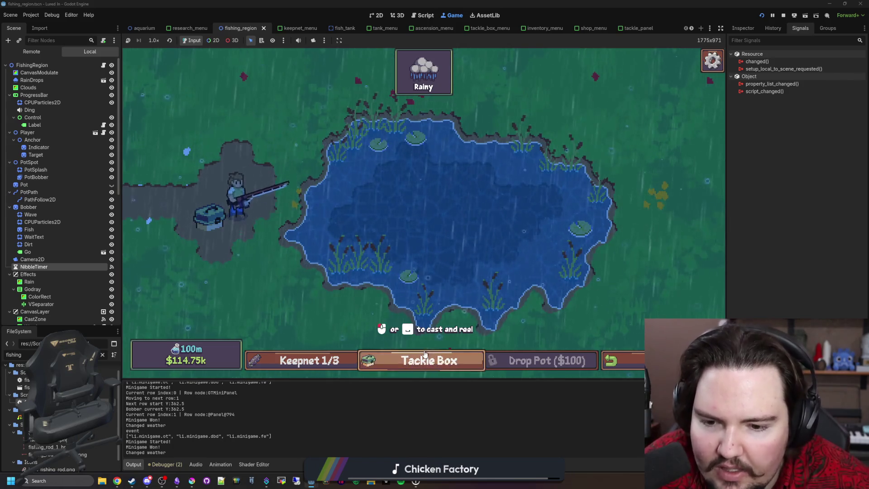
click(426, 354)
key(Escape)
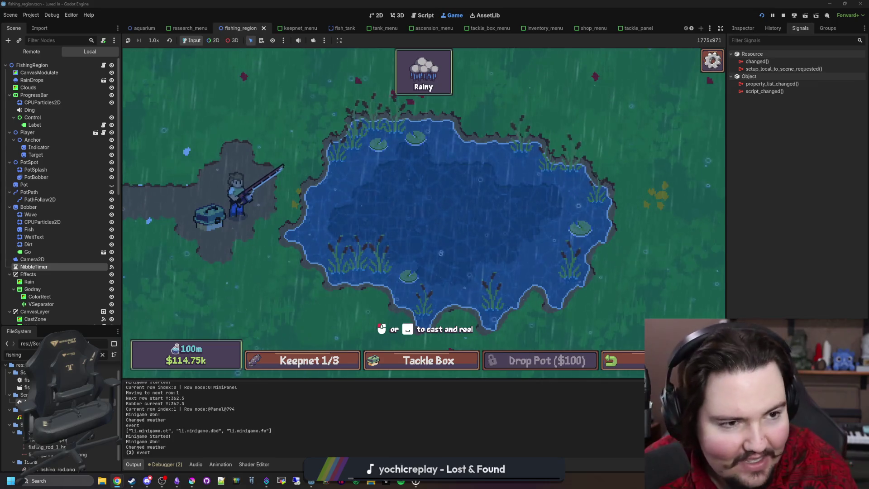
key(alt+Tab)
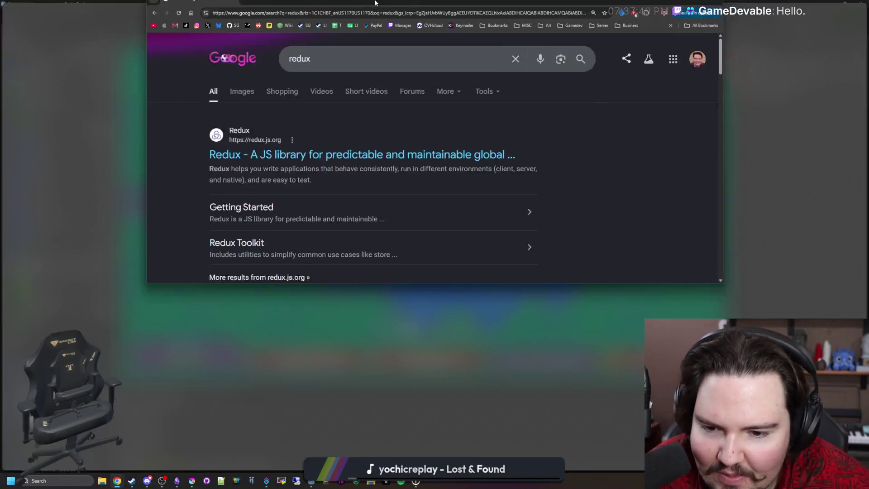
Maximize Chrome, read the redux.js.org homepage, then drag the browser aside to reveal Godot.
double_click(375, 3)
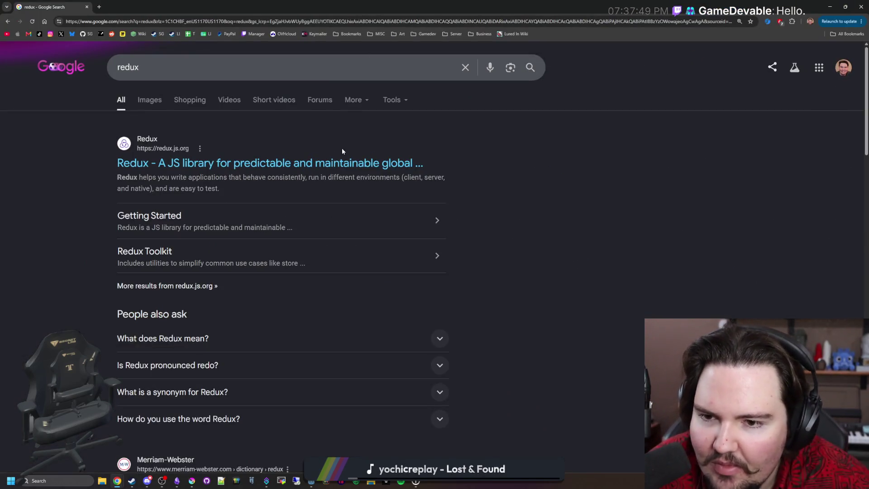
click(291, 167)
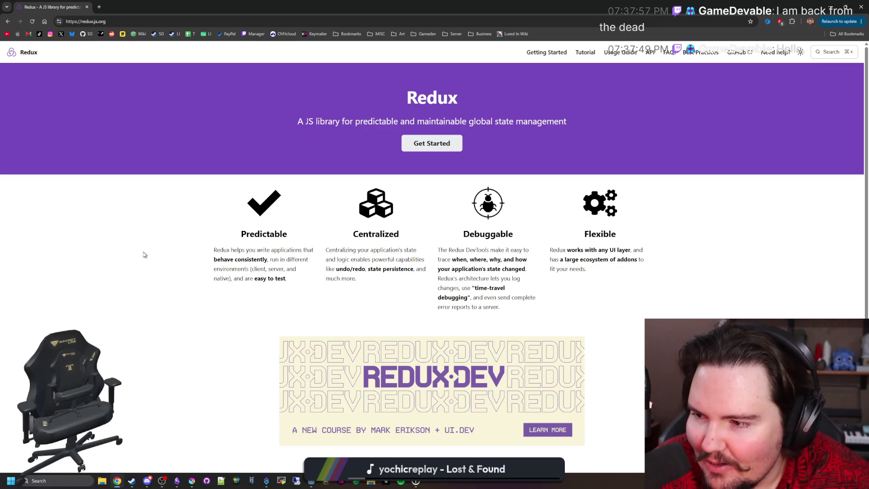
scroll(191, 281, down, 3)
scroll(191, 282, up, 3)
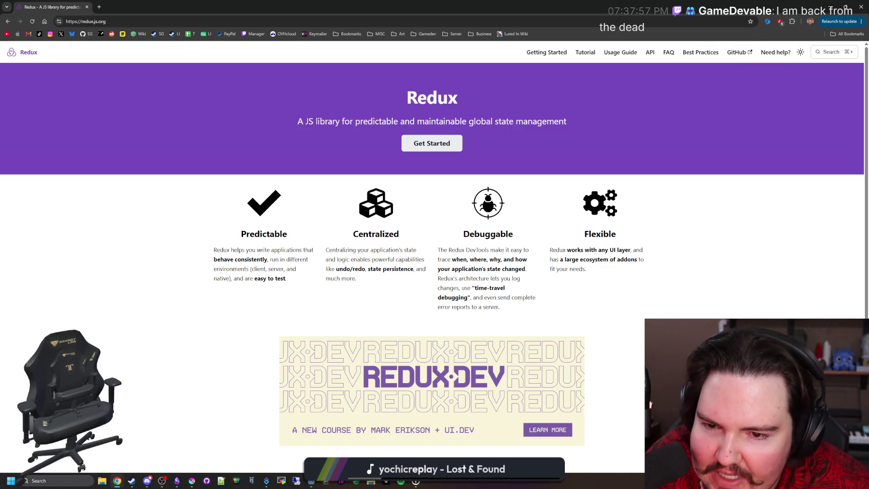
scroll(435, 258, down, 3)
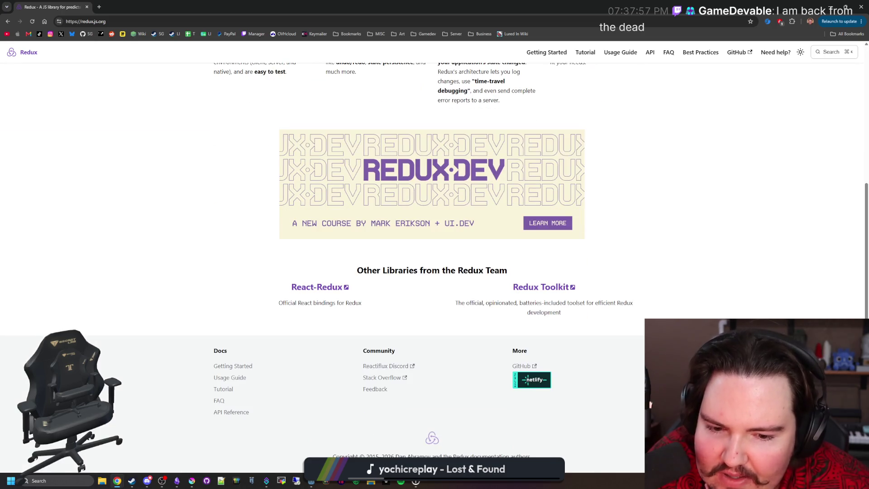
scroll(229, 265, up, 3)
scroll(229, 265, down, 1)
scroll(229, 266, up, 1)
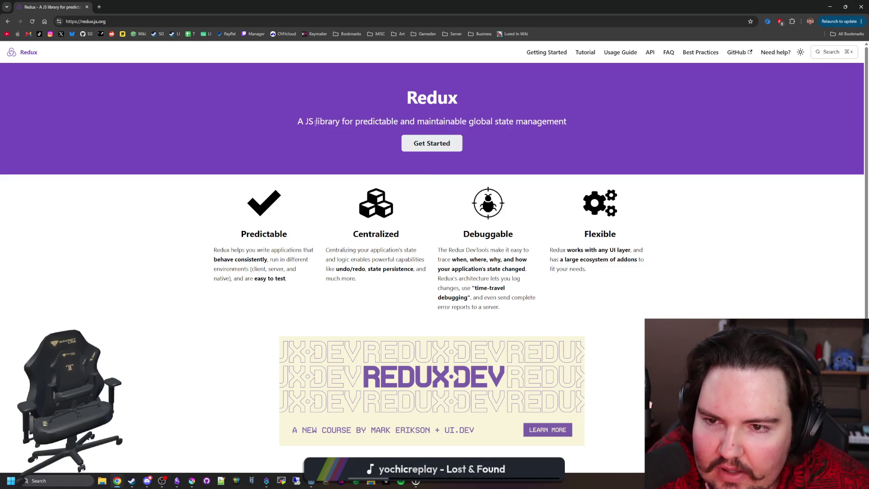
drag(304, 121, 379, 120)
click(379, 117)
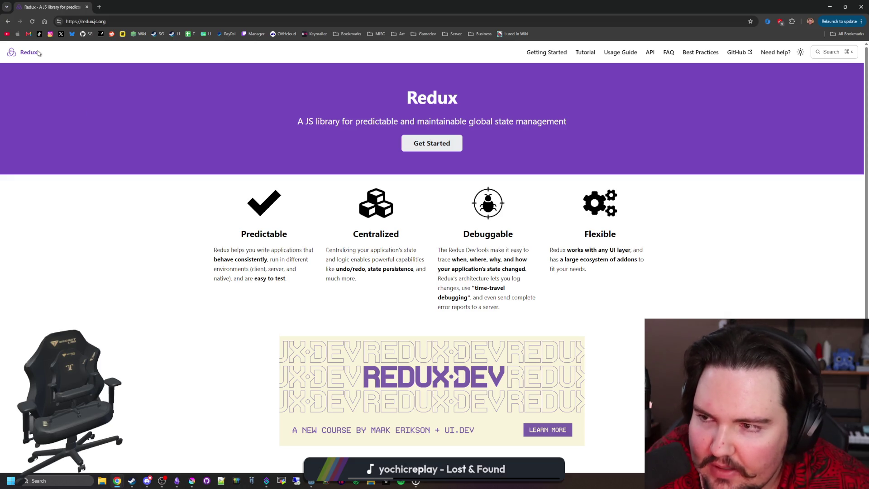
drag(262, 4, 435, 4)
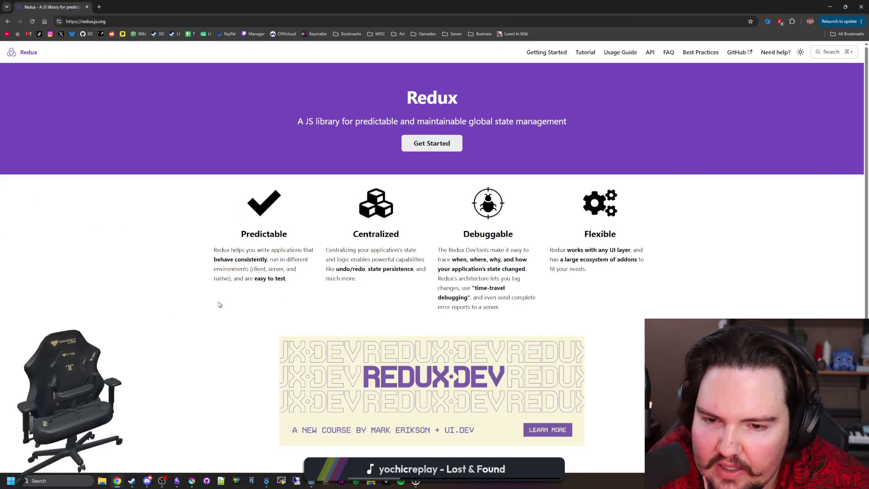
scroll(219, 304, down, 3)
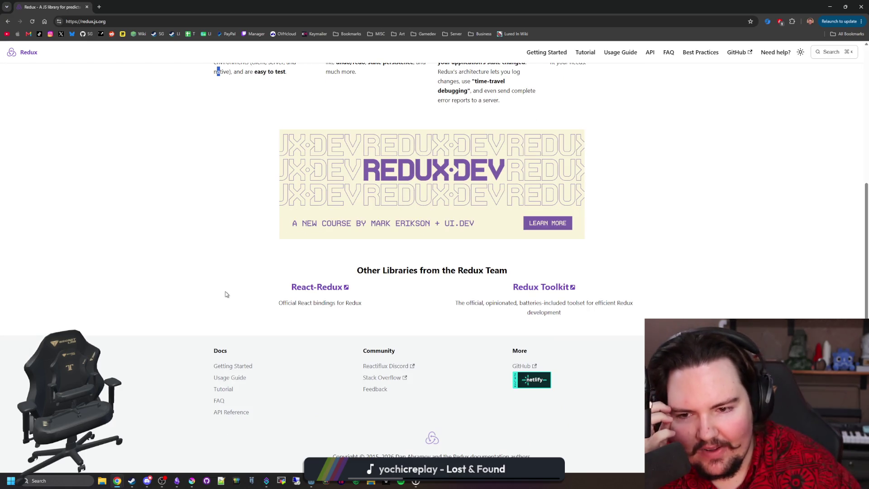
scroll(225, 294, up, 3)
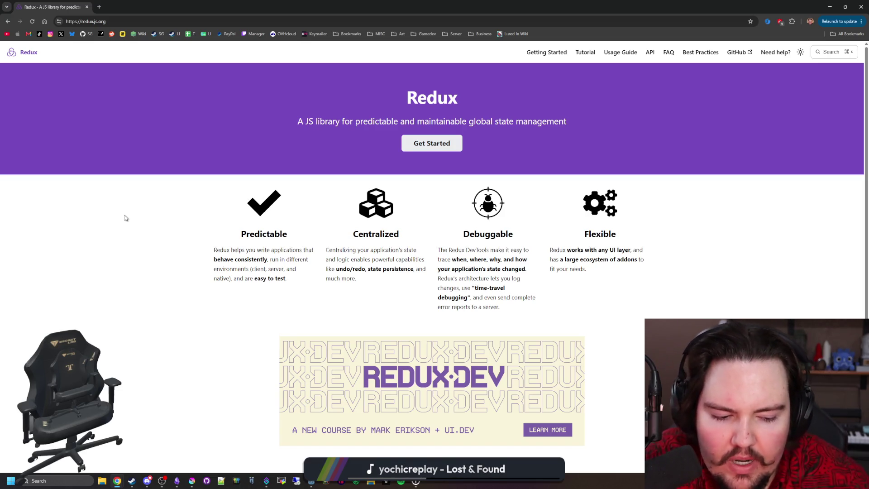
drag(161, 6, 354, 367)
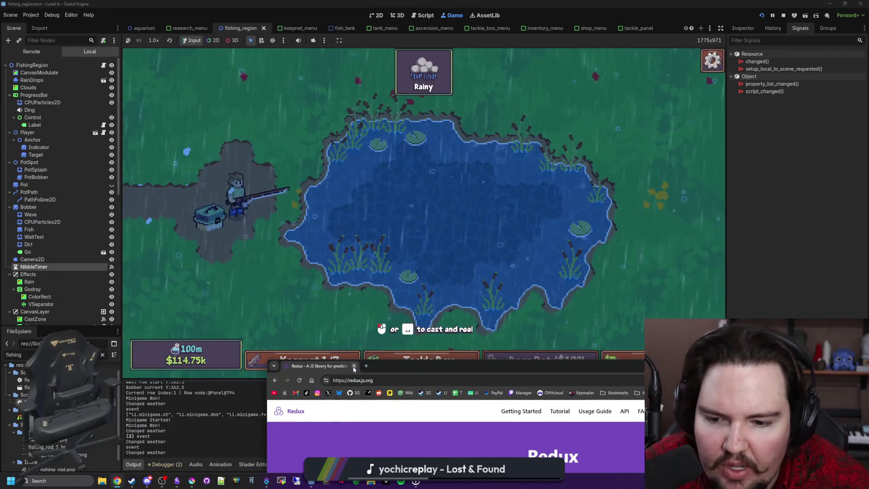
Close the browser and practise casting and reeling across the rainy pond several times.
click(354, 366)
click(415, 202)
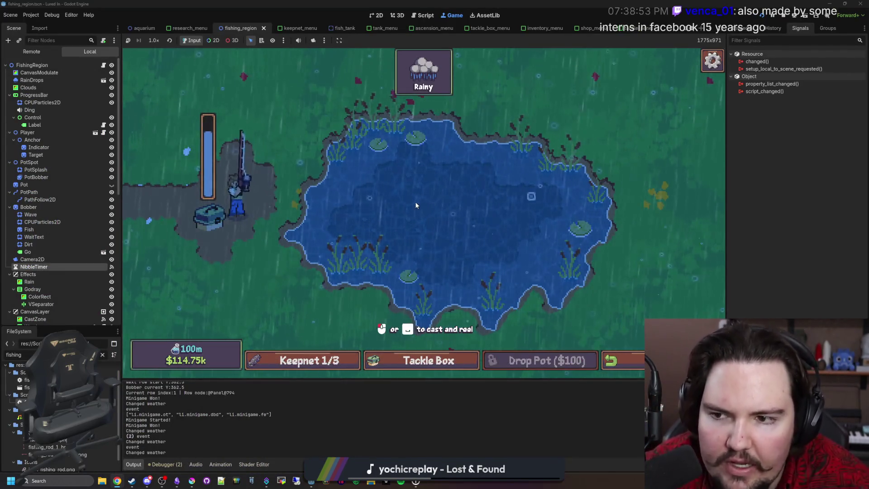
click(415, 201)
click(414, 202)
click(416, 136)
click(466, 68)
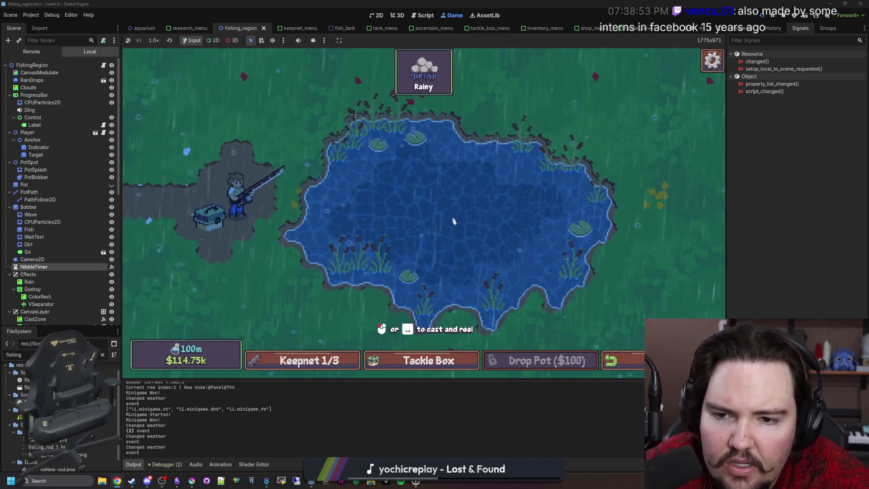
drag(453, 219, 561, 206)
click(559, 152)
drag(553, 152, 554, 153)
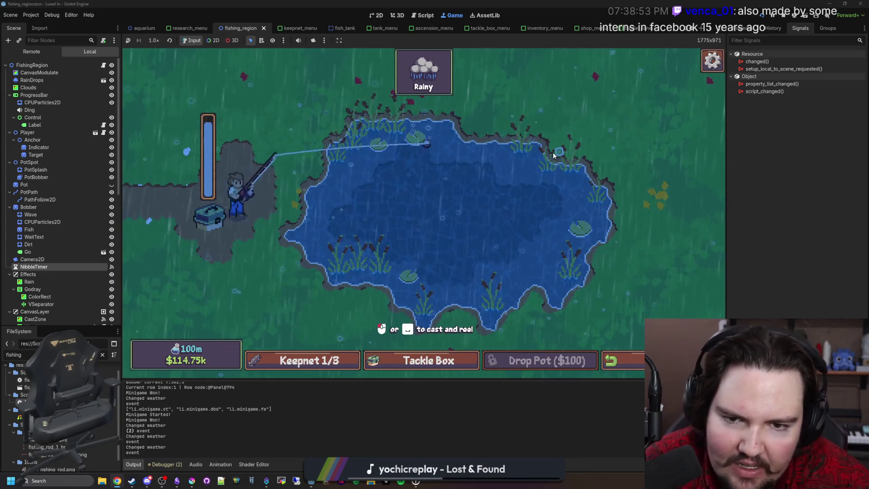
click(554, 155)
Cast toward the pond's upper edge, reel in, and leave a fresh line in the water.
drag(380, 319, 380, 320)
click(353, 120)
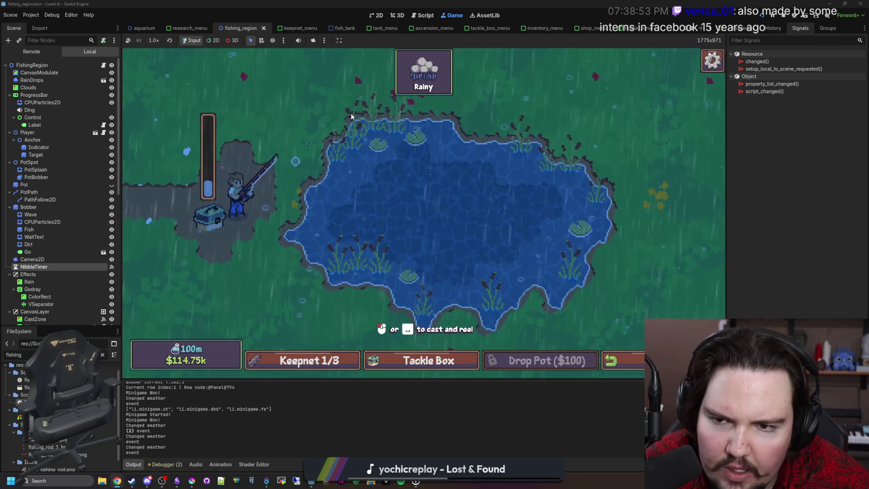
click(353, 102)
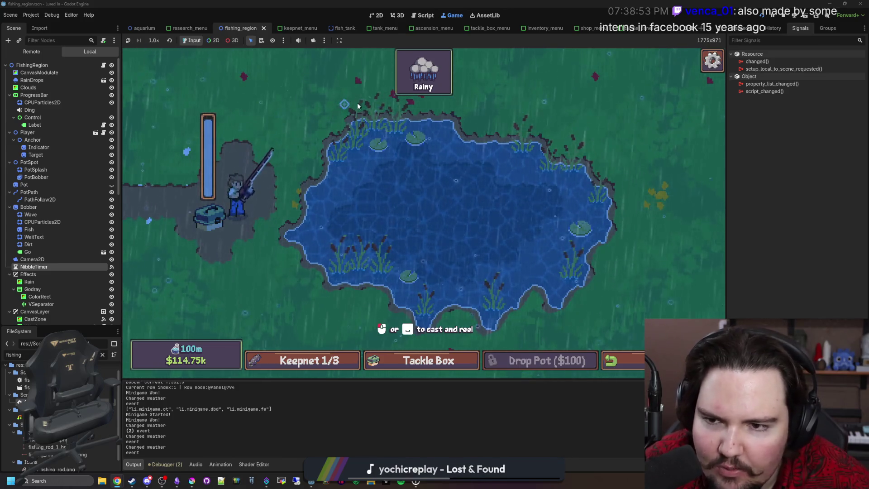
click(439, 119)
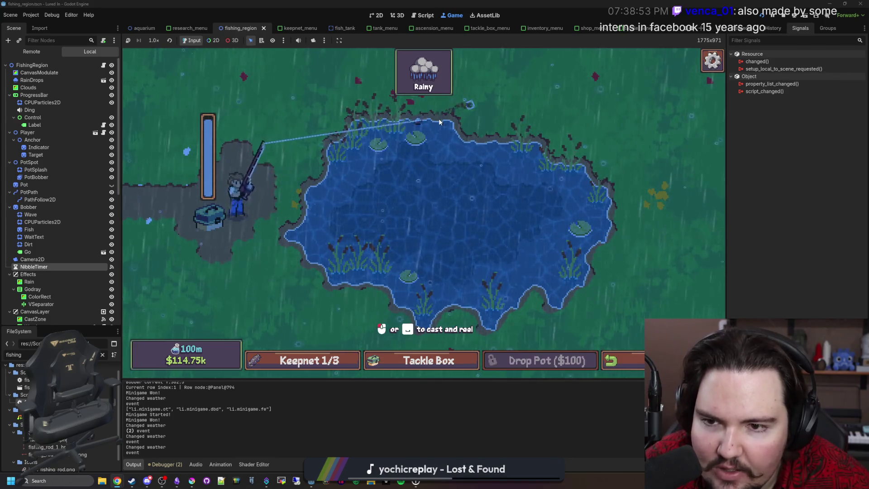
click(439, 118)
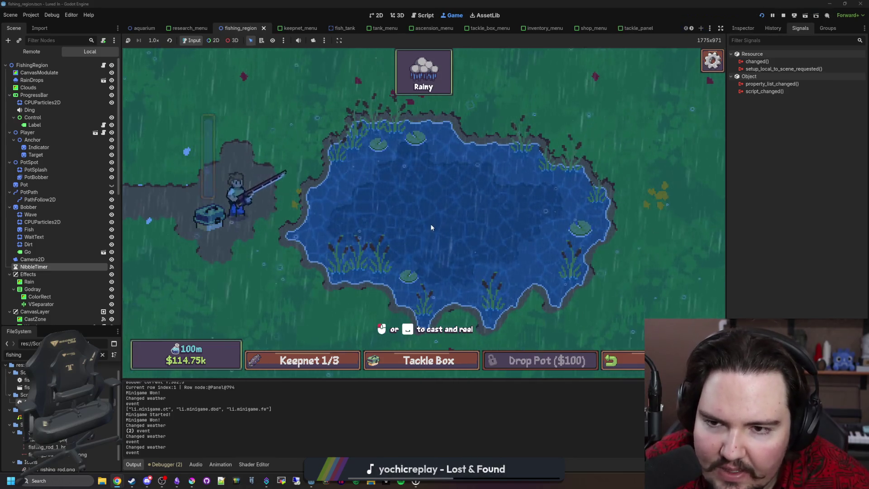
click(381, 246)
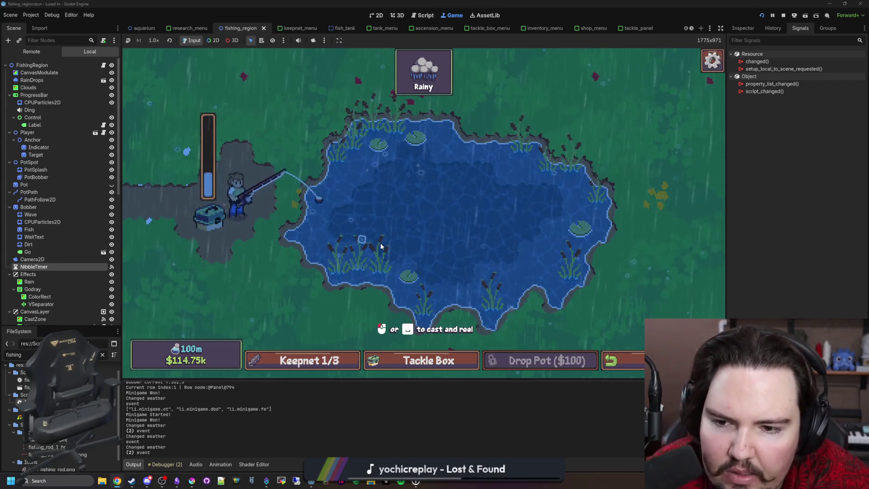
Win the reeling minigame to land the Carp after the bite.
click(473, 247)
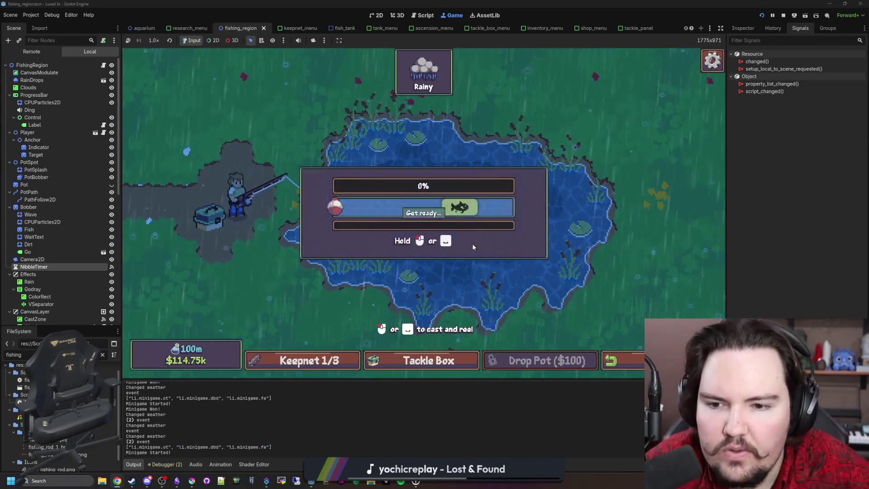
drag(473, 246, 472, 228)
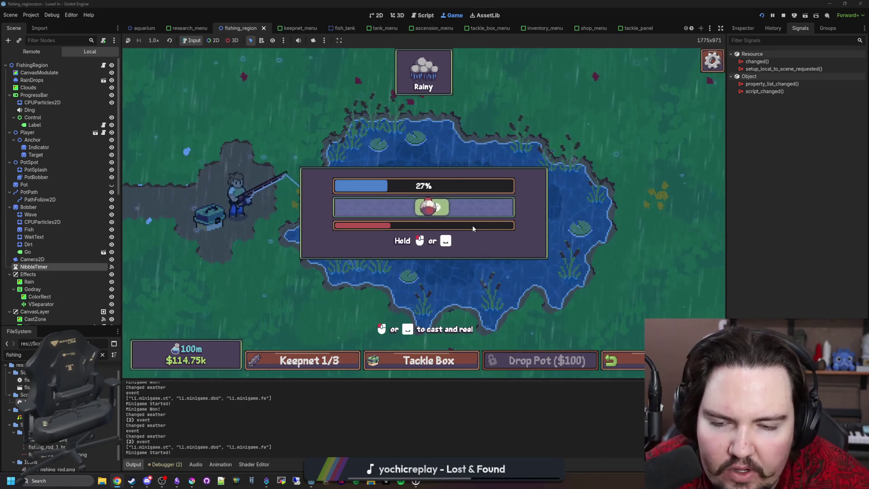
click(472, 228)
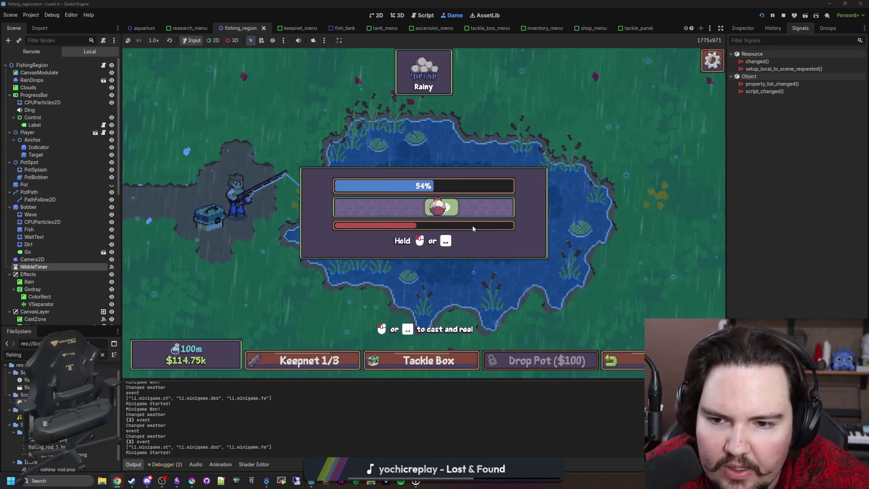
click(472, 228)
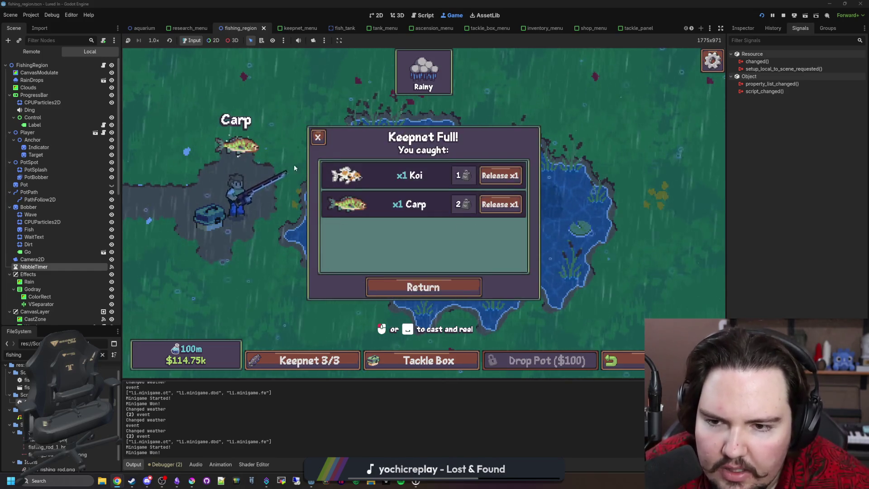
Release the Carp from the full keepnet, keeping only the Koi, and close the keepnet.
click(500, 205)
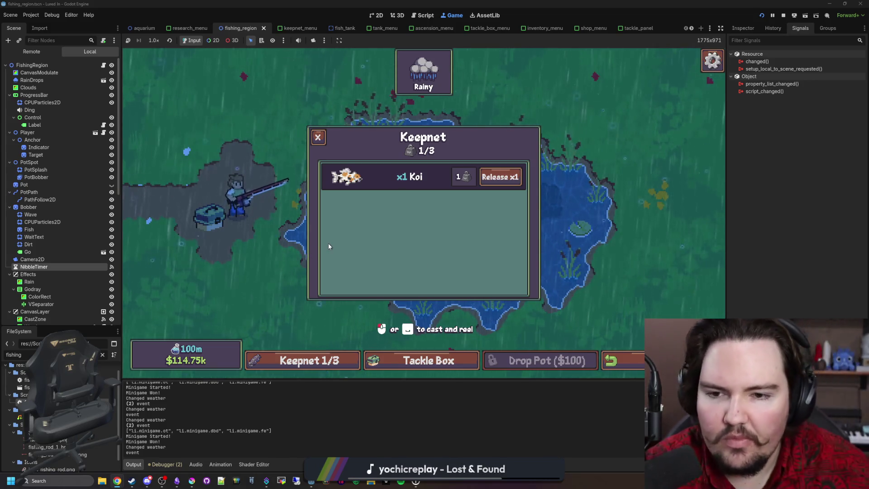
click(317, 137)
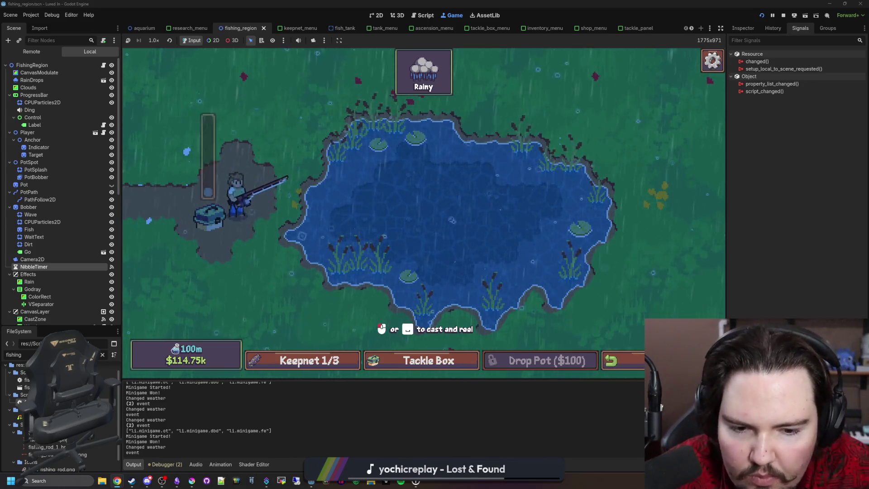
Travel from the pond to the shop, view the research tech tree, and close it.
click(611, 361)
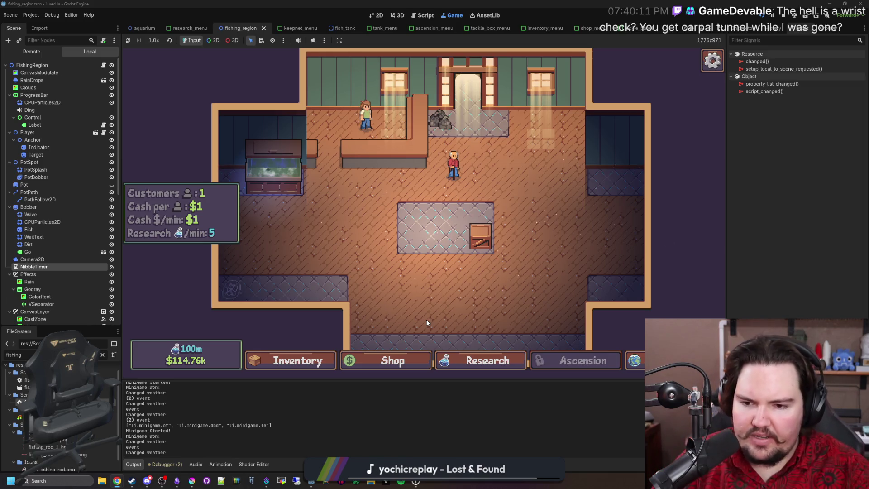
click(486, 361)
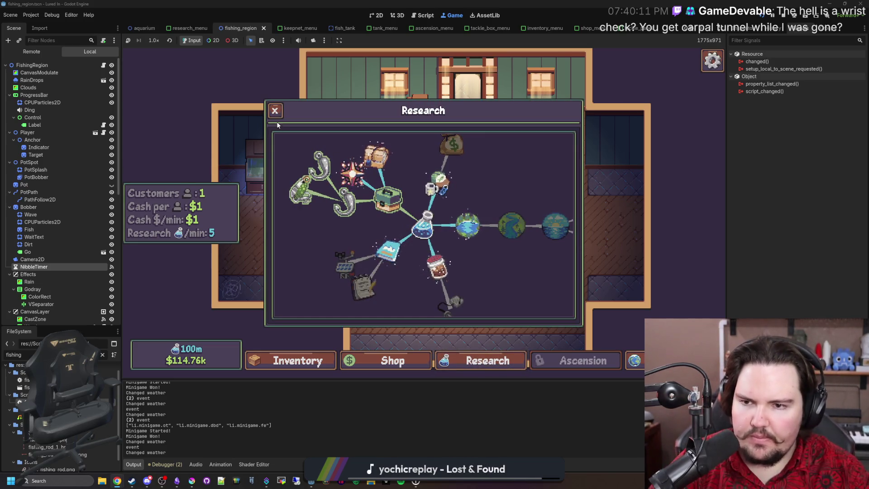
click(275, 111)
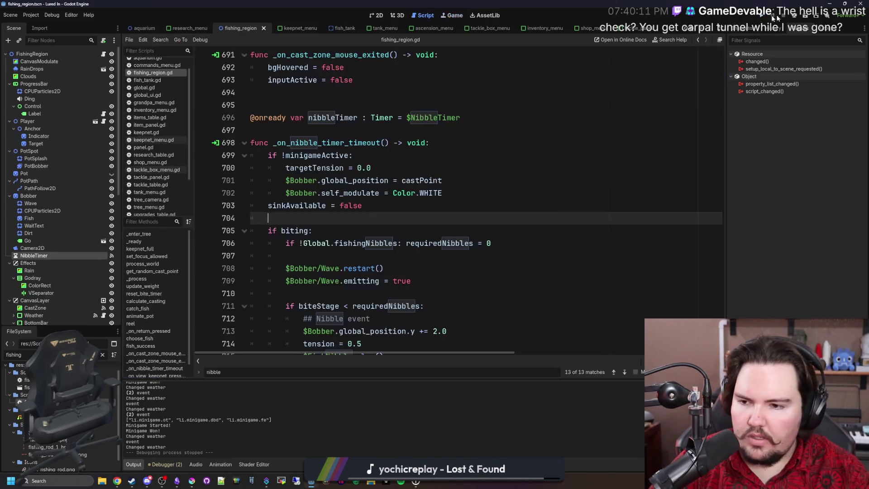
Stop the running game, then load global.gd in the script editor and save.
click(785, 17)
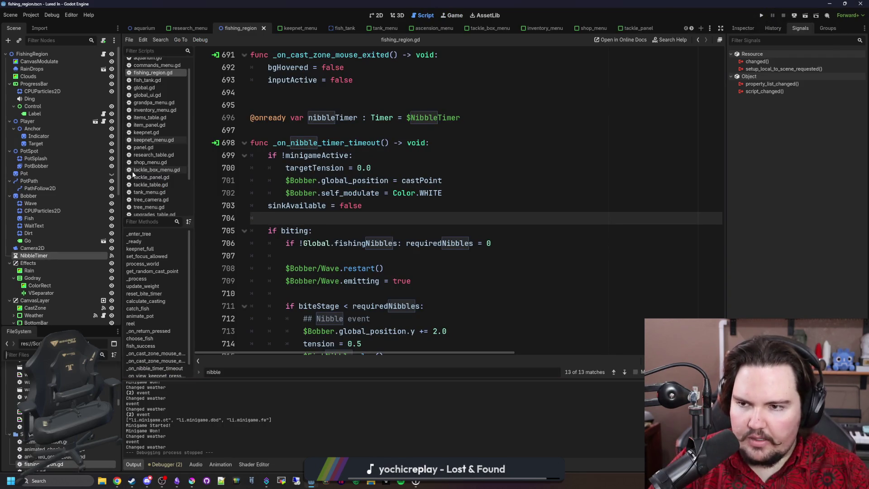
key(Up)
key(Up)
key(Up)
key(Up)
key(Up)
key(Up)
key(Up)
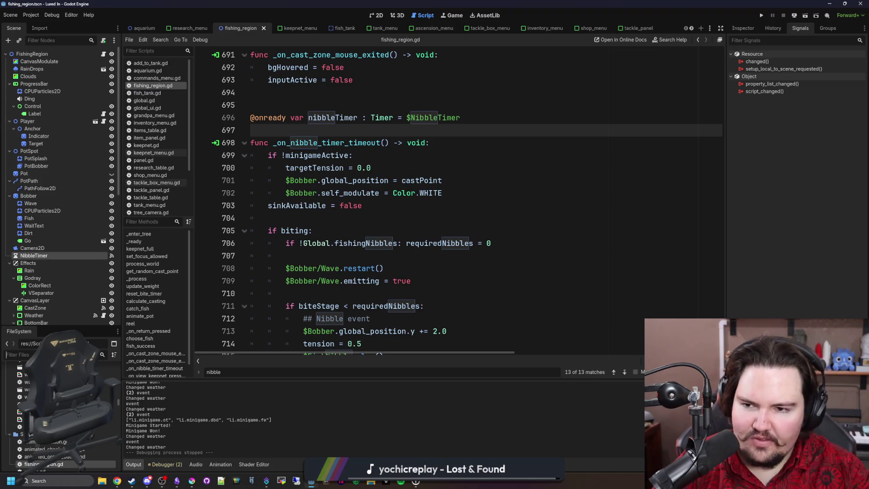
text(glo)
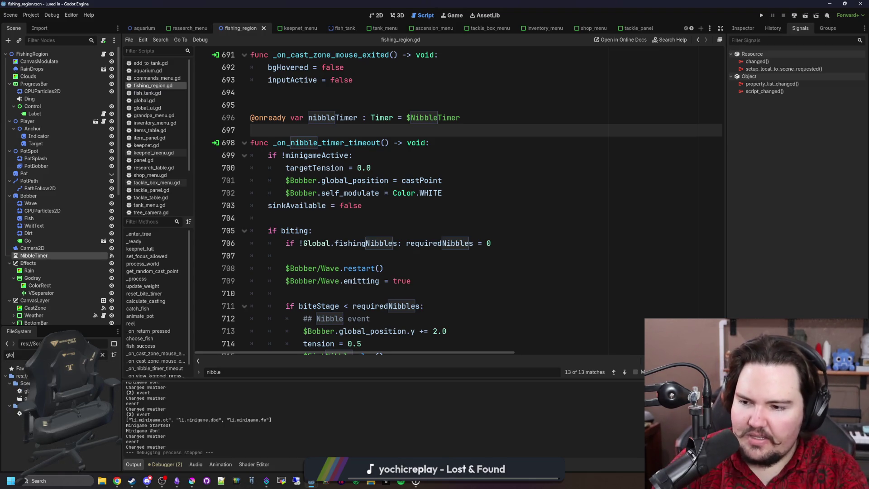
double_click(26, 391)
click(380, 217)
key(ctrl+s)
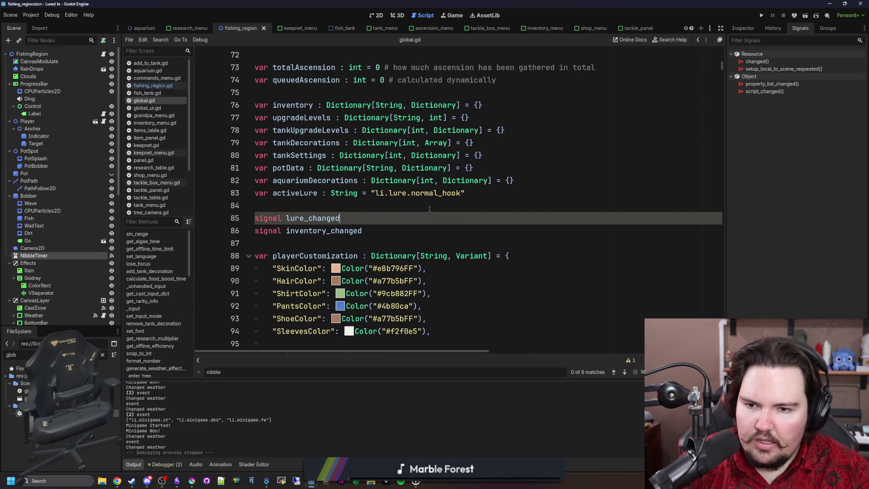
Save global.gd after a look at line 84, then bring up a new browser window and reposition it.
click(430, 209)
key(ctrl+s)
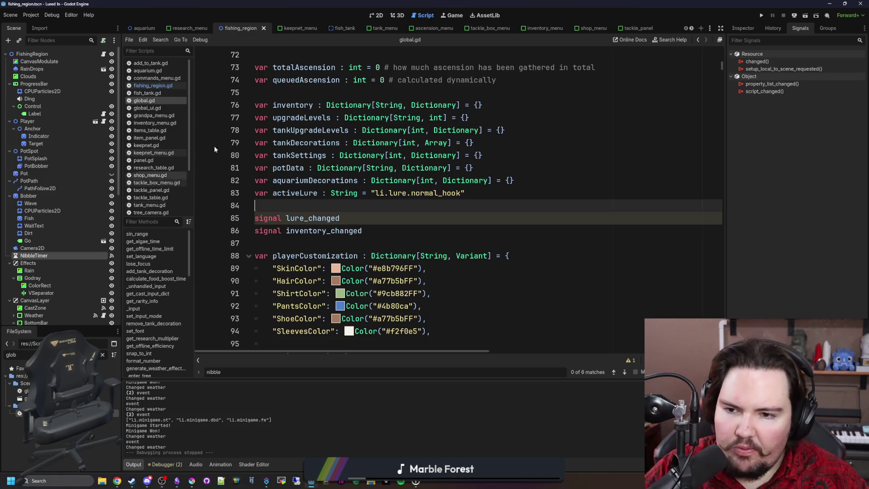
scroll(457, 251, up, 5)
scroll(394, 213, up, 5)
scroll(394, 213, down, 5)
scroll(395, 212, down, 3)
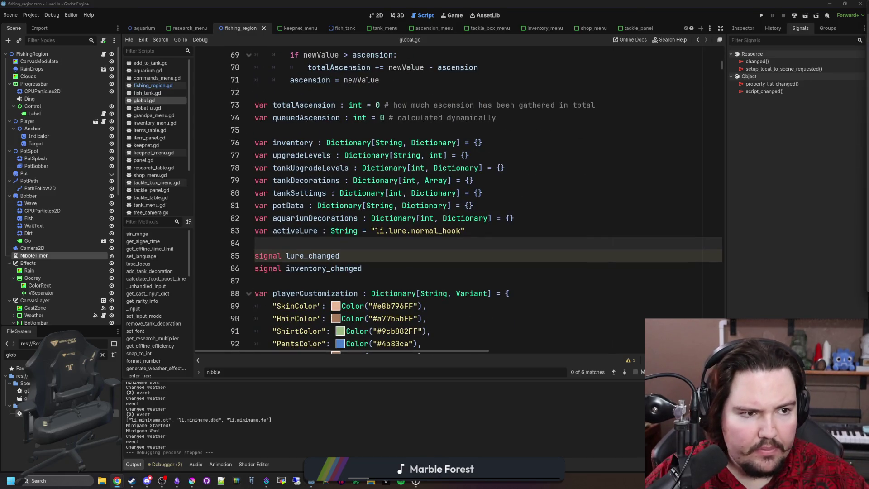
key(super+2)
drag(454, 169, 280, 132)
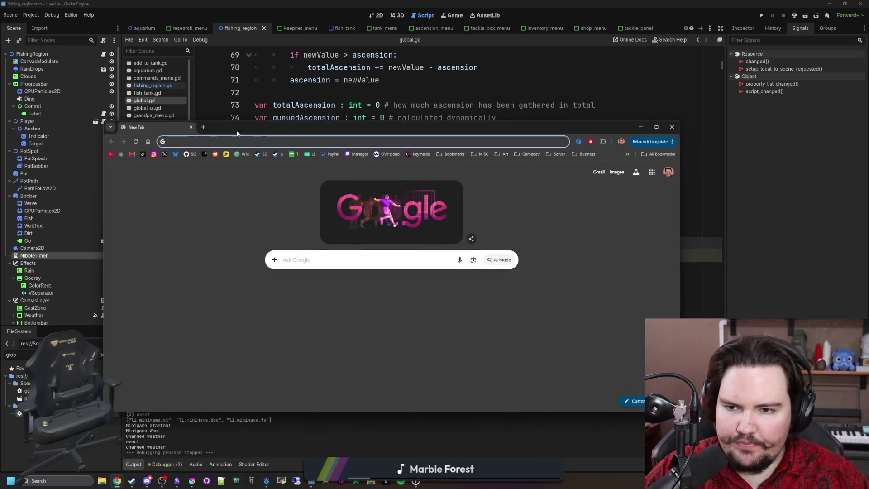
text(godot stream)
Search Google for 'godot steam', correcting the mistyped 'godot stream' query.
key(Return)
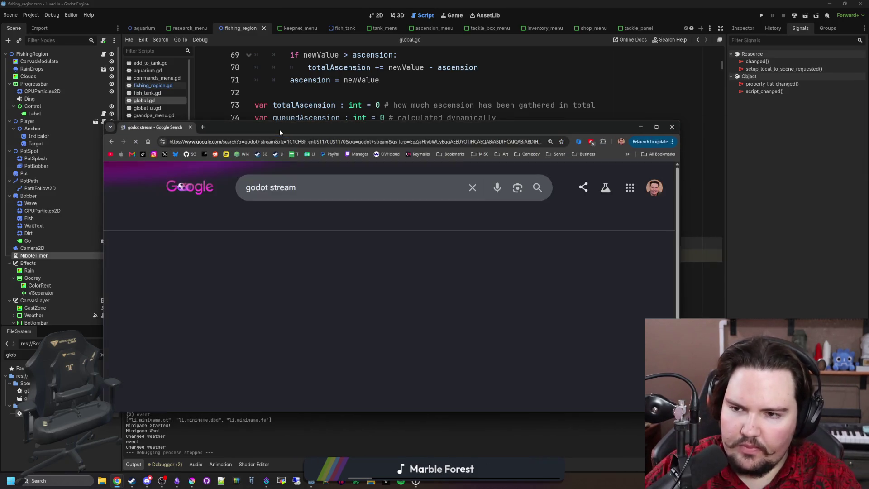
click(280, 190)
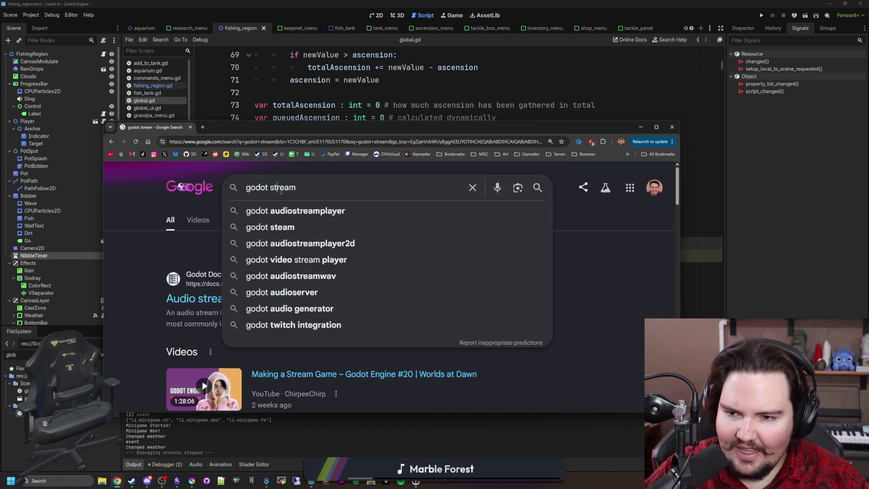
key(BackSpace)
key(Return)
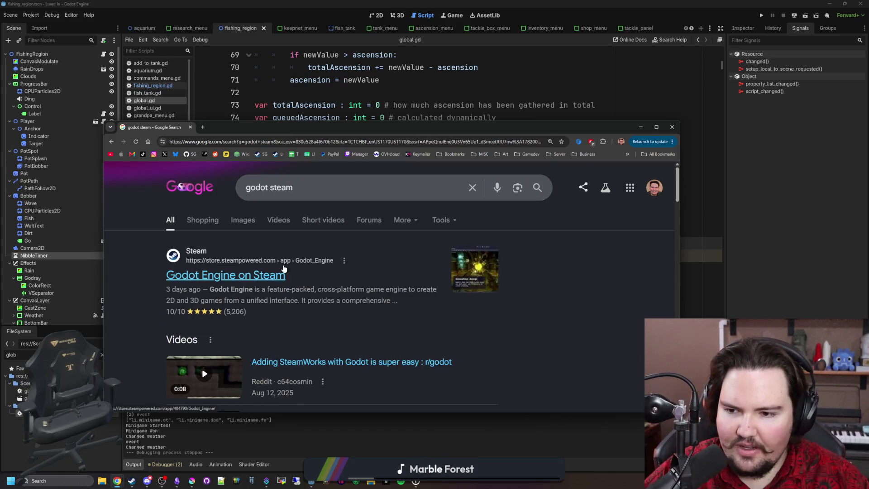
scroll(279, 270, down, 3)
scroll(279, 270, down, 2)
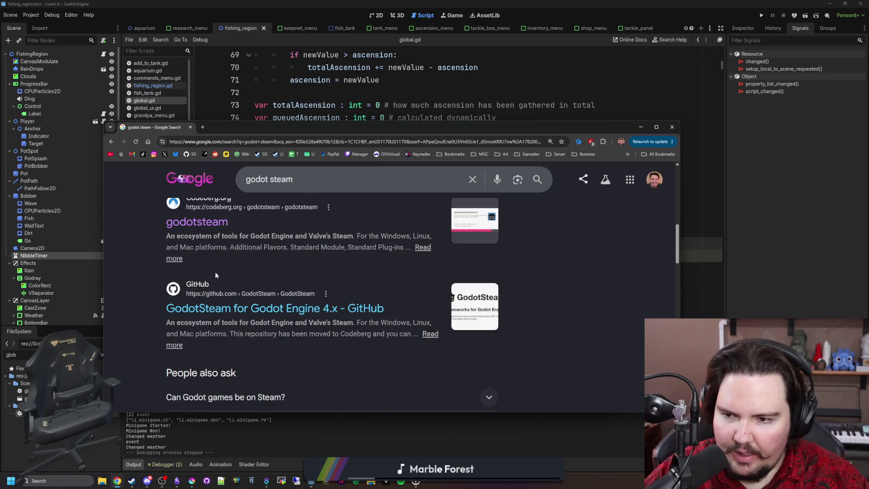
scroll(216, 279, up, 1)
View the Codeberg godotsteam repository in a new tab, then load a bookmarked Bluesky profile in another.
middle_click(219, 269)
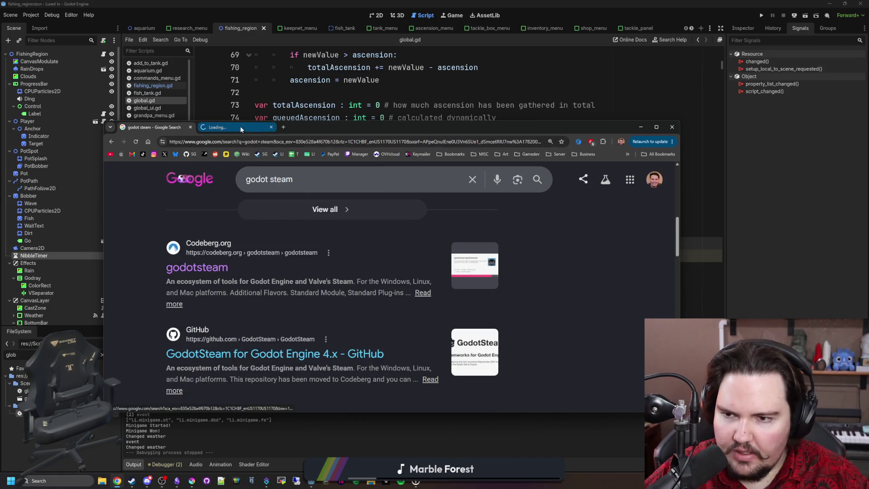
click(234, 127)
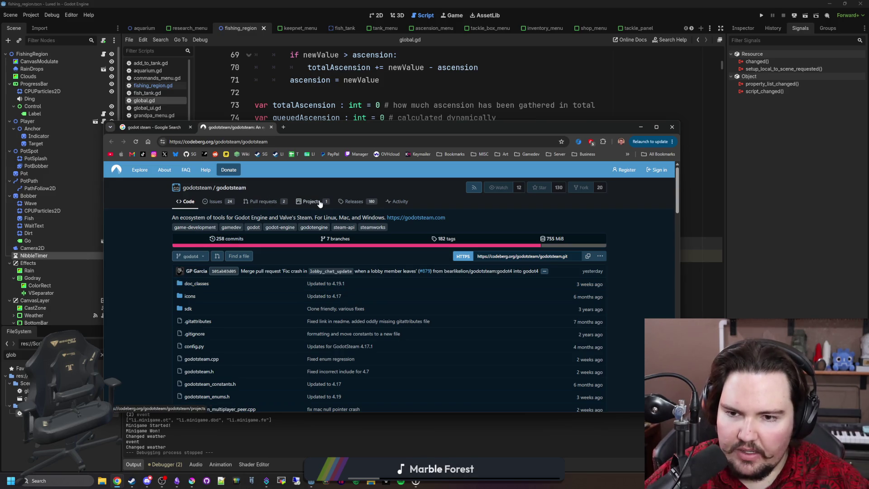
scroll(305, 202, down, 5)
scroll(292, 203, down, 5)
scroll(279, 203, down, 5)
scroll(265, 204, down, 5)
scroll(258, 204, down, 3)
scroll(257, 200, up, 10)
scroll(256, 198, up, 5)
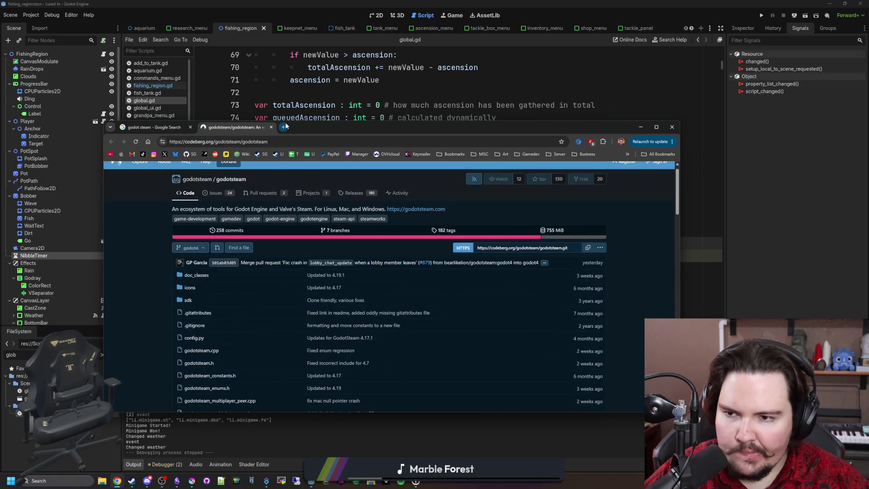
scroll(283, 249, down, 15)
scroll(299, 220, up, 10)
scroll(298, 219, up, 5)
click(283, 127)
click(175, 154)
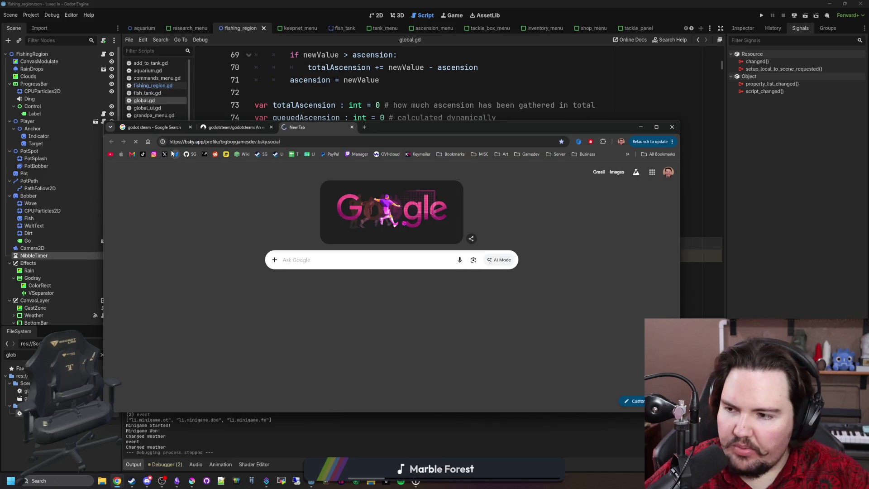
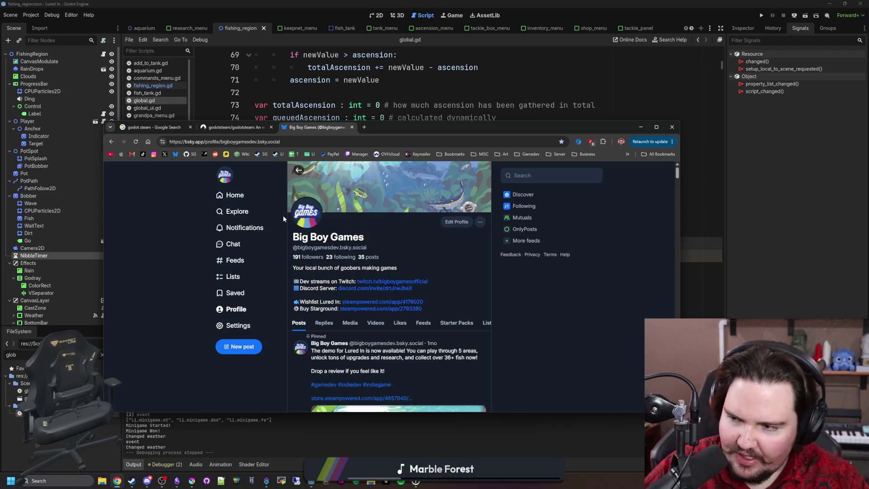
scroll(206, 253, down, 3)
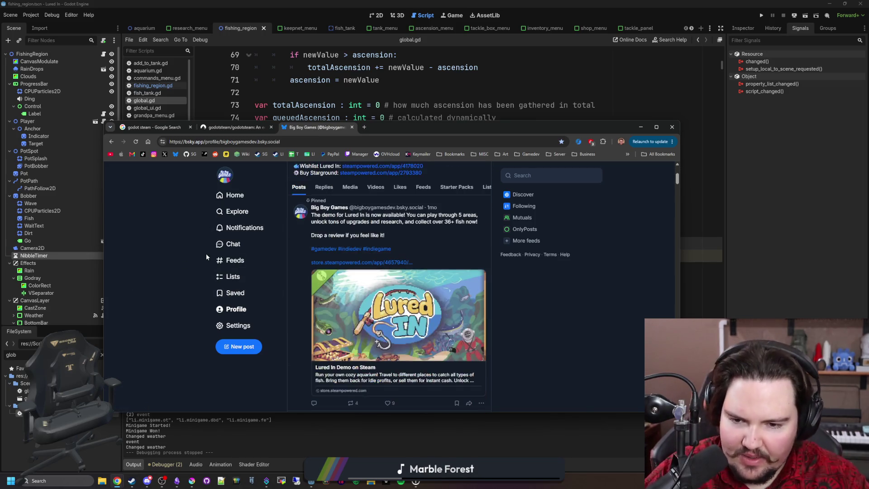
scroll(206, 253, down, 3)
scroll(205, 254, up, 3)
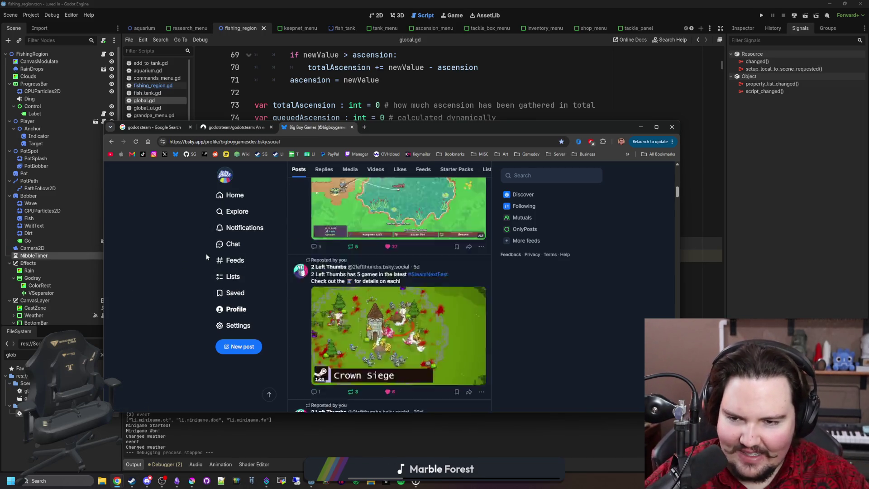
scroll(251, 211, up, 3)
Search Bluesky for 'godot steam' posts and return to edit the query.
click(562, 175)
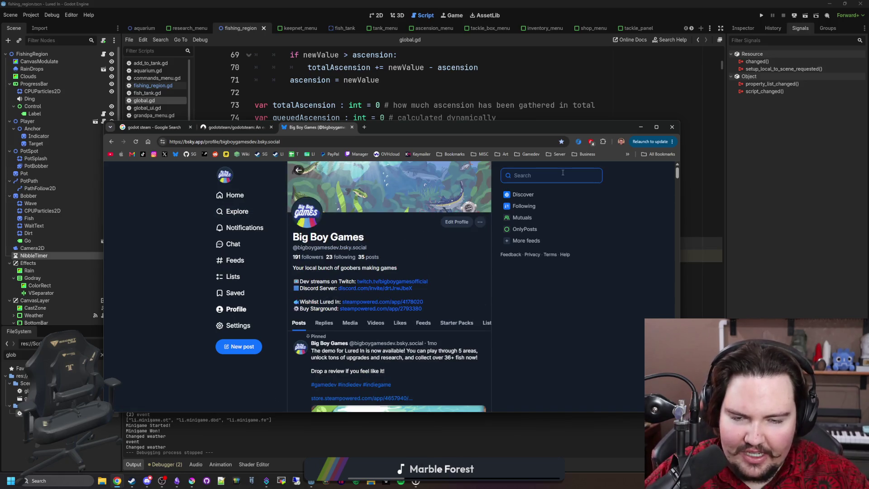
text(ot steam)
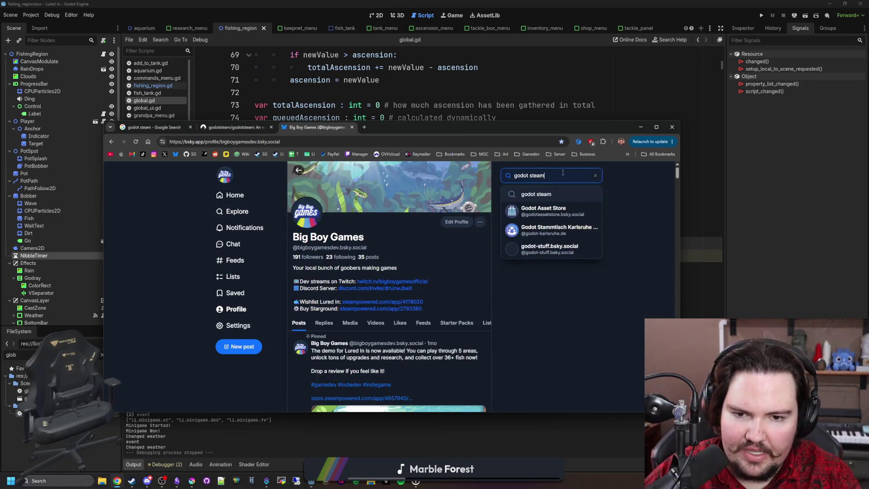
key(Return)
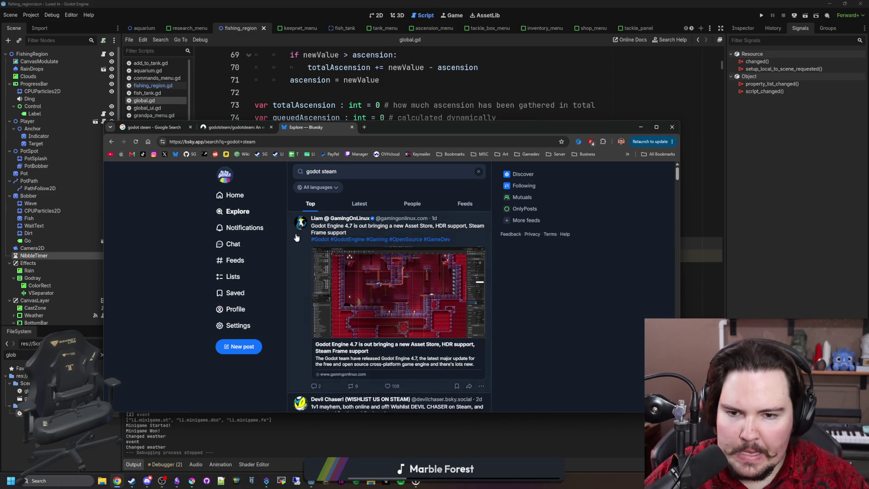
scroll(299, 245, down, 2)
scroll(312, 271, down, 1)
scroll(326, 306, down, 3)
scroll(329, 313, down, 3)
scroll(353, 309, down, 3)
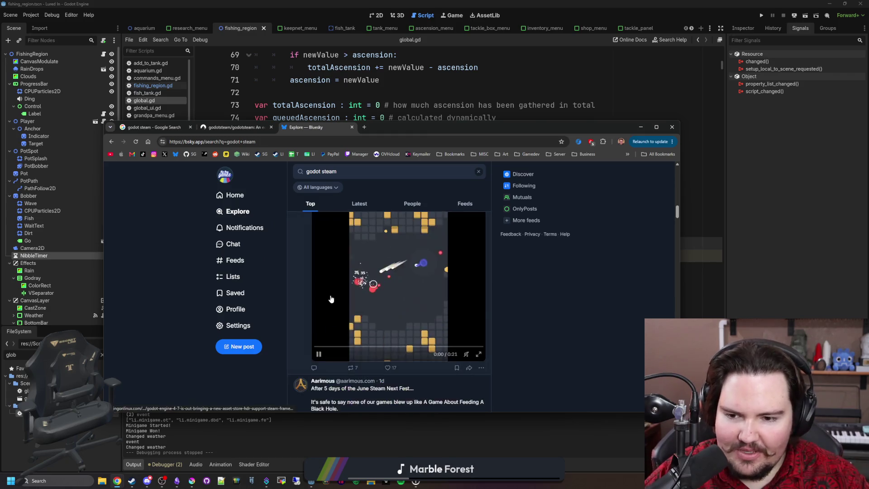
scroll(397, 303, down, 3)
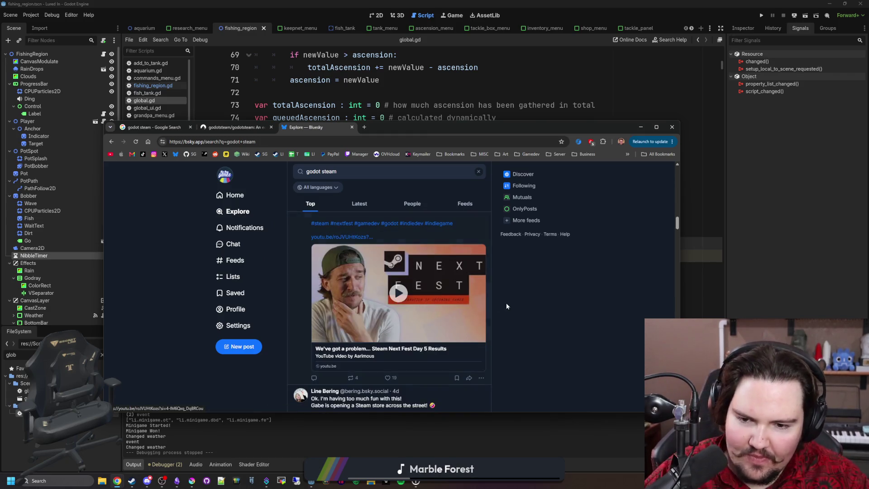
scroll(397, 304, down, 2)
scroll(393, 304, up, 1)
scroll(393, 304, up, 2)
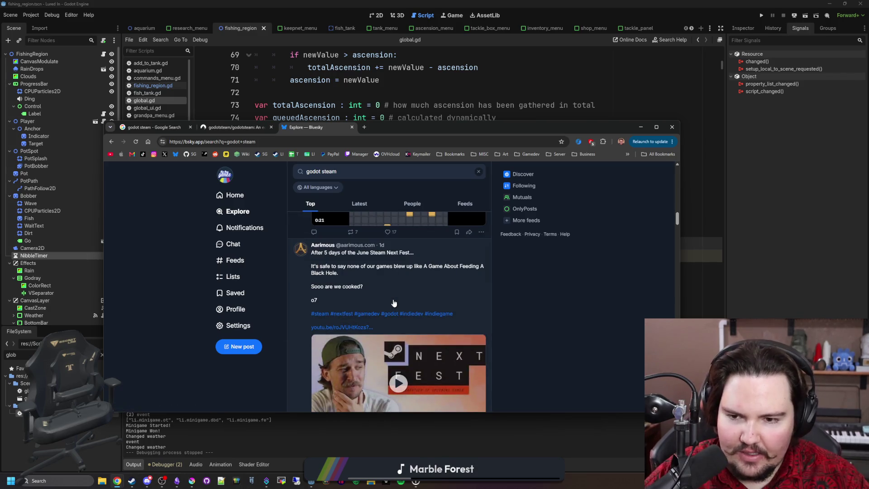
scroll(393, 304, up, 2)
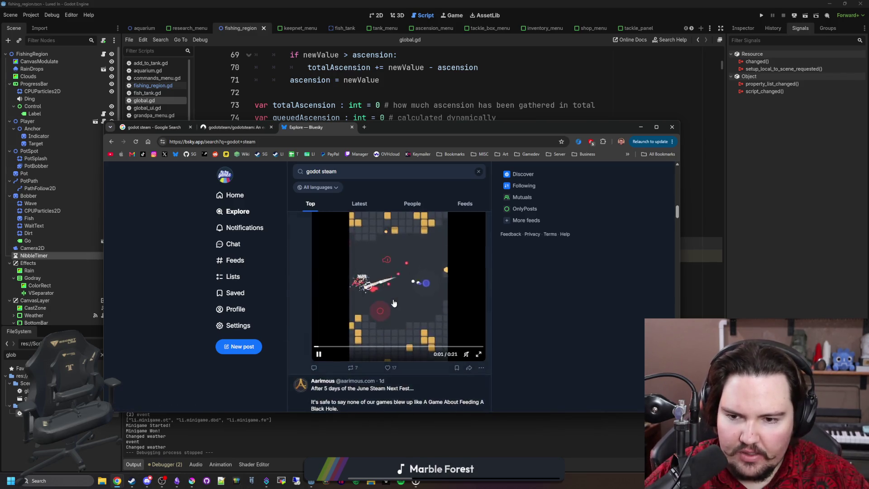
scroll(393, 304, up, 2)
scroll(393, 304, down, 2)
scroll(393, 303, down, 1)
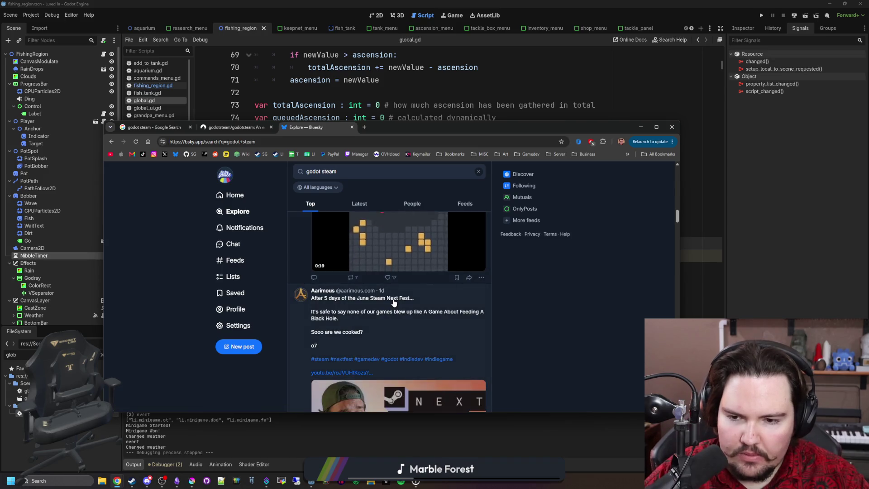
scroll(393, 303, down, 3)
scroll(394, 303, down, 2)
scroll(393, 303, down, 2)
scroll(393, 303, up, 2)
scroll(393, 303, down, 1)
scroll(373, 272, down, 1)
scroll(352, 233, up, 3)
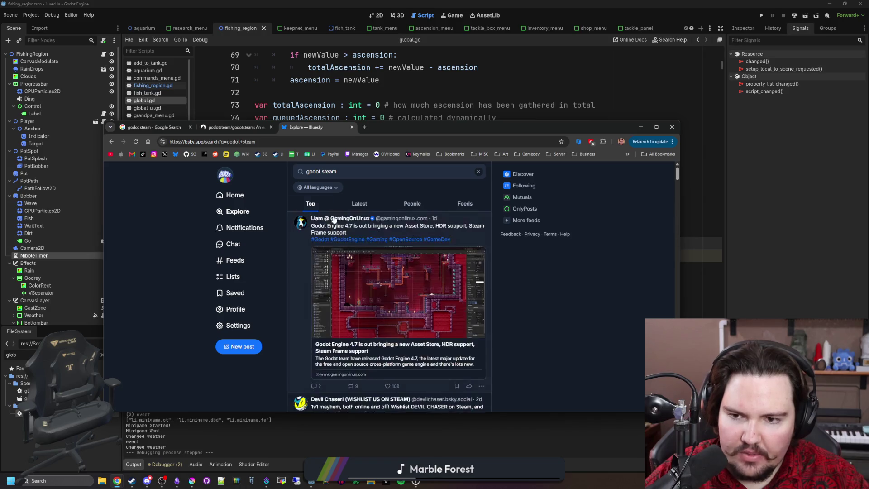
click(381, 171)
Refine the query to 'godotsteam' and view the GodotSteam account's profile posts.
key(BackSpace)
key(BackSpace)
key(BackSpace)
text(tsteam)
click(345, 214)
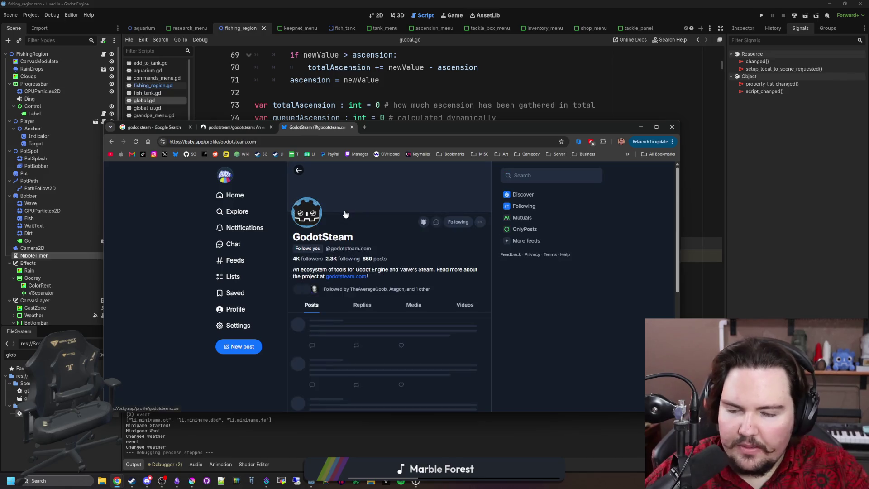
scroll(358, 279, down, 3)
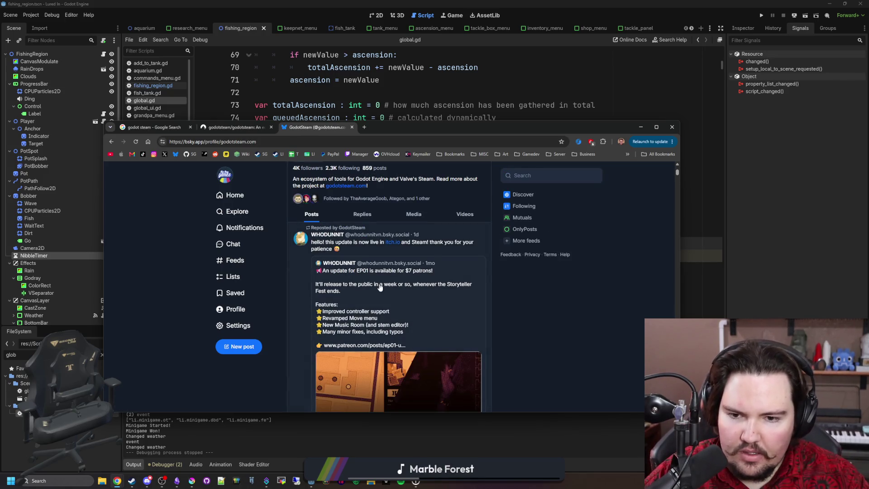
scroll(380, 287, down, 3)
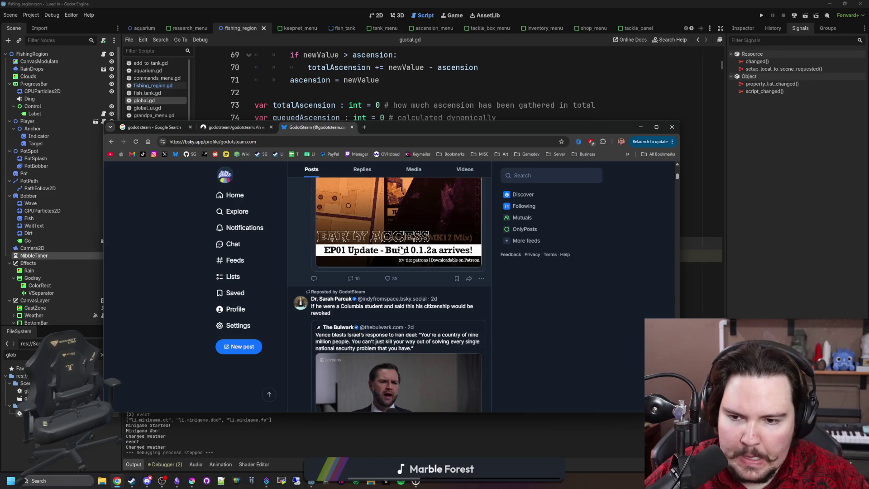
scroll(400, 252, down, 3)
scroll(420, 265, down, 1)
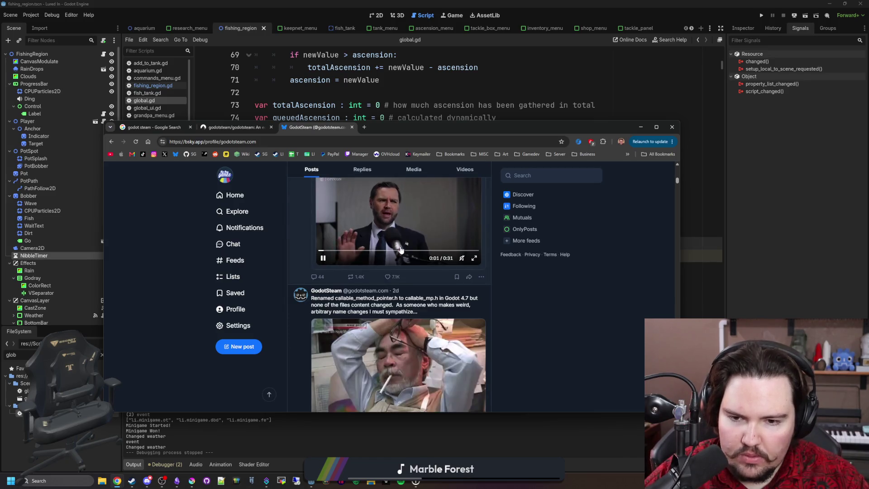
scroll(438, 272, down, 3)
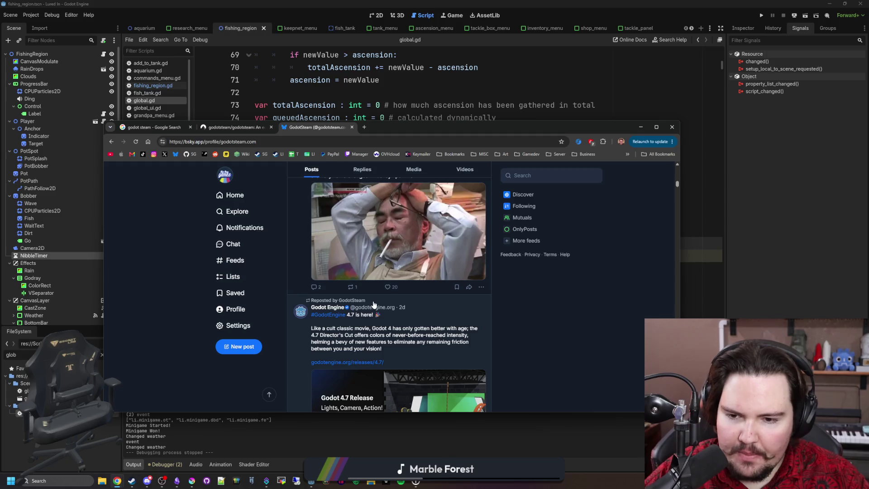
scroll(384, 346, up, 10)
click(66, 481)
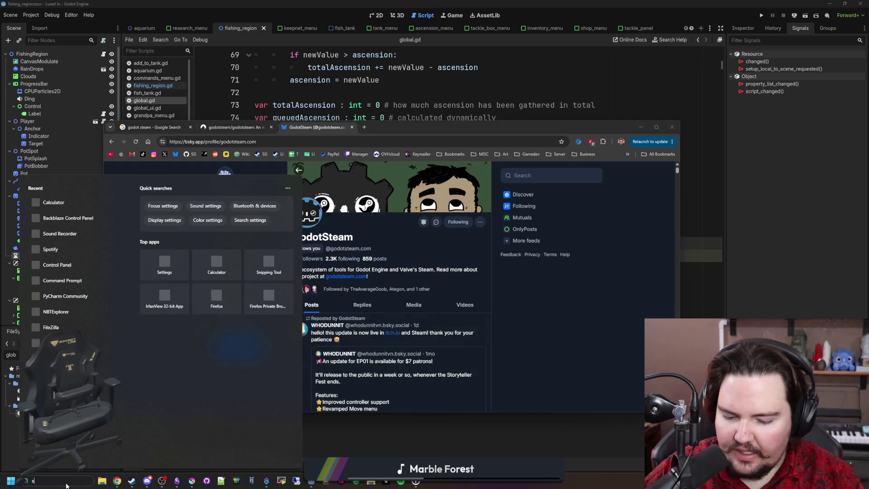
text(steam)
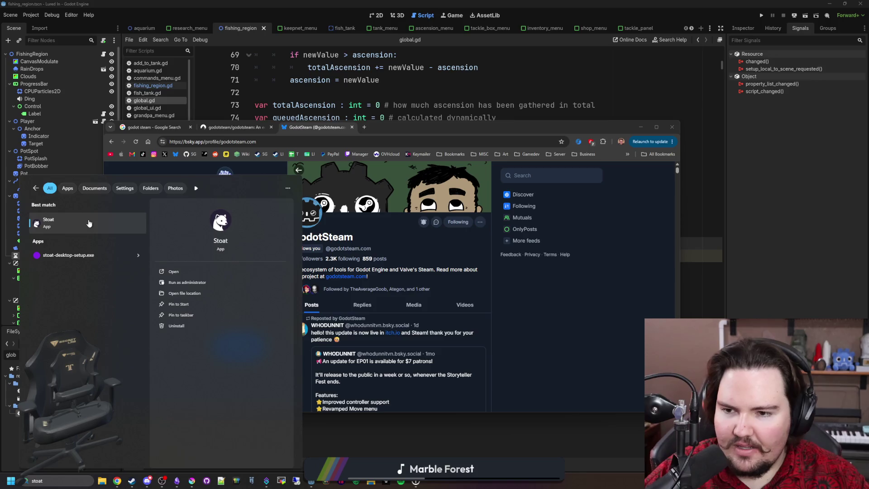
Launch Stoat and browse the GodotSteam server's Games Using GodotSteam channel.
click(89, 222)
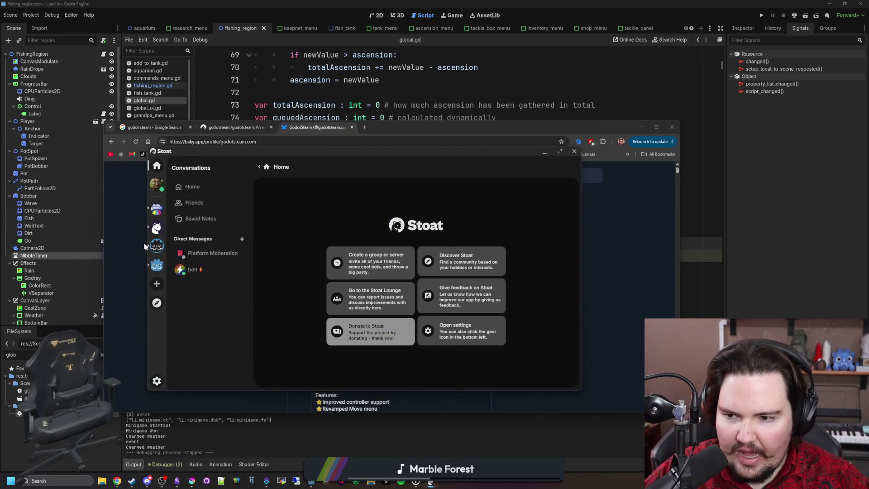
click(156, 245)
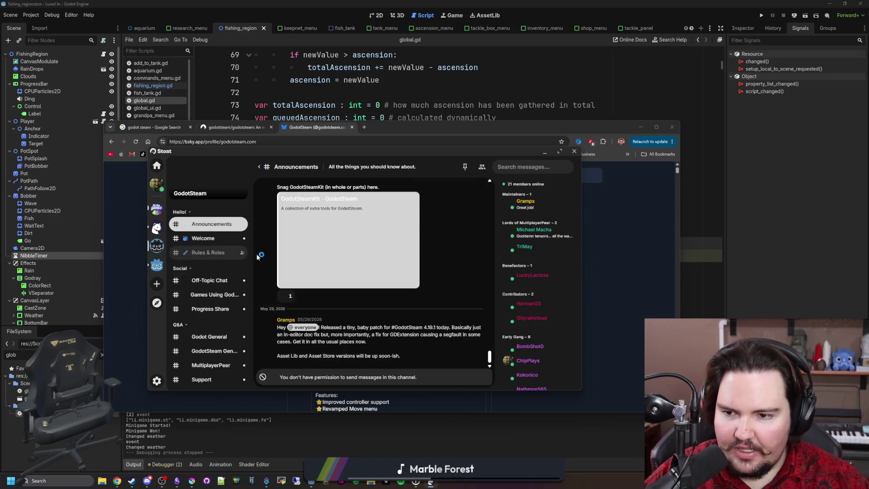
mouse_move(367, 336)
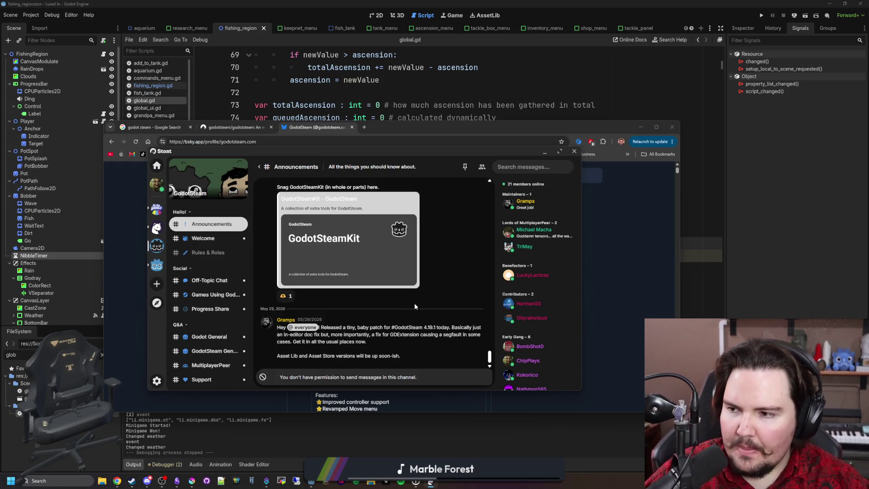
click(211, 294)
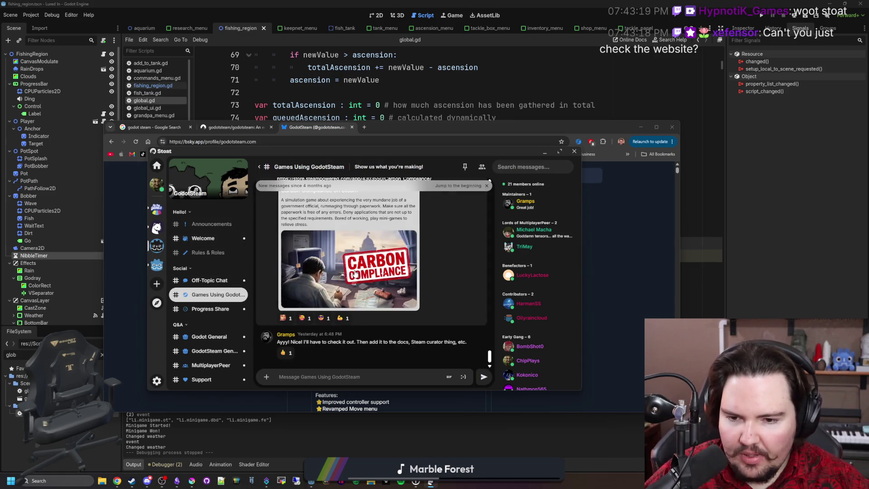
scroll(294, 301, up, 3)
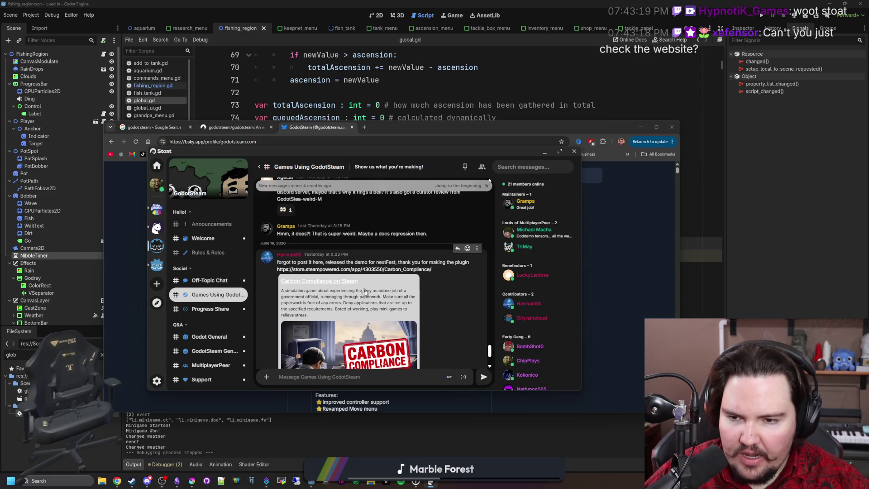
scroll(392, 286, up, 5)
scroll(380, 292, up, 5)
scroll(374, 296, up, 5)
scroll(363, 302, up, 5)
scroll(363, 302, up, 5)
scroll(364, 302, up, 5)
scroll(363, 301, up, 5)
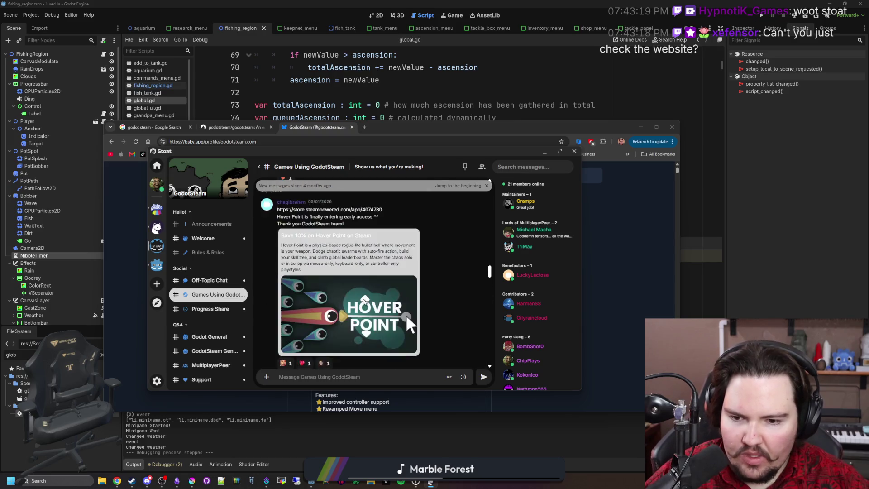
scroll(363, 301, up, 5)
scroll(363, 302, down, 5)
scroll(364, 303, up, 2)
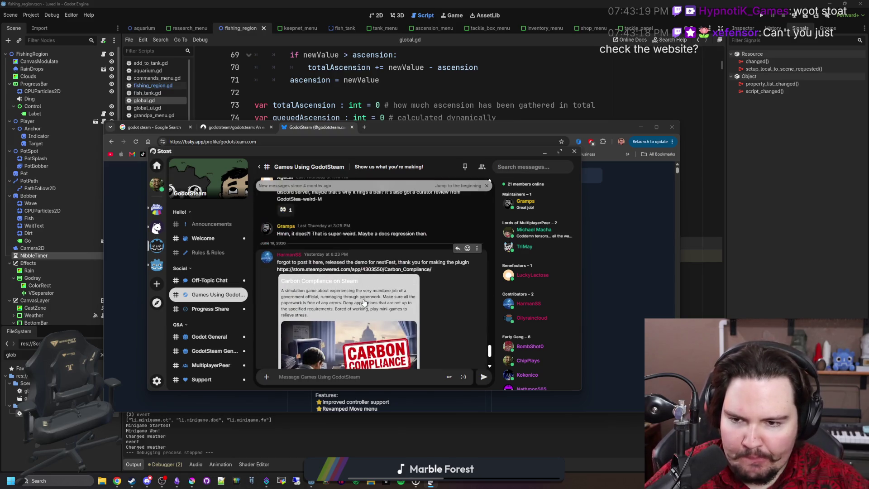
scroll(364, 303, down, 2)
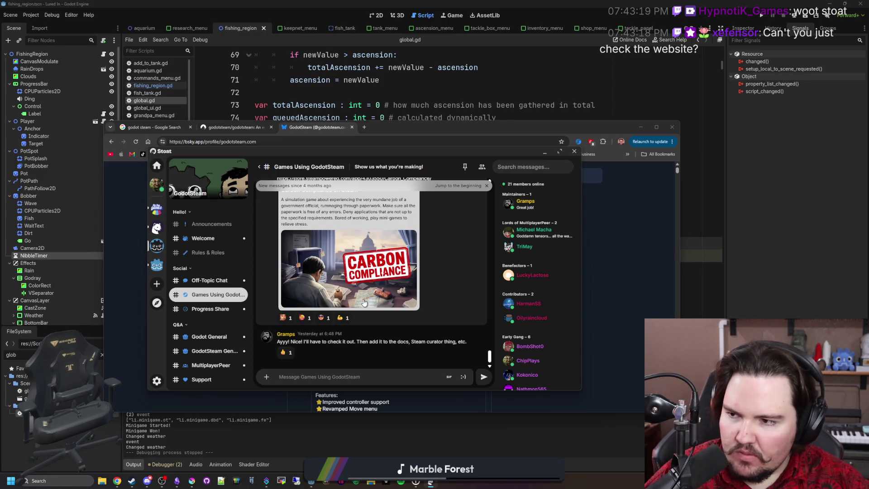
click(413, 128)
key(ctrl+t)
text(godotst)
Read the GodotSteam site's Standard version guidance, then return to Stoat.
key(Return)
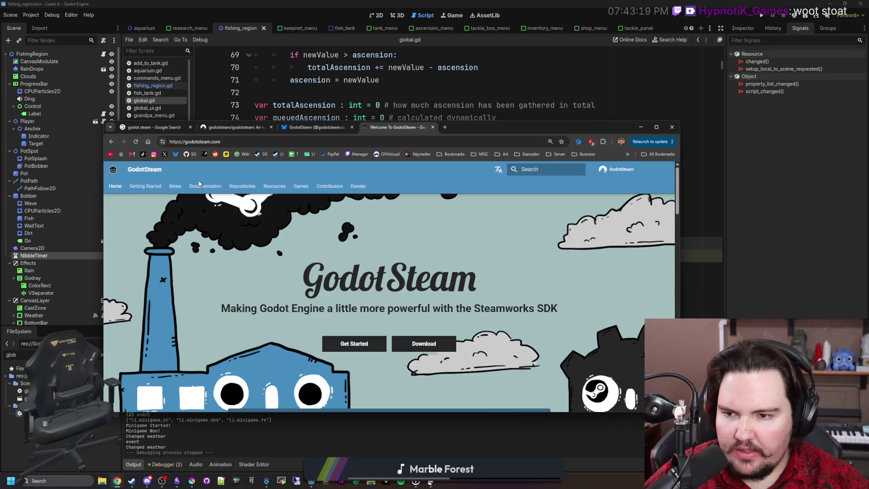
scroll(231, 234, down, 3)
scroll(272, 238, down, 3)
scroll(313, 246, down, 2)
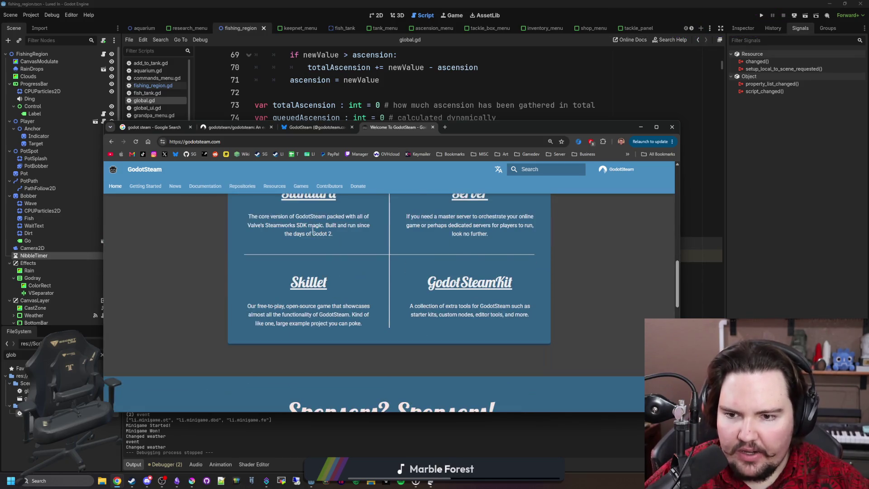
scroll(313, 246, up, 1)
click(313, 245)
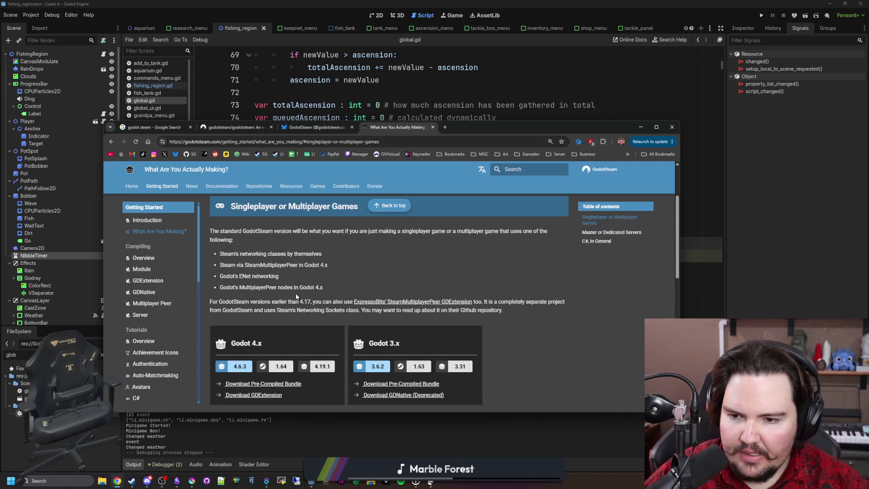
scroll(390, 292, up, 1)
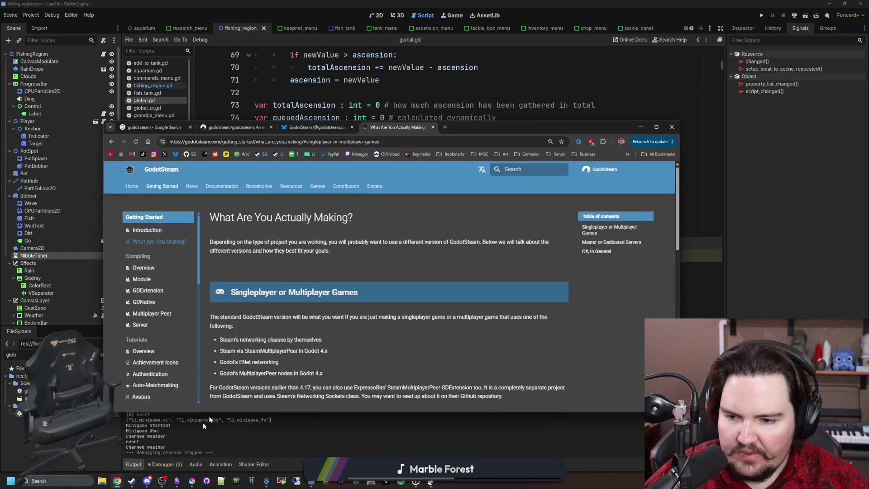
scroll(272, 324, down, 2)
click(177, 481)
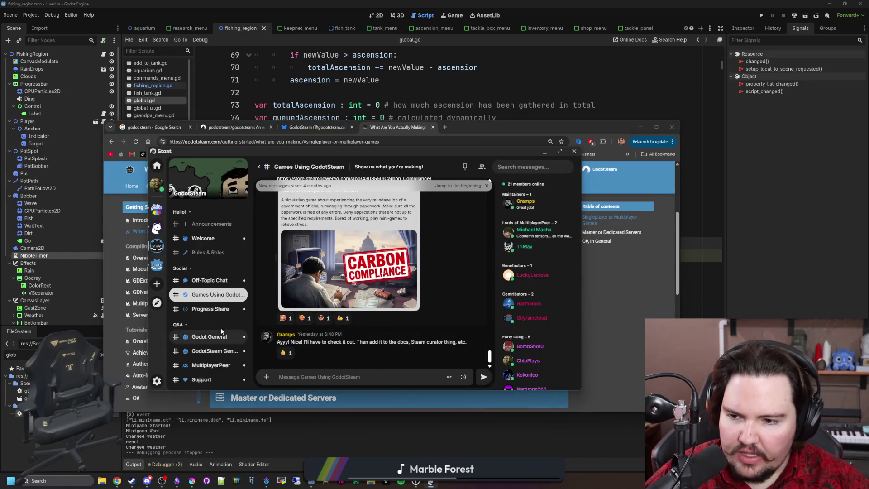
scroll(224, 319, down, 1)
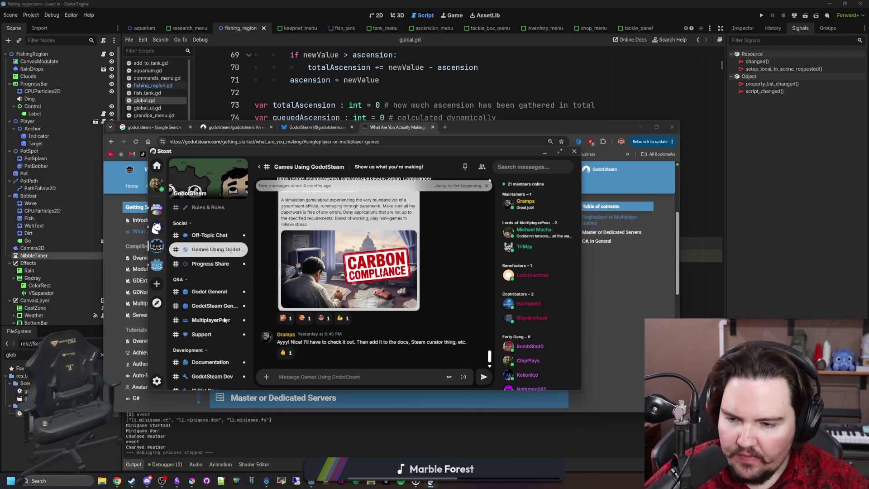
scroll(204, 326, down, 1)
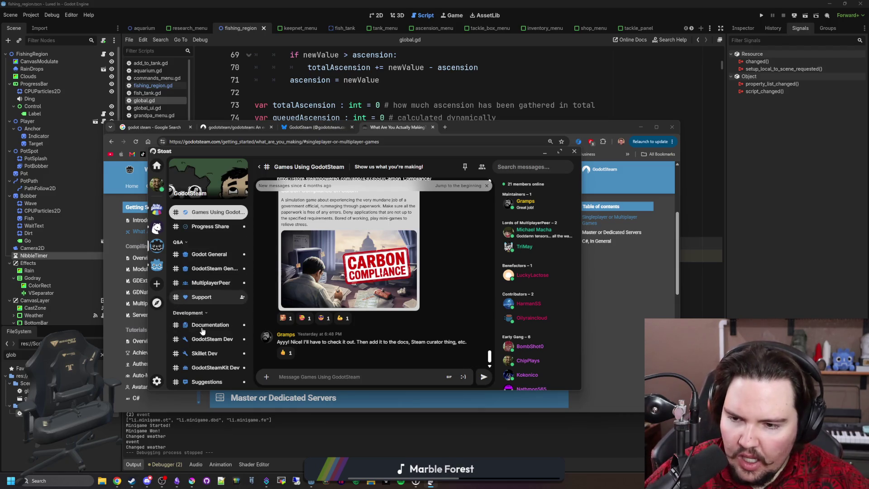
scroll(443, 323, up, 3)
scroll(443, 323, up, 2)
scroll(443, 322, up, 2)
scroll(453, 282, up, 3)
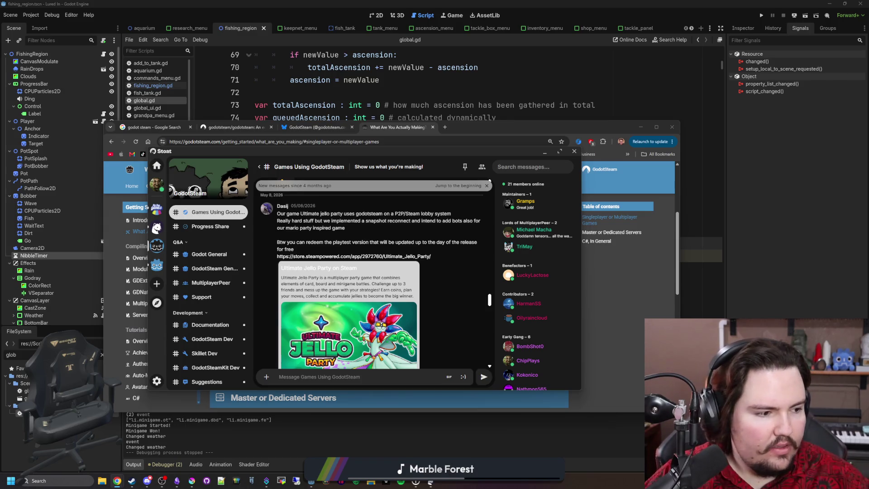
scroll(411, 274, down, 3)
scroll(411, 274, down, 3)
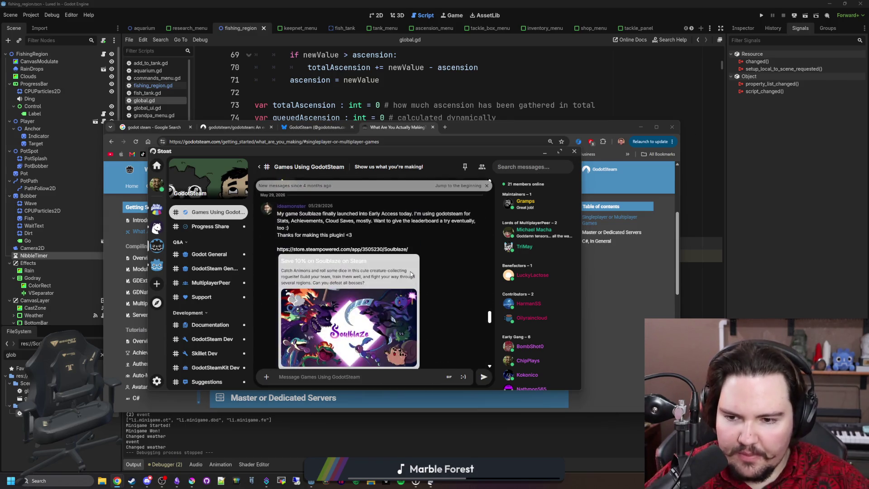
mouse_move(380, 272)
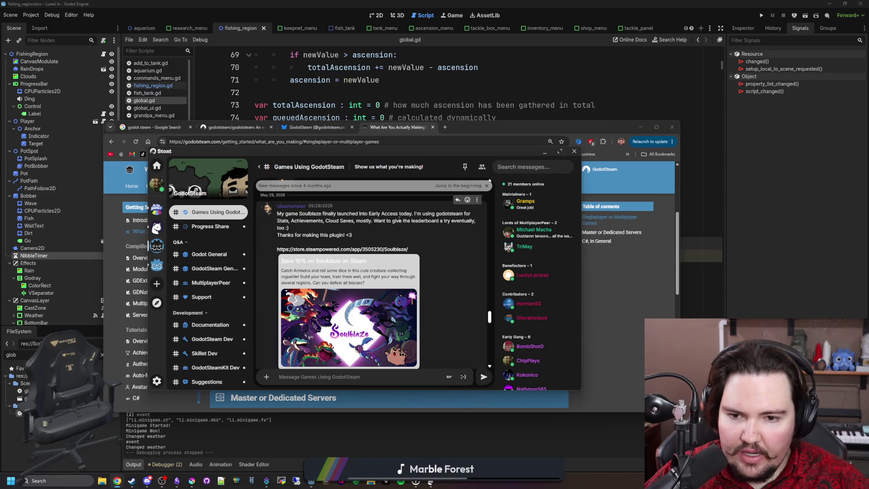
scroll(399, 218, down, 3)
scroll(381, 244, down, 2)
scroll(363, 266, up, 2)
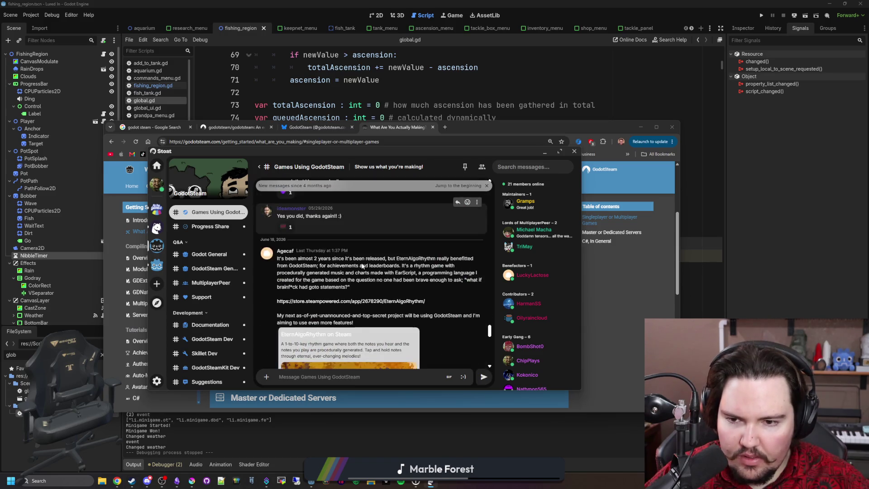
scroll(362, 265, down, 2)
scroll(362, 266, down, 3)
scroll(368, 318, down, 3)
scroll(367, 318, down, 3)
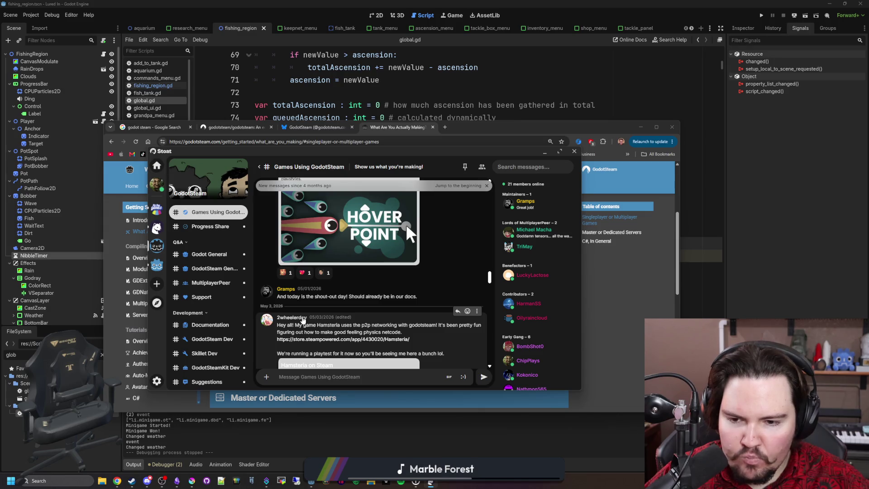
scroll(303, 320, up, 3)
scroll(304, 320, up, 3)
scroll(303, 320, up, 1)
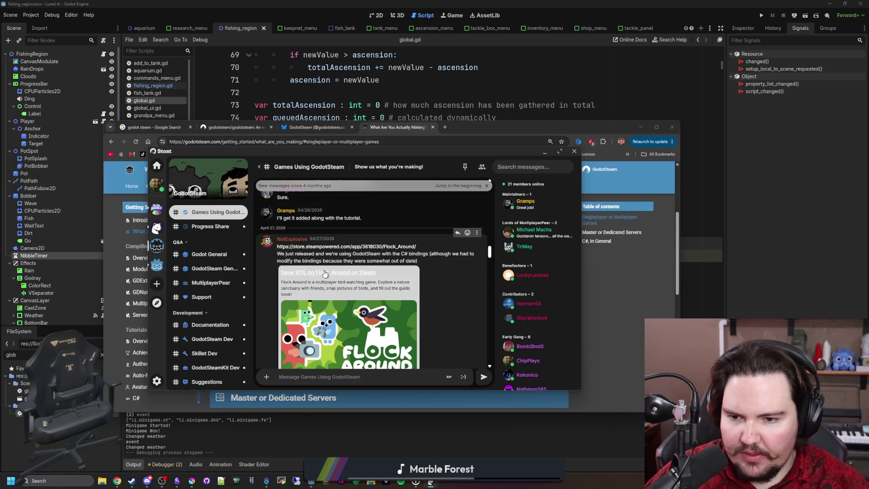
scroll(335, 259, down, 3)
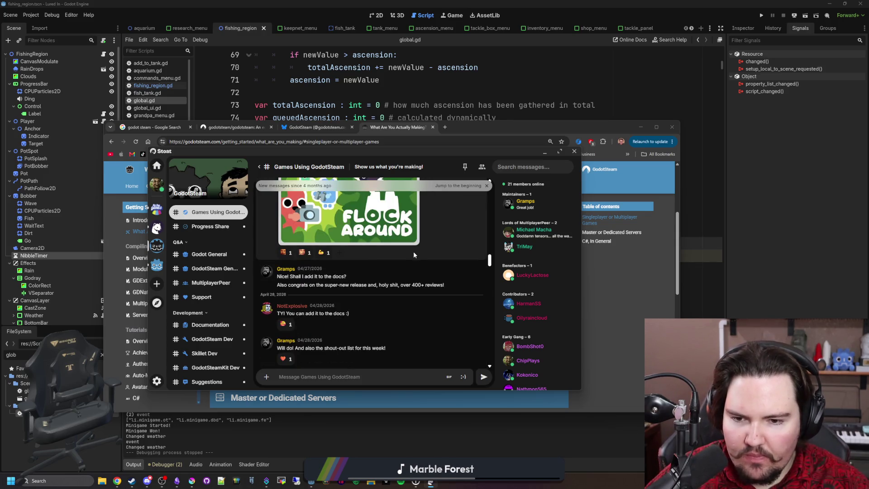
scroll(380, 246, up, 1)
scroll(380, 246, up, 1)
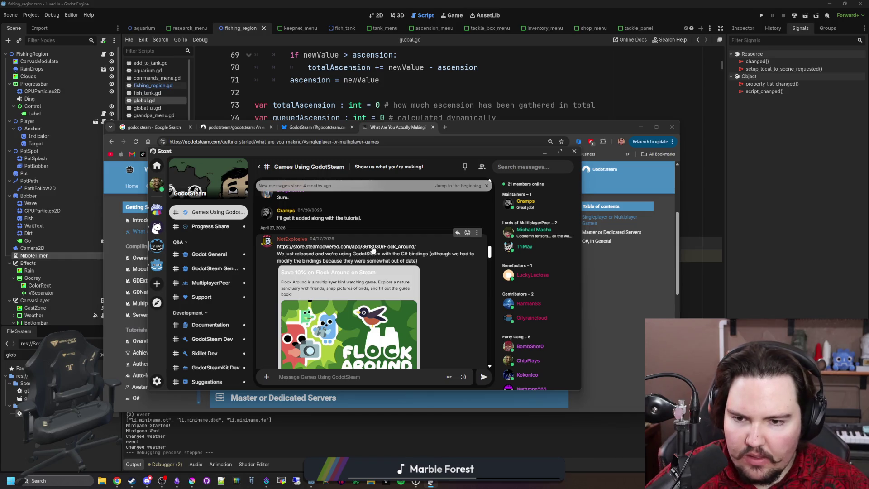
Follow the Flock Around Steam store link from the channel and maximize the browser.
click(373, 247)
click(436, 295)
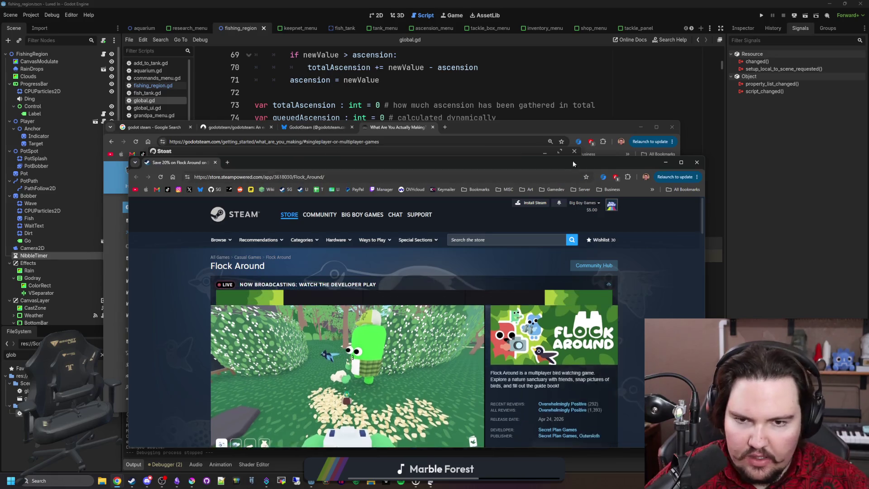
double_click(576, 164)
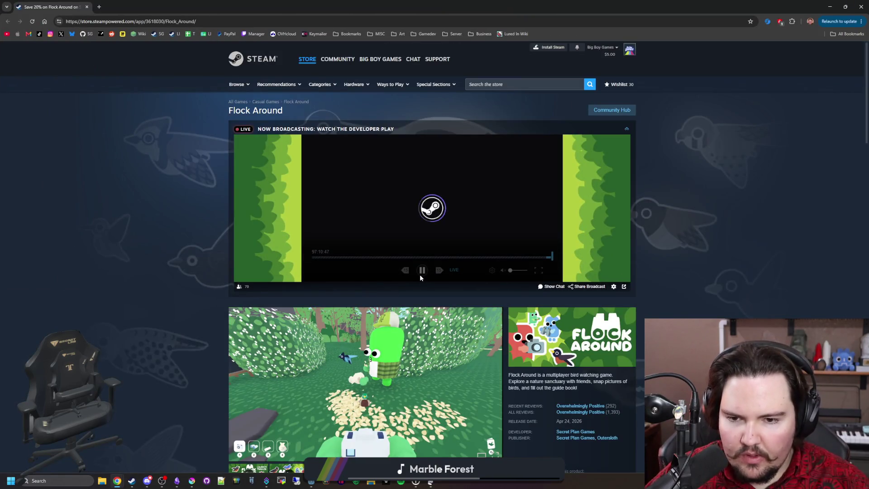
scroll(422, 273, down, 2)
scroll(396, 373, down, 1)
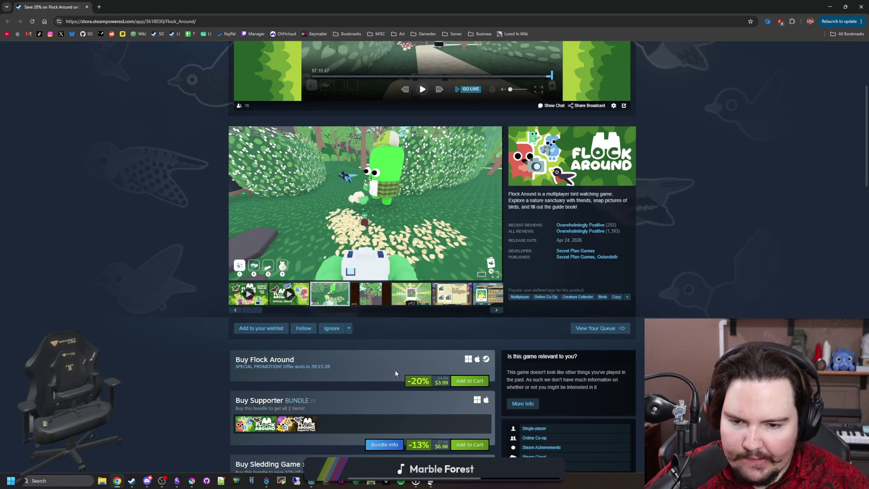
Browse the Flock Around screenshot gallery full size, then close the viewer.
click(385, 300)
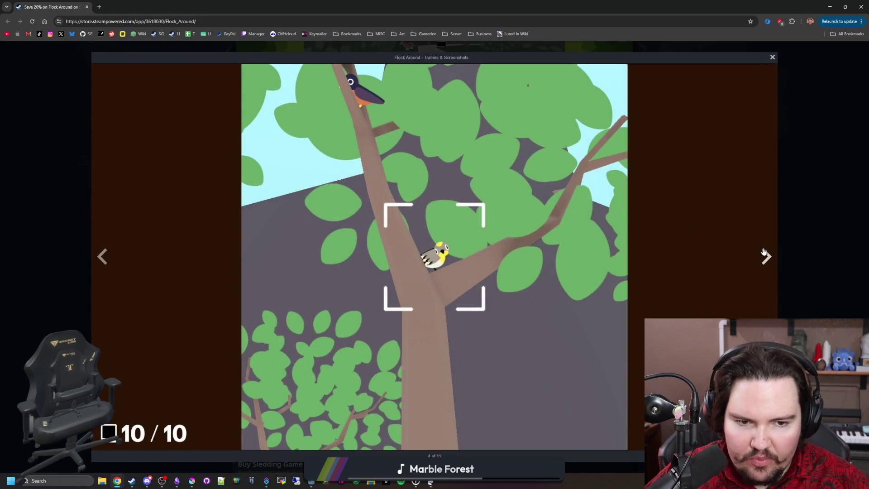
click(764, 253)
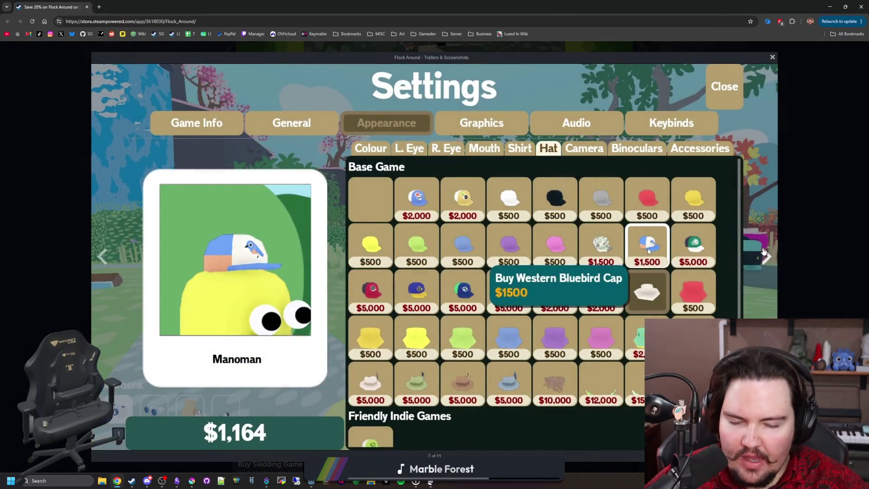
click(766, 255)
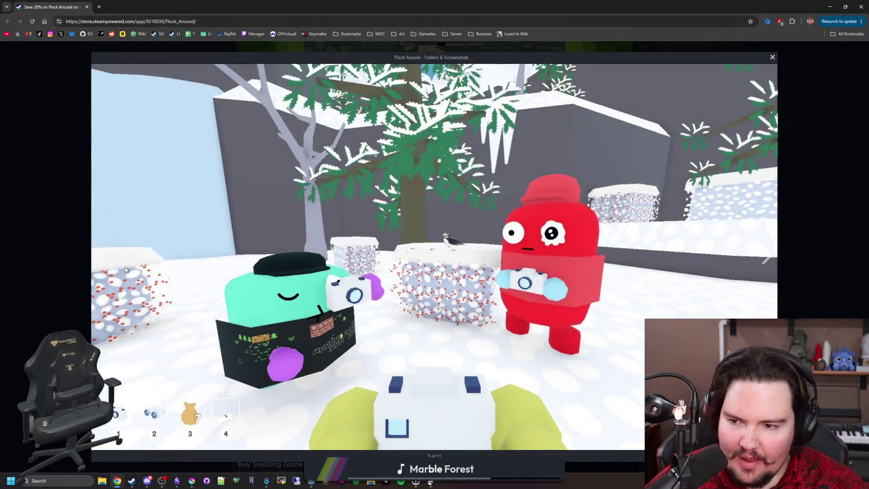
click(107, 270)
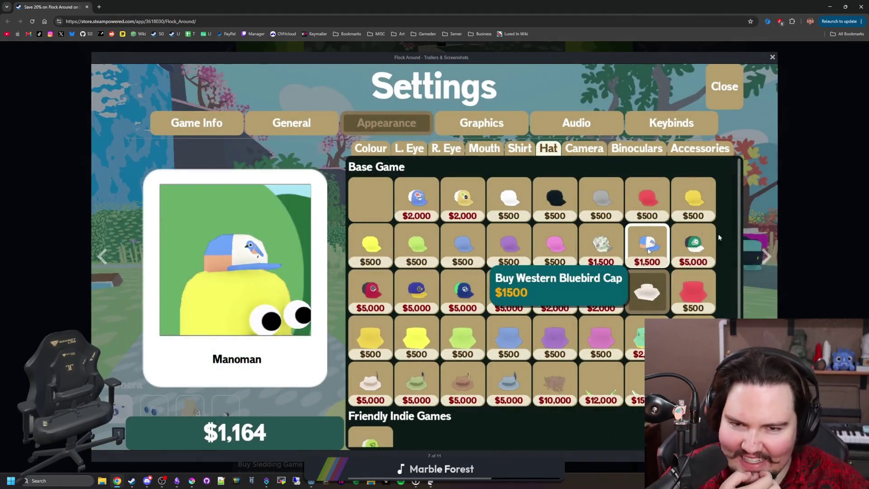
click(765, 265)
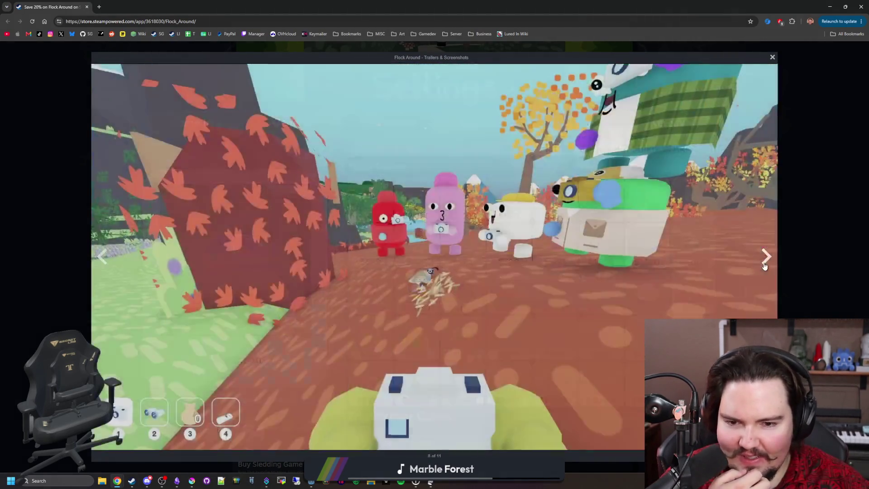
click(764, 265)
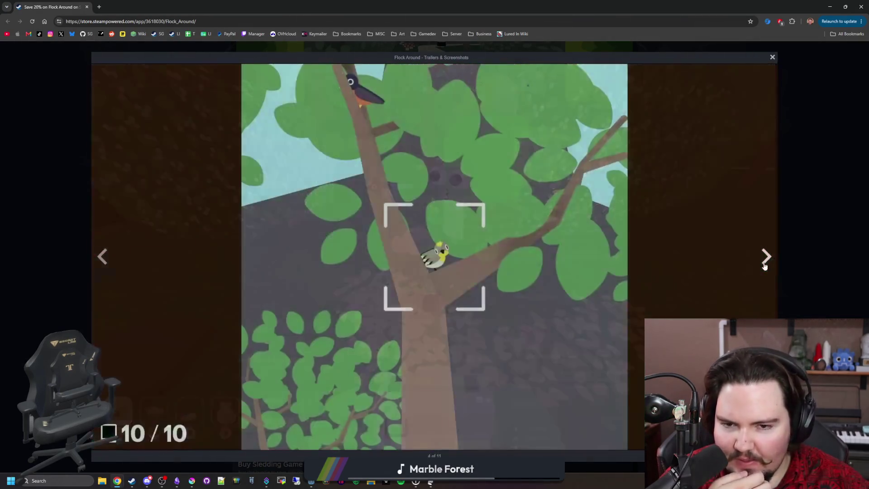
click(764, 264)
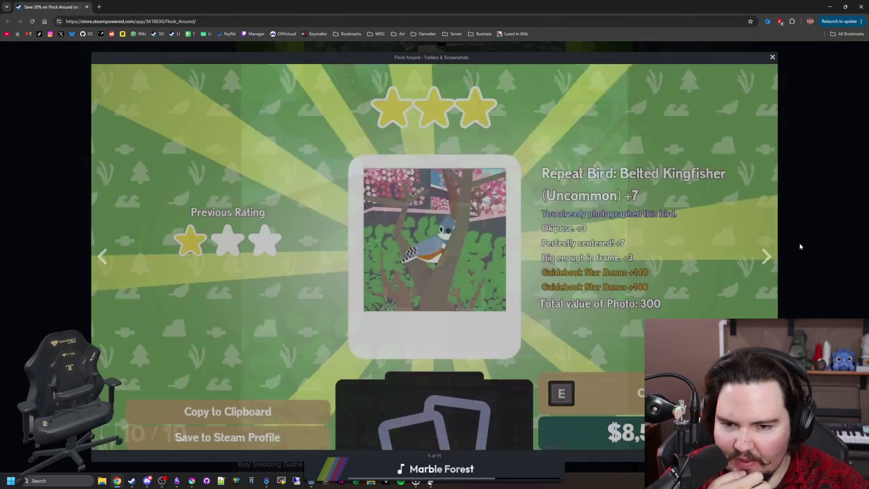
click(805, 242)
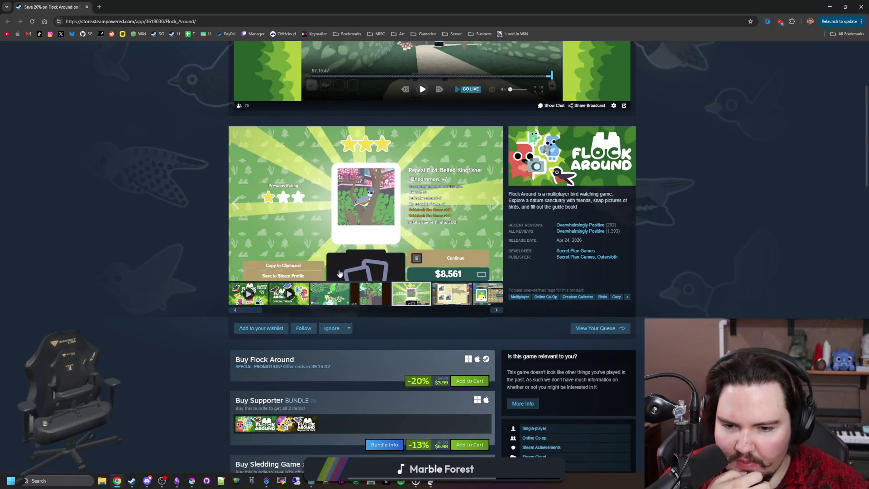
scroll(340, 273, down, 3)
drag(184, 7, 362, 296)
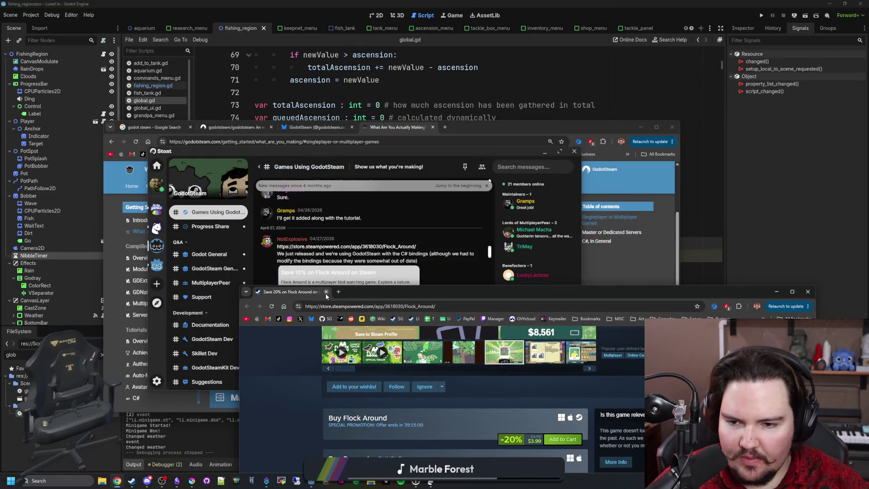
click(326, 293)
scroll(342, 320, up, 3)
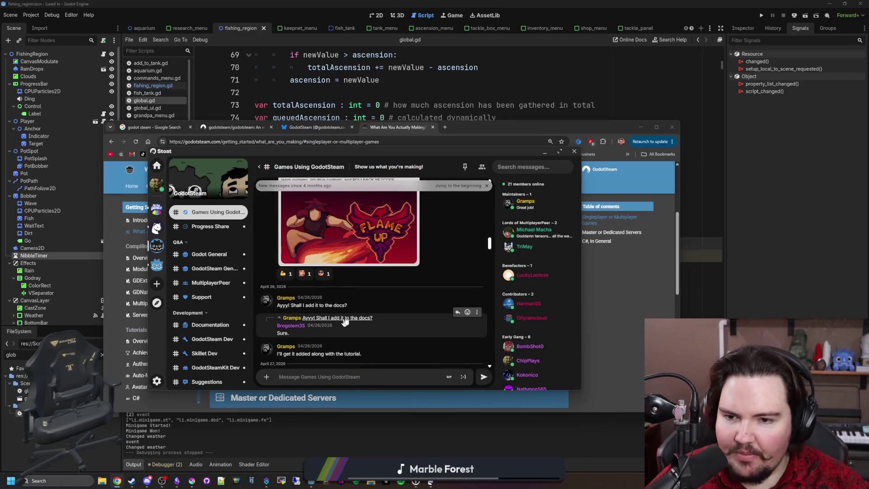
scroll(341, 322, up, 2)
scroll(340, 313, up, 2)
scroll(338, 306, up, 2)
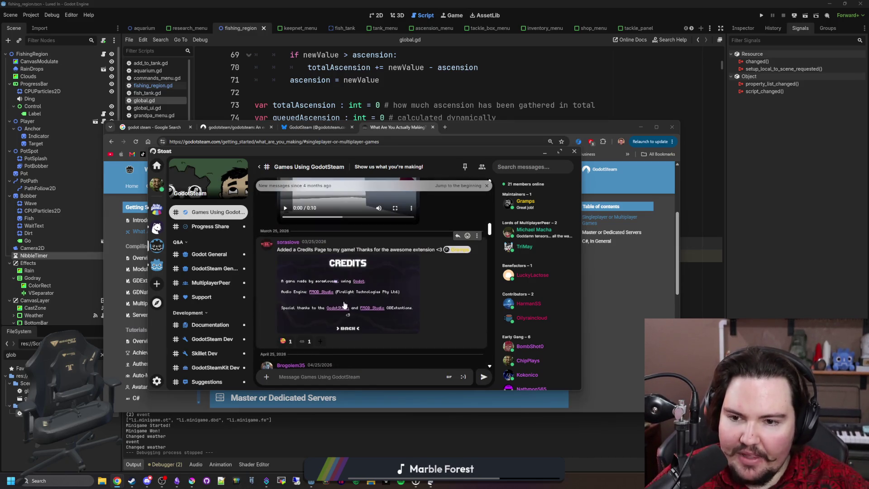
scroll(430, 300, up, 2)
scroll(430, 300, up, 2)
scroll(403, 317, up, 2)
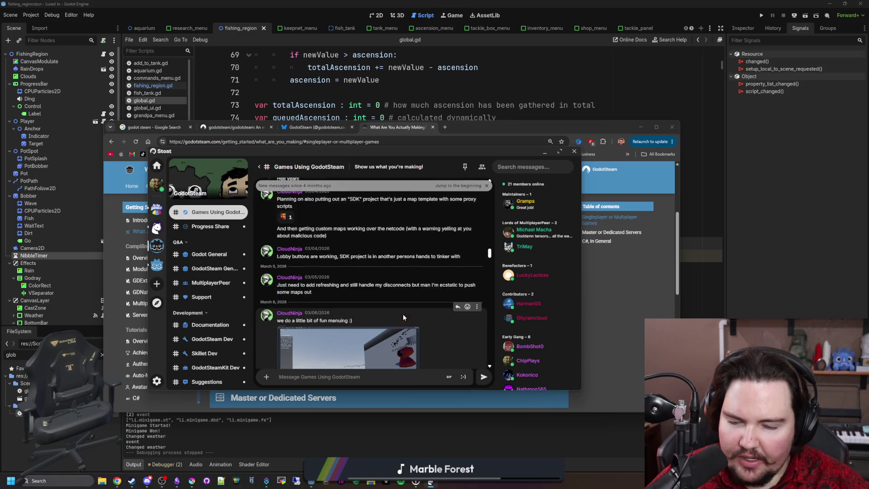
scroll(403, 313, up, 2)
scroll(403, 314, up, 2)
scroll(403, 314, up, 2)
scroll(376, 315, up, 2)
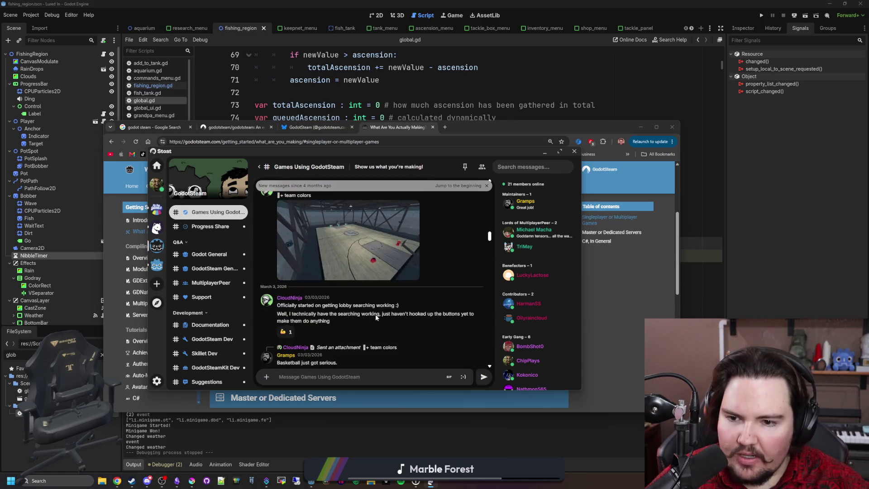
scroll(375, 315, up, 2)
scroll(375, 314, up, 2)
scroll(375, 315, up, 2)
scroll(342, 321, up, 2)
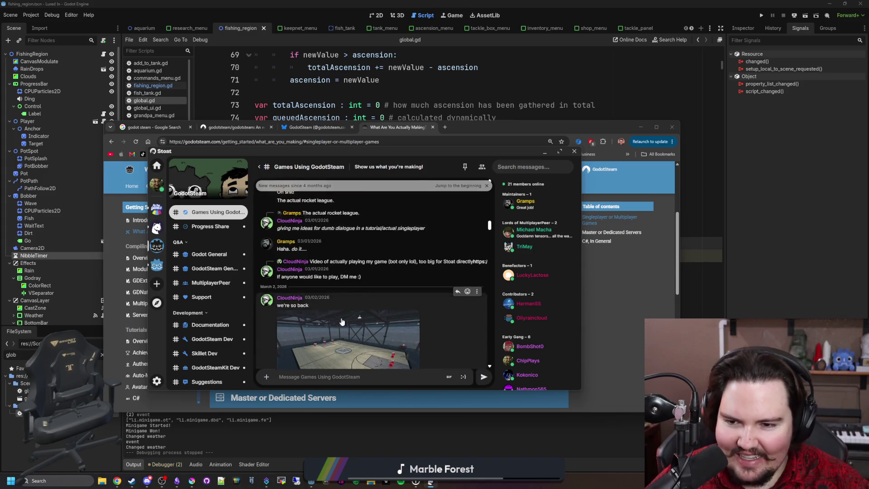
scroll(342, 322, up, 2)
scroll(371, 311, up, 2)
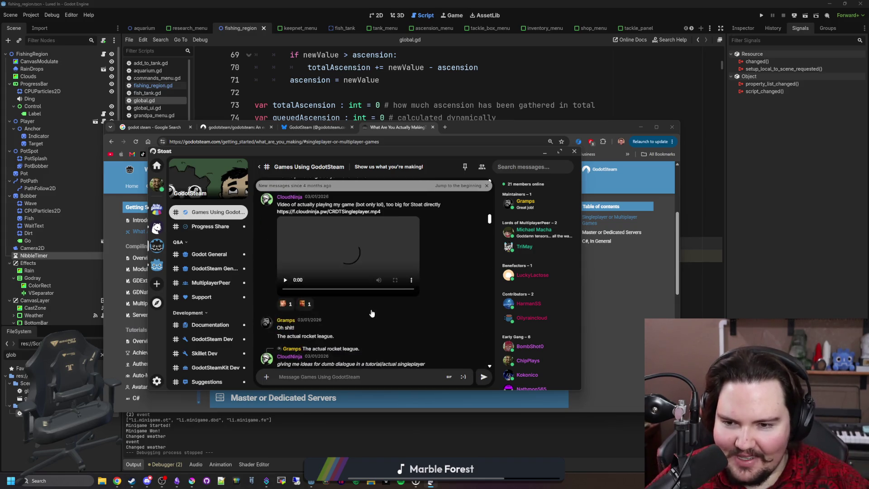
scroll(371, 309, up, 2)
scroll(370, 309, up, 2)
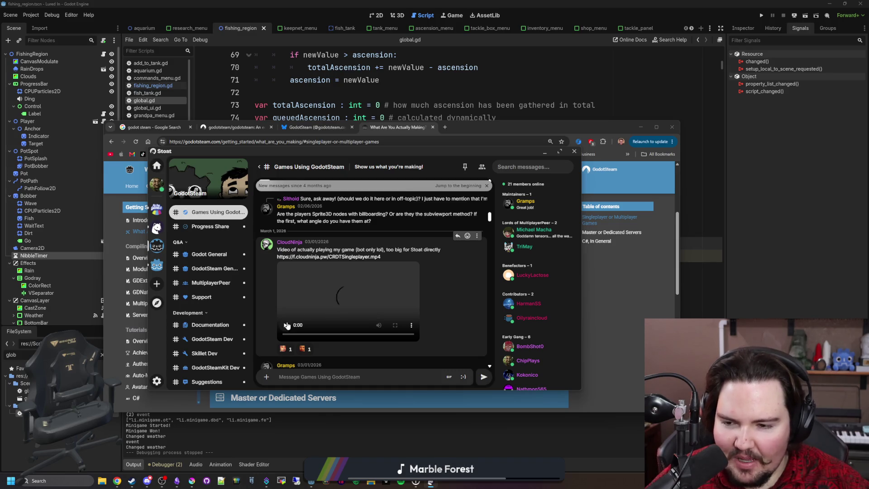
scroll(346, 316, up, 2)
scroll(392, 299, up, 2)
scroll(388, 293, up, 2)
scroll(379, 310, up, 2)
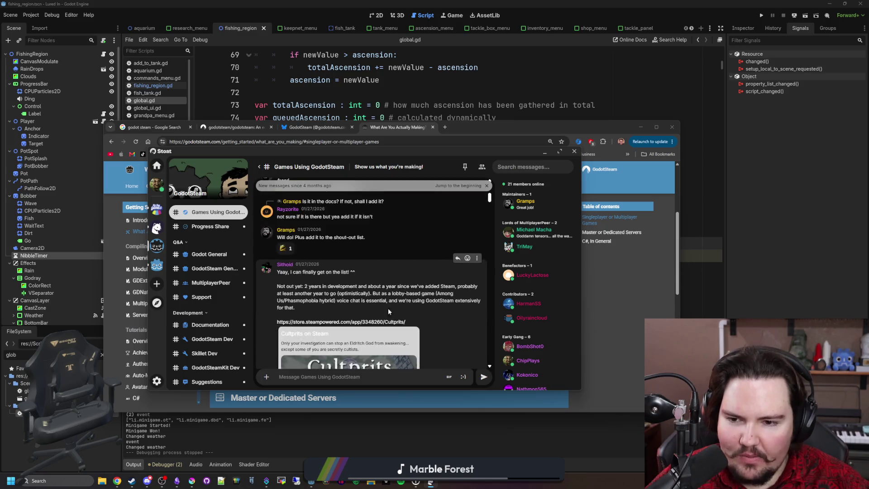
scroll(386, 299, up, 3)
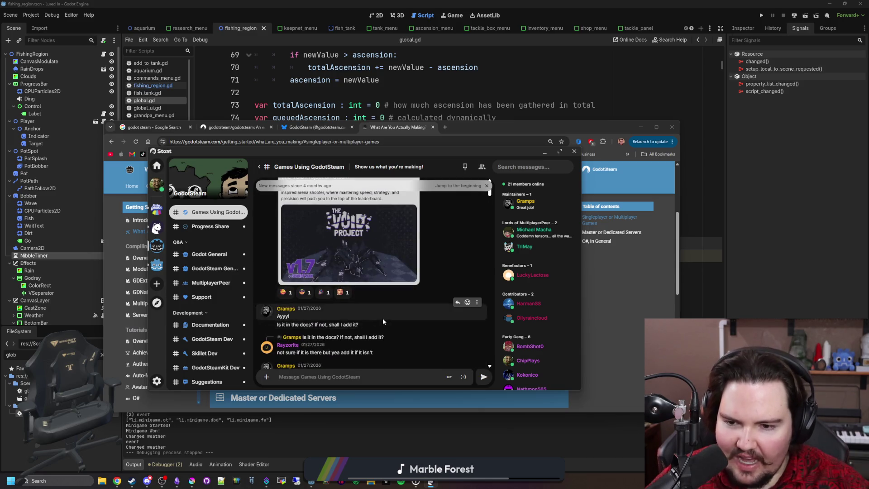
scroll(382, 319, up, 2)
scroll(383, 318, down, 3)
scroll(380, 316, down, 3)
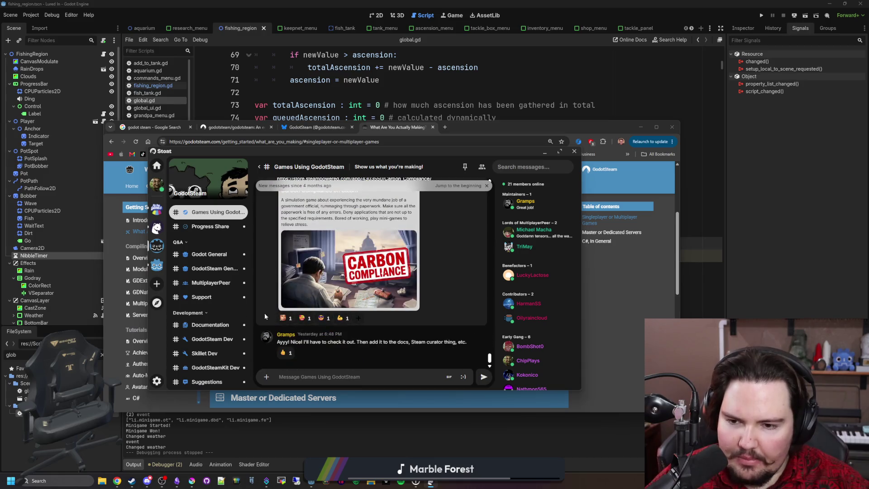
scroll(205, 310, up, 3)
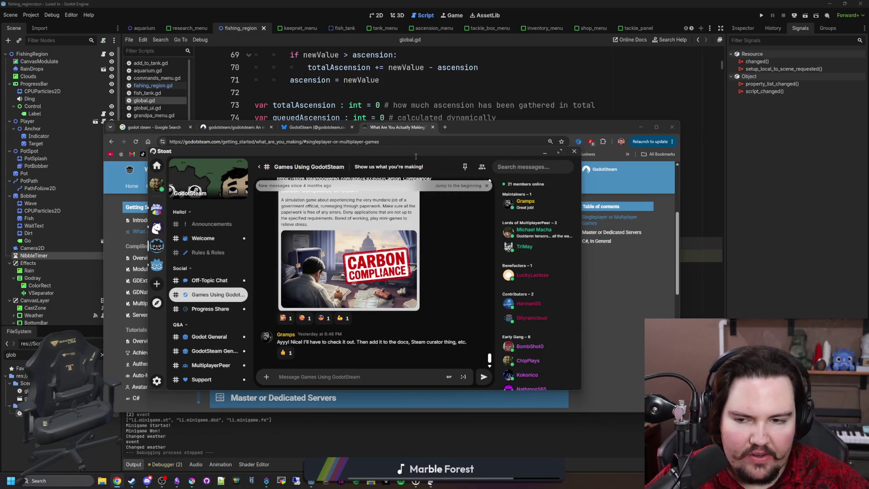
Google 'stoat mobile' in a new window and go to the stoat.chat result.
key(ctrl+n)
text(stoat mobile)
key(Return)
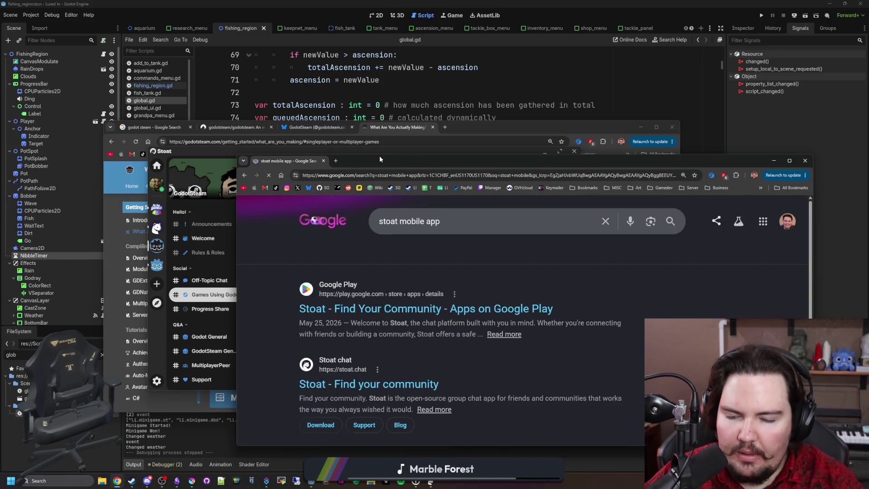
scroll(426, 277, down, 1)
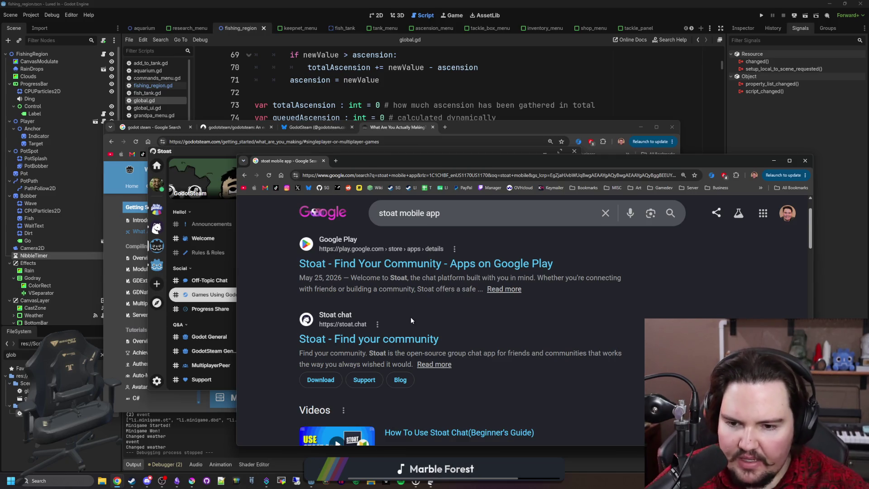
click(381, 344)
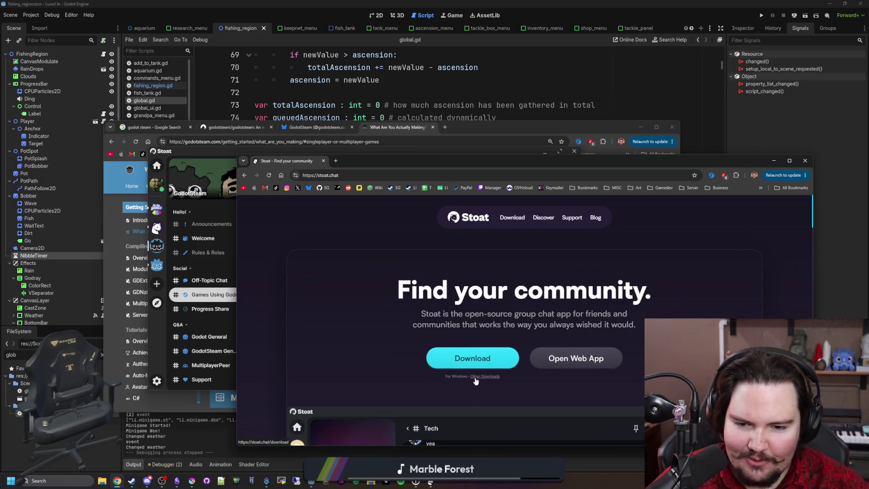
scroll(611, 358, down, 3)
scroll(577, 349, down, 3)
scroll(528, 342, down, 3)
scroll(529, 342, down, 3)
scroll(529, 341, down, 3)
scroll(529, 342, down, 3)
scroll(528, 341, down, 3)
scroll(528, 341, down, 3)
scroll(528, 342, down, 3)
scroll(529, 342, down, 3)
scroll(528, 341, down, 1)
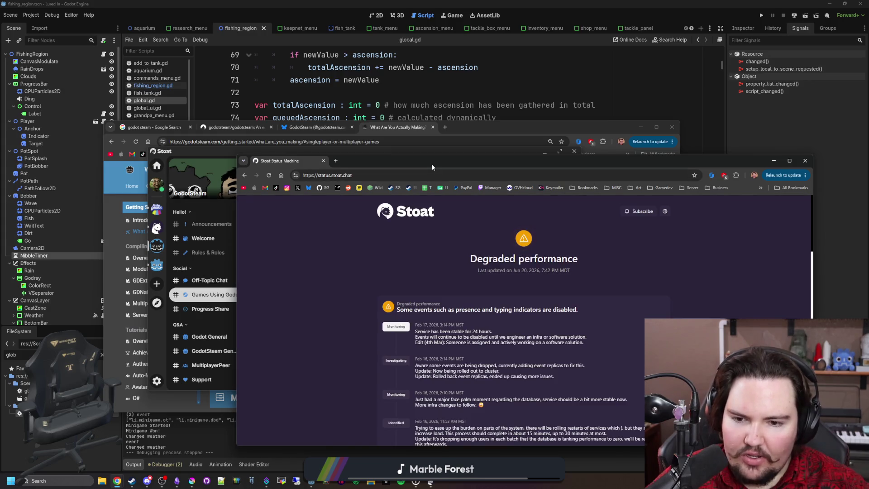
Maximize the browser window to review the Stoat status page.
drag(431, 164, 436, 162)
double_click(437, 161)
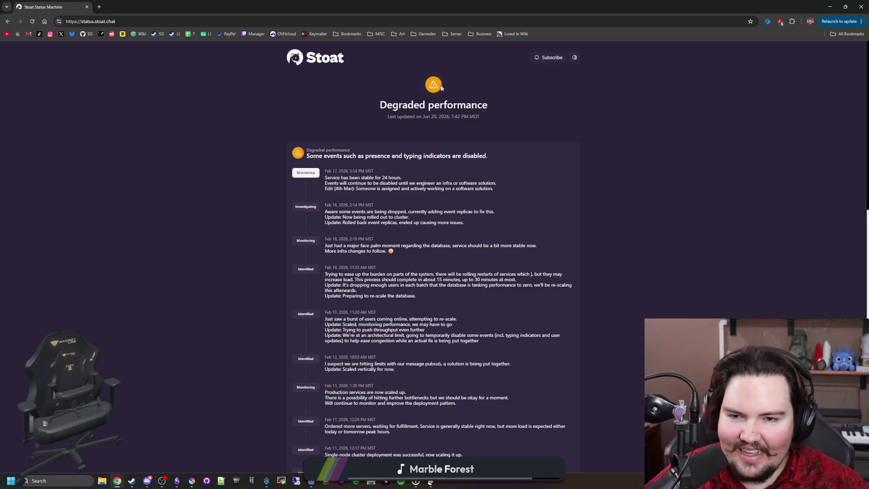
scroll(387, 126, down, 3)
scroll(388, 142, down, 2)
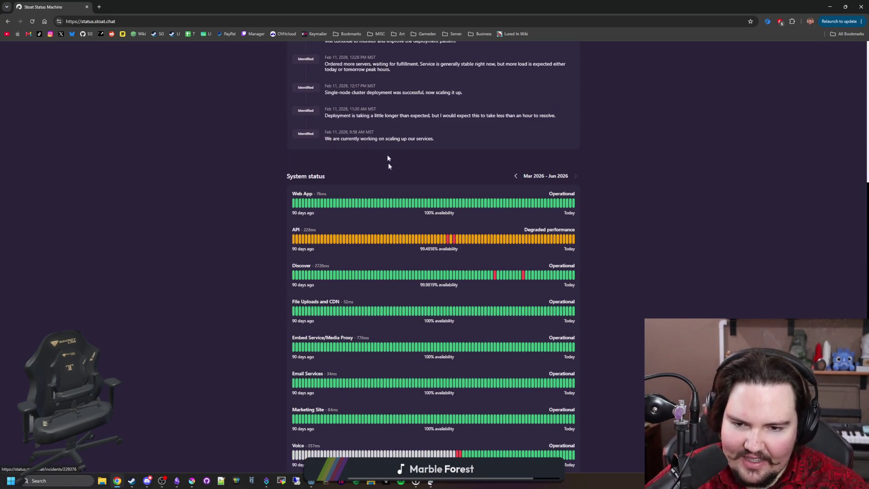
scroll(445, 248, down, 1)
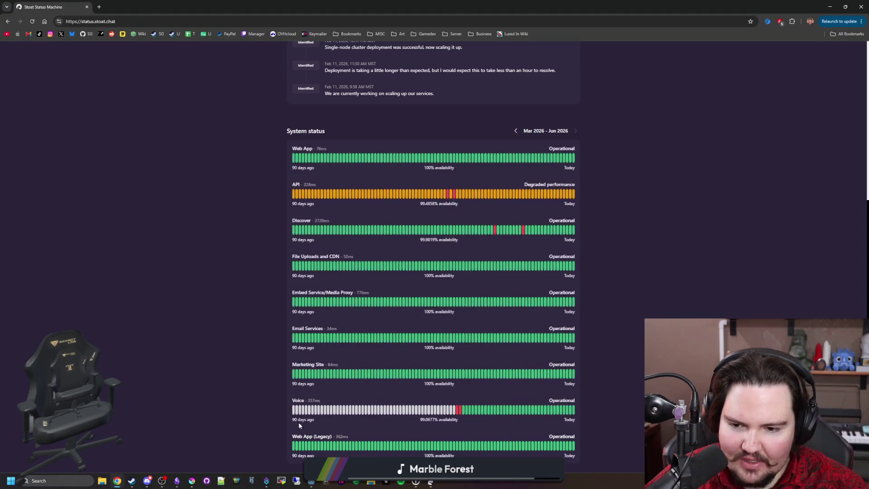
scroll(312, 413, down, 1)
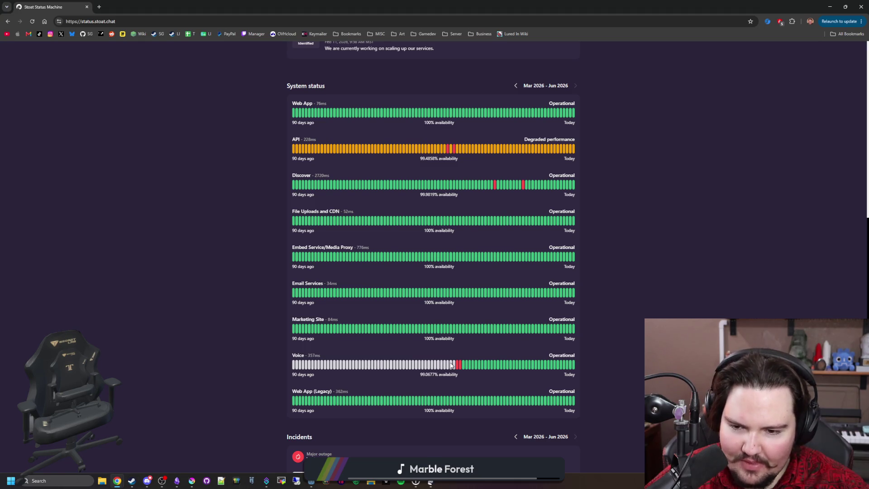
scroll(288, 353, down, 1)
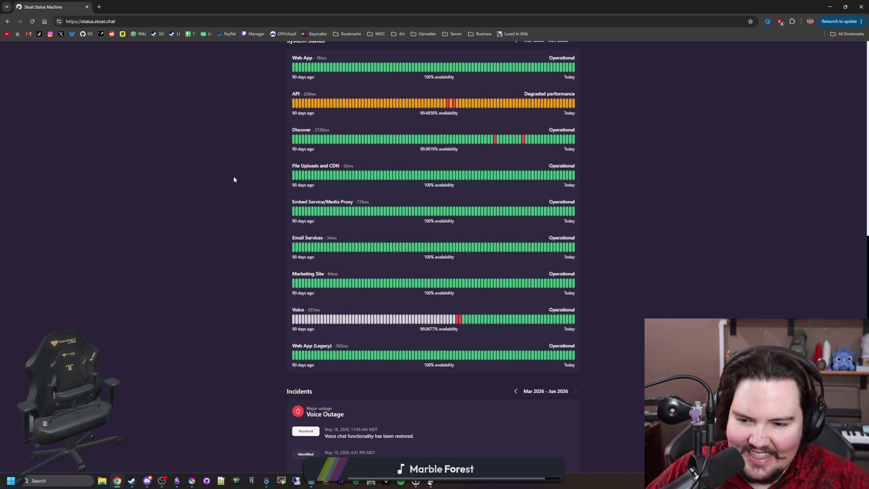
scroll(235, 178, down, 2)
scroll(237, 180, down, 2)
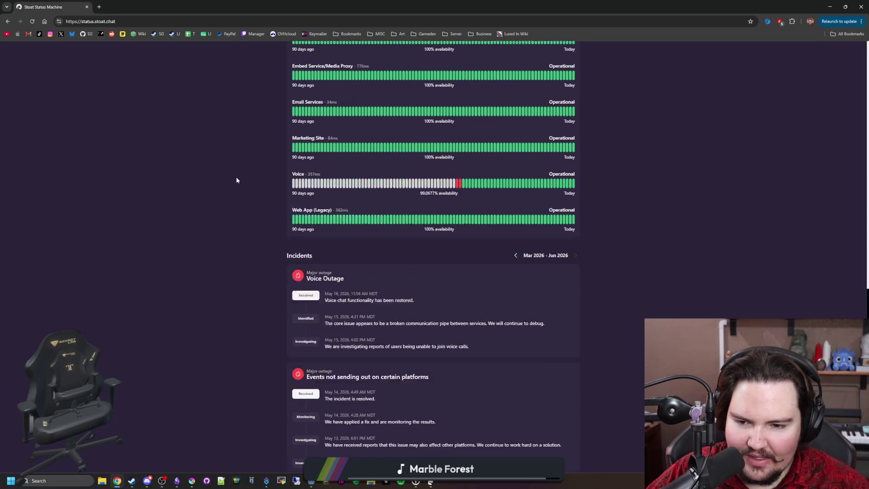
scroll(268, 189, up, 5)
scroll(253, 219, up, 4)
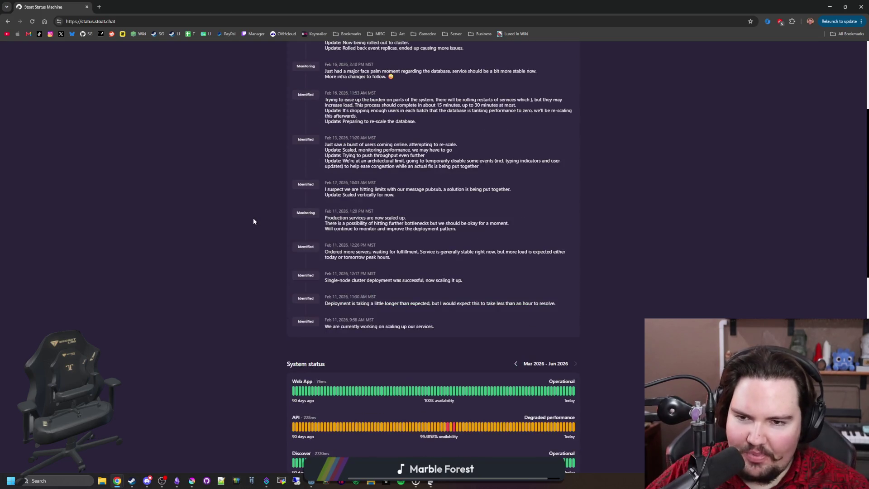
scroll(253, 219, up, 2)
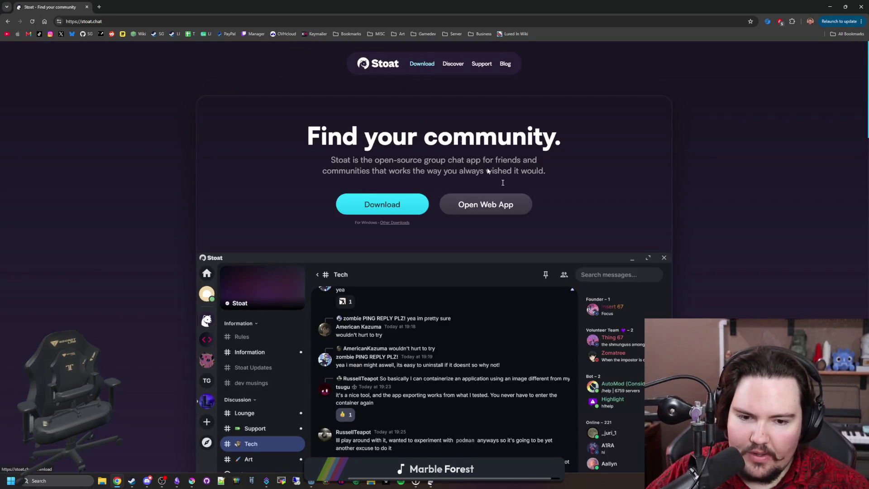
scroll(679, 248, down, 4)
scroll(680, 248, down, 3)
scroll(442, 248, down, 1)
scroll(443, 248, down, 3)
scroll(442, 248, down, 3)
scroll(443, 247, down, 3)
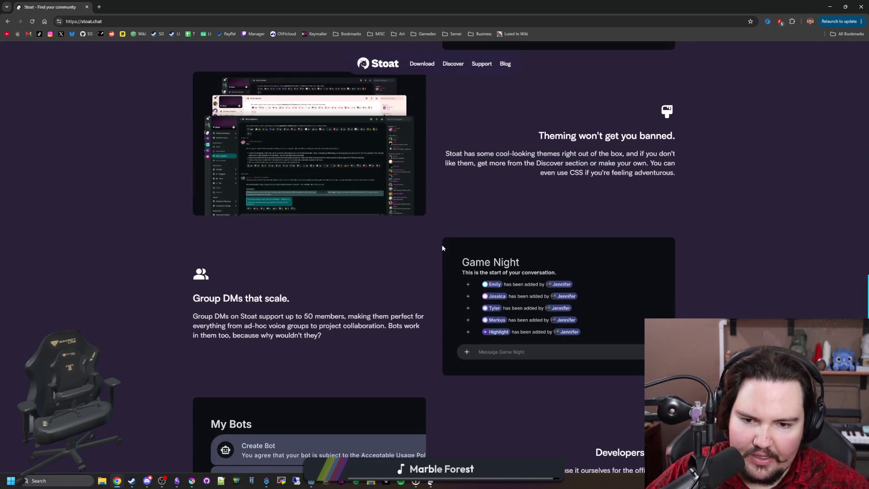
scroll(442, 248, down, 3)
scroll(413, 254, down, 3)
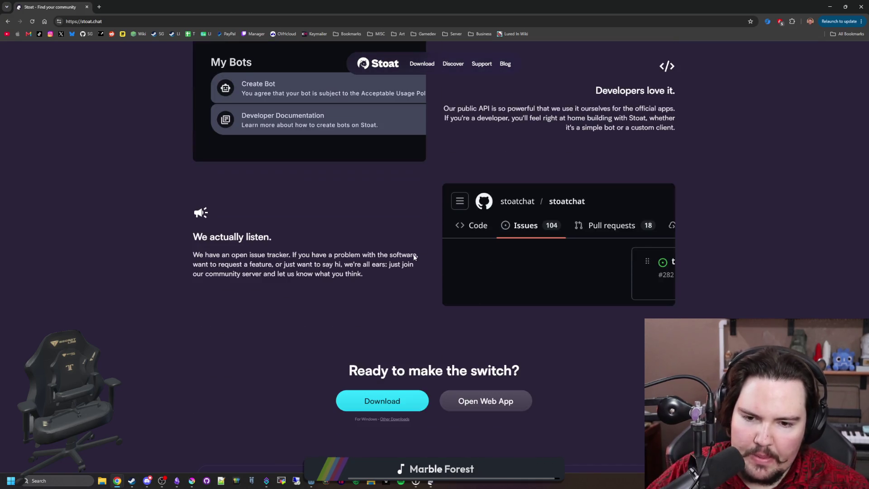
scroll(414, 254, down, 2)
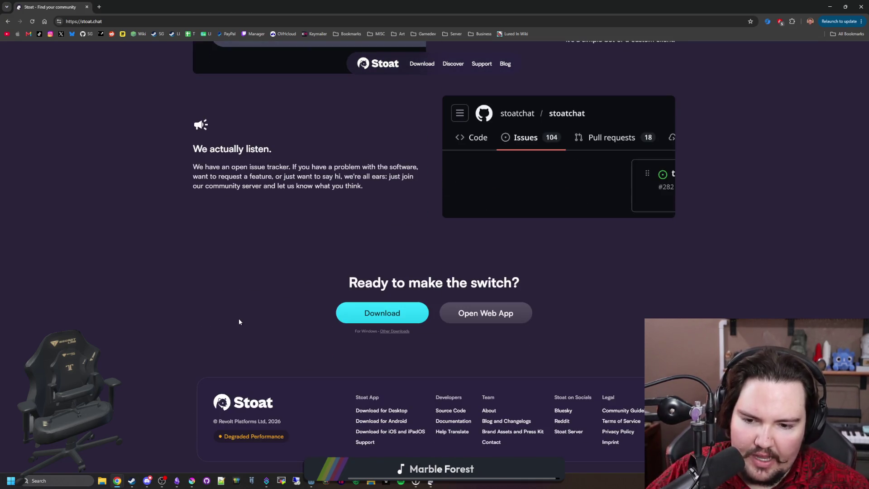
View the Stoat iOS beta download page, then close that browser window.
click(394, 432)
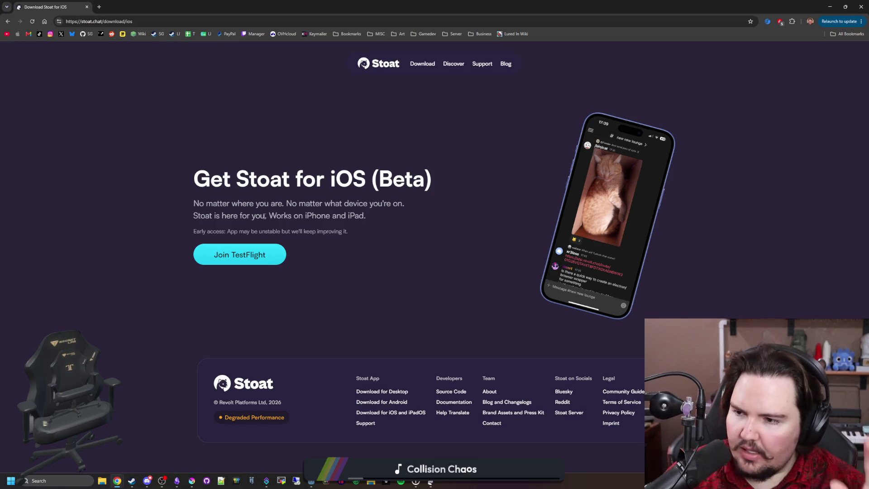
drag(219, 4, 252, 226)
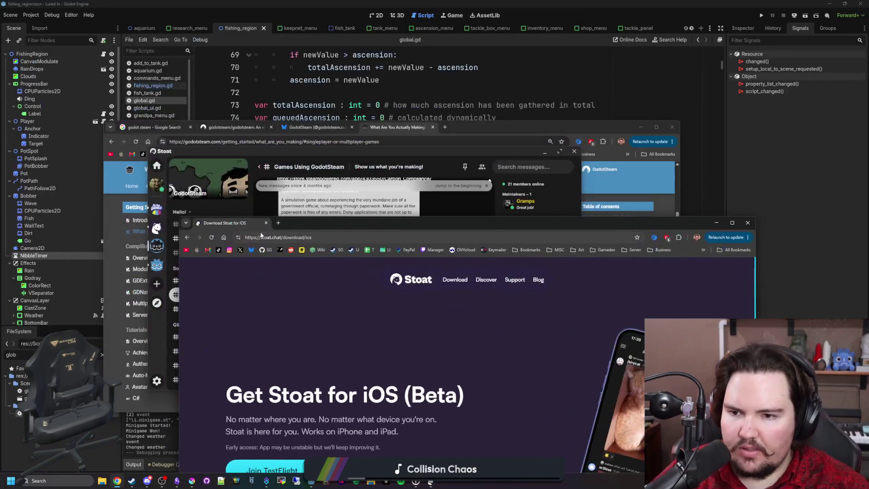
click(266, 224)
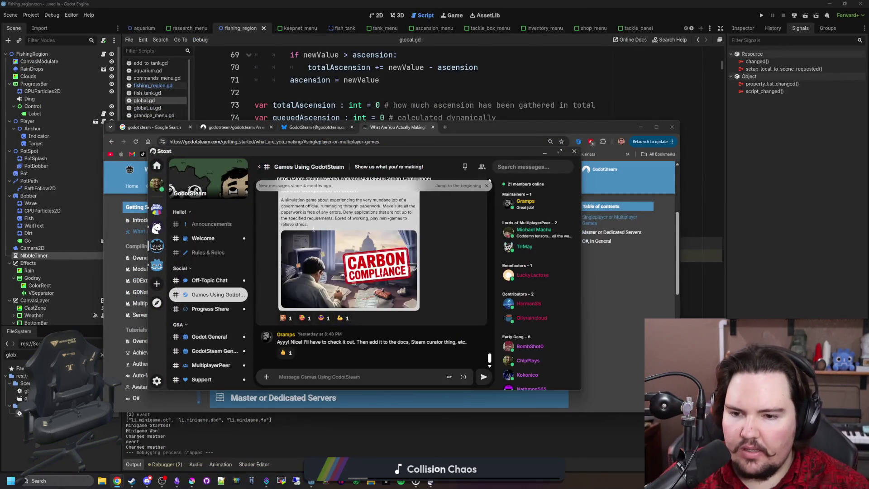
scroll(337, 297, up, 1)
scroll(334, 259, up, 2)
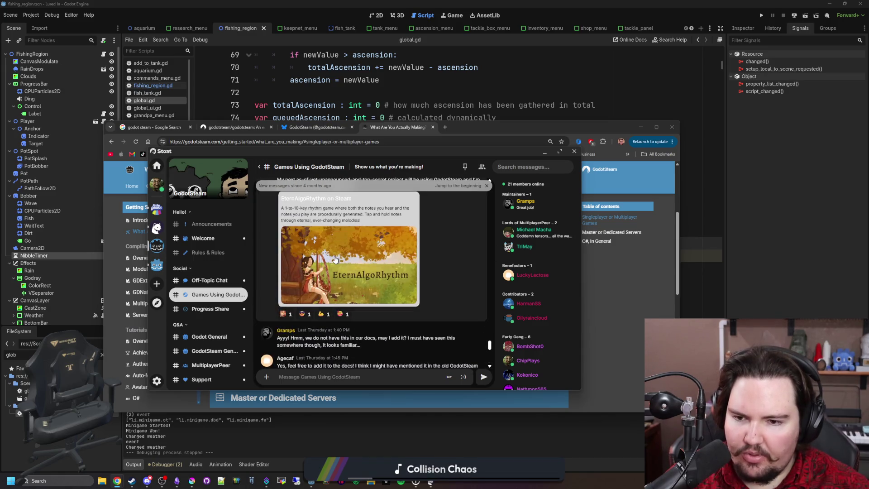
Check the Stoat server's Updates and Big Boy Games General, then return to Games Using GodotSteam.
click(159, 211)
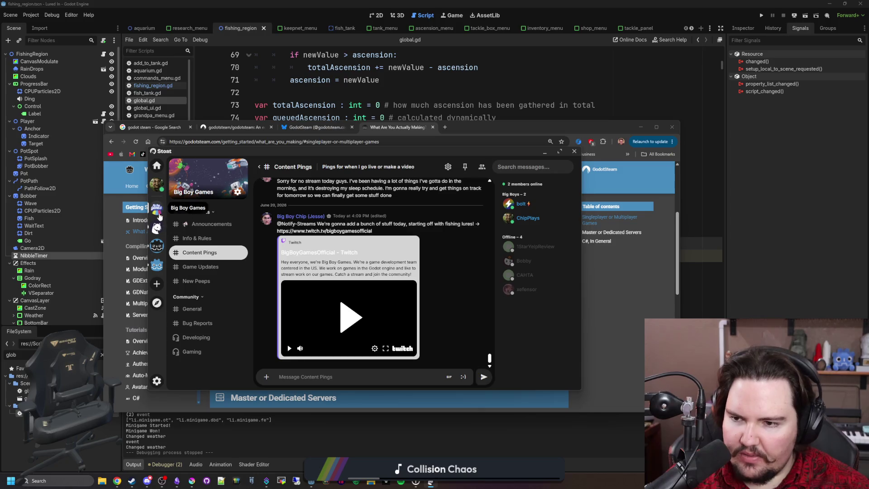
click(157, 228)
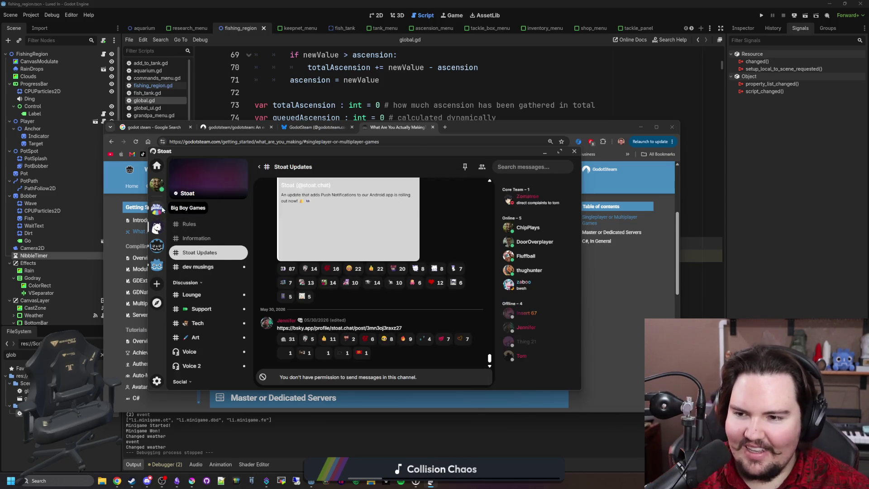
click(156, 208)
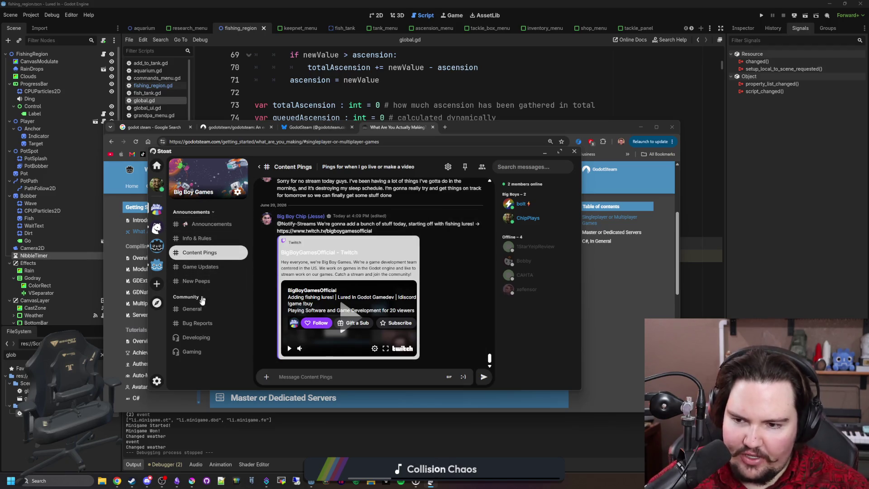
click(199, 311)
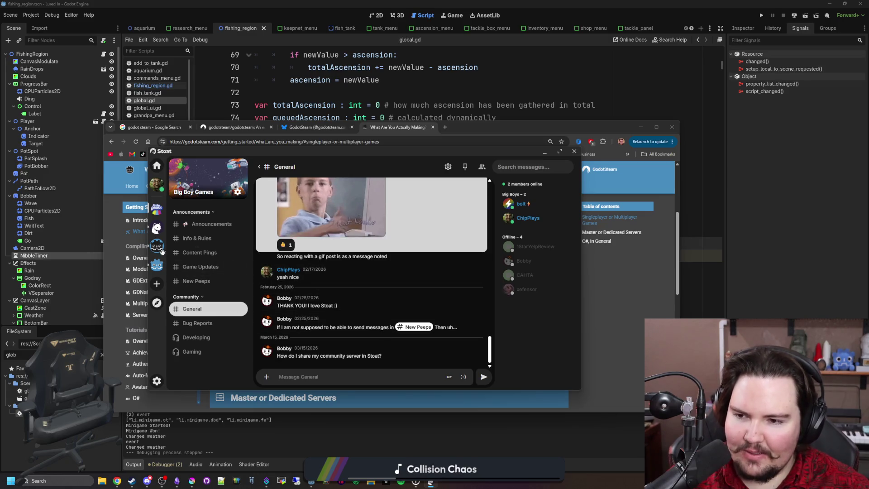
click(157, 228)
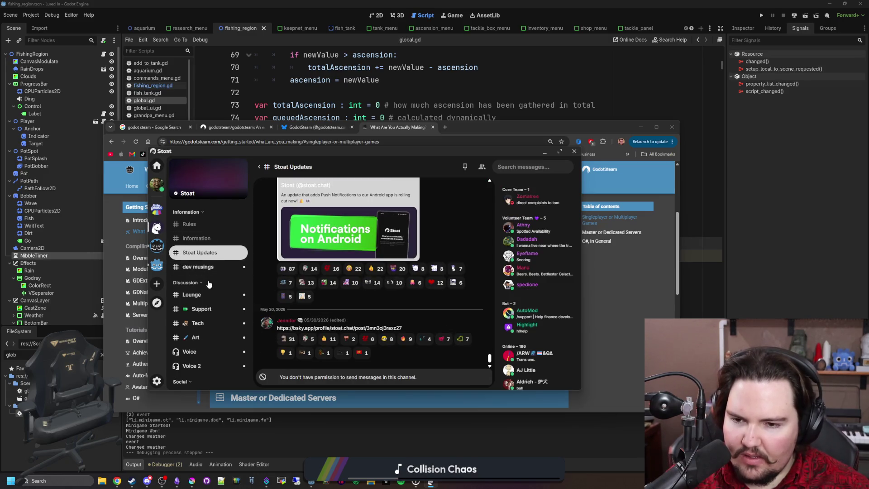
scroll(210, 284, down, 2)
scroll(204, 340, up, 2)
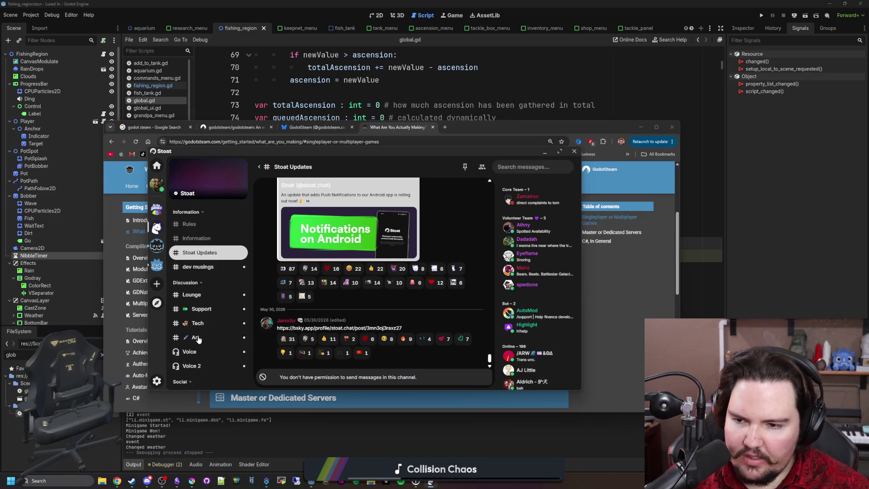
click(157, 246)
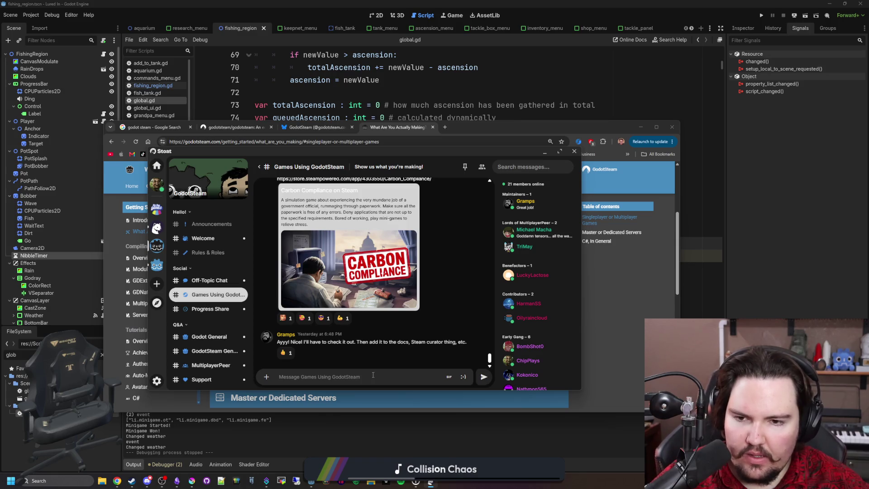
scroll(387, 331, up, 2)
scroll(387, 331, down, 2)
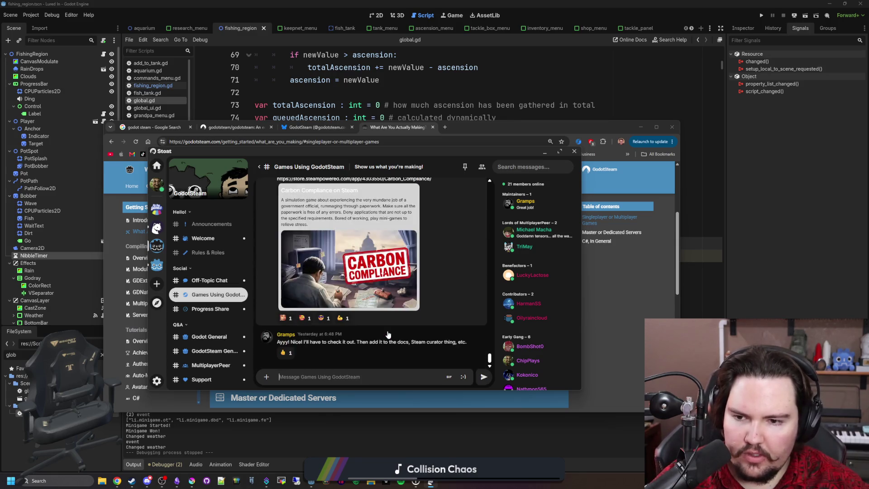
text(I've)
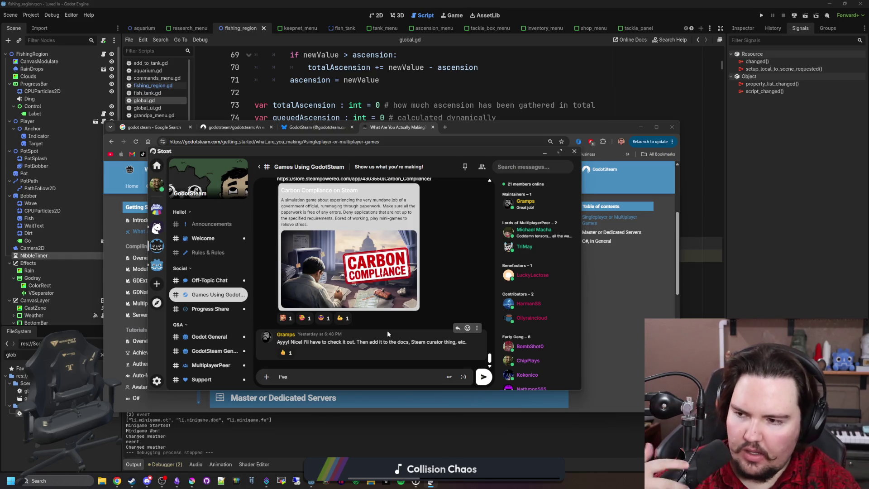
text( been working on my incremental fishing game Lured In, and God)
text(ot Steam has been such a godsend (again!)
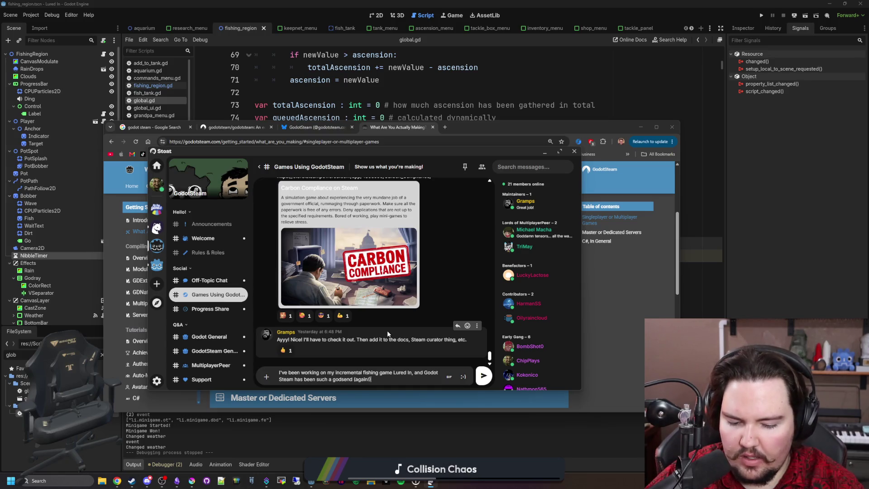
Paste the Lured In Steam store link after the drafted Godot Steam message.
text(https://store.steampowered.com/app/4178020/Lured_In/)
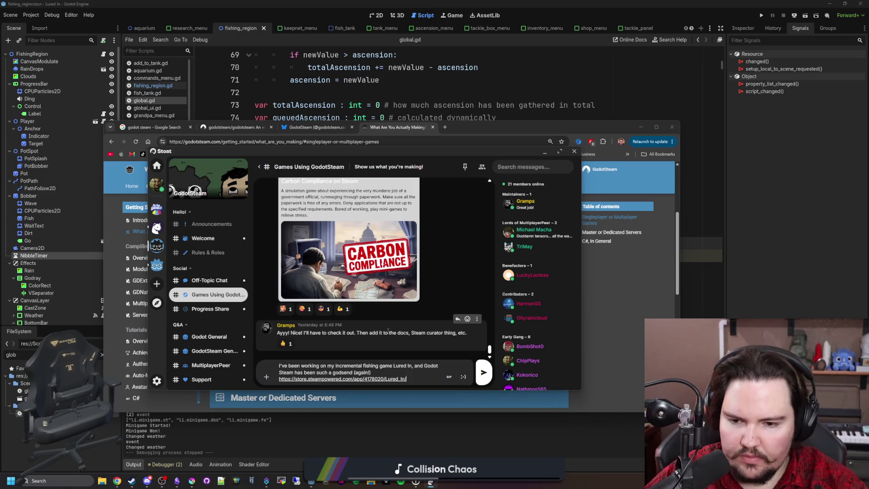
scroll(329, 252, up, 5)
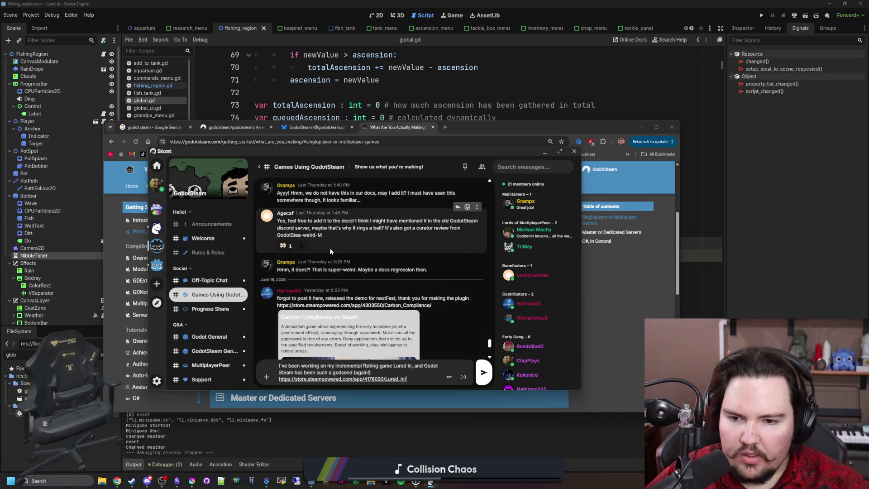
scroll(361, 279, up, 5)
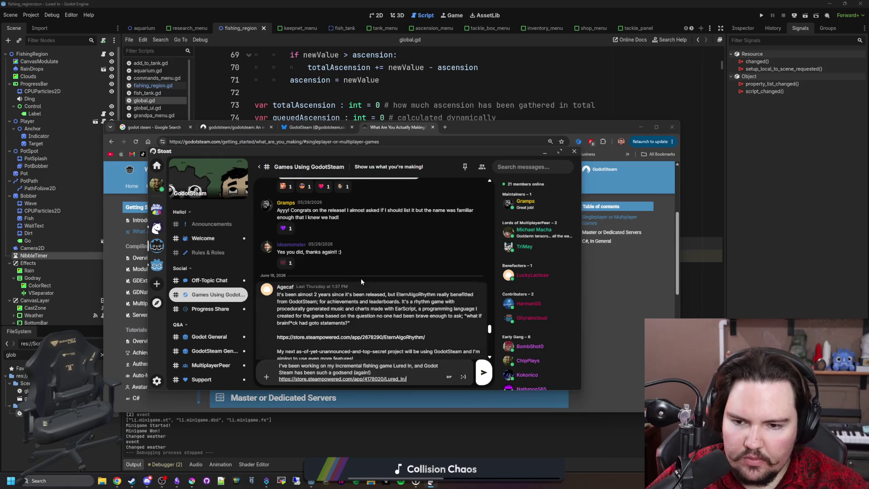
scroll(352, 249, up, 3)
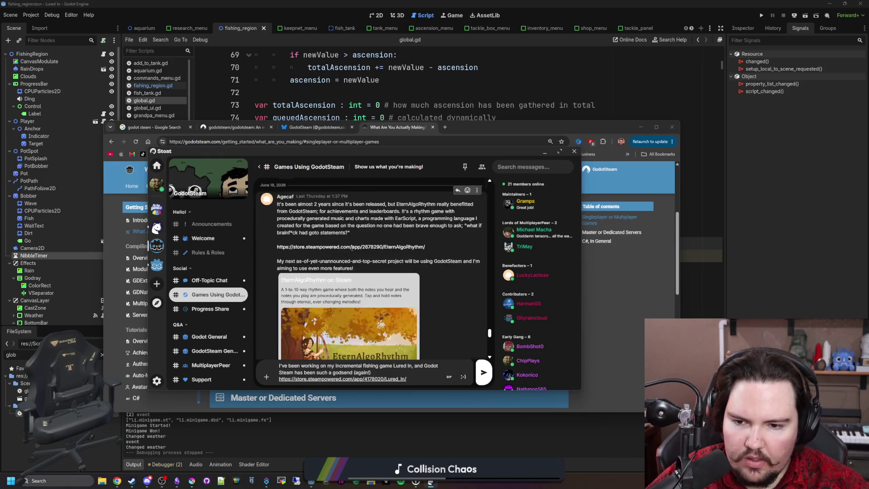
scroll(351, 271, up, 3)
scroll(351, 293, up, 3)
scroll(351, 293, up, 3)
scroll(350, 294, up, 3)
scroll(351, 291, up, 3)
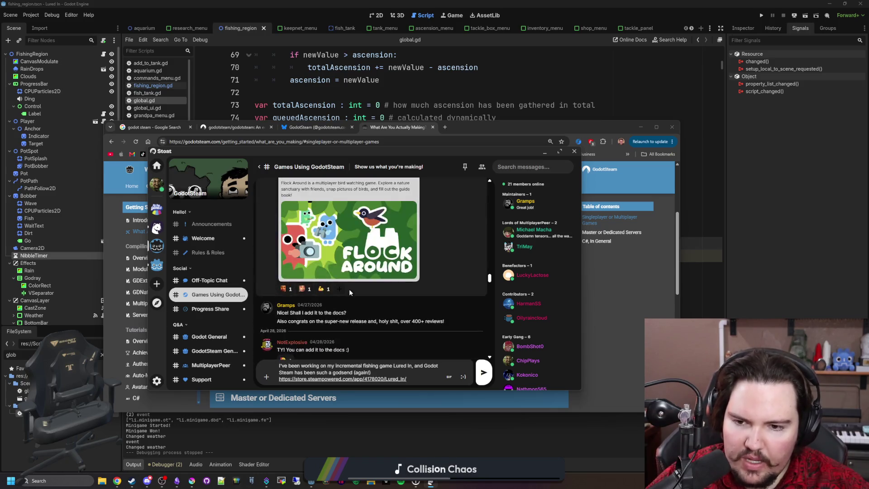
scroll(350, 293, up, 3)
scroll(350, 291, up, 3)
scroll(349, 291, up, 3)
scroll(349, 292, up, 3)
scroll(349, 292, up, 3)
scroll(349, 292, up, 3)
scroll(350, 292, up, 3)
scroll(351, 293, up, 3)
scroll(351, 294, up, 3)
scroll(350, 293, up, 3)
mouse_move(351, 294)
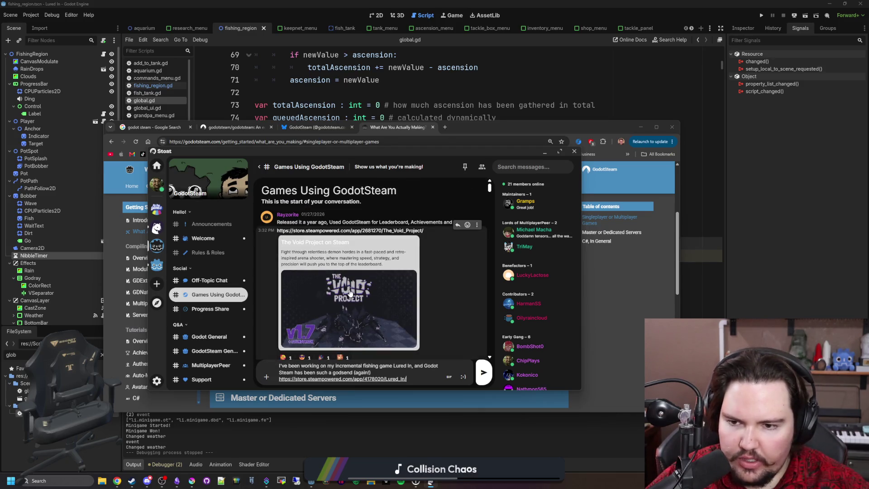
scroll(351, 293, down, 3)
scroll(351, 293, down, 3)
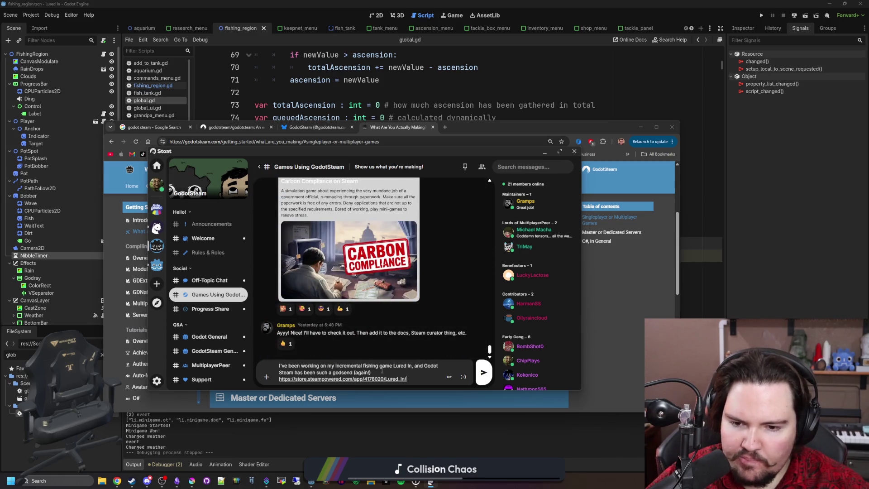
text(Than)
Add the thanks and NextFest demo / 17th July launch sentences, then send the Lured In message.
key(BackSpace)
key(BackSpace)
key(BackSpace)
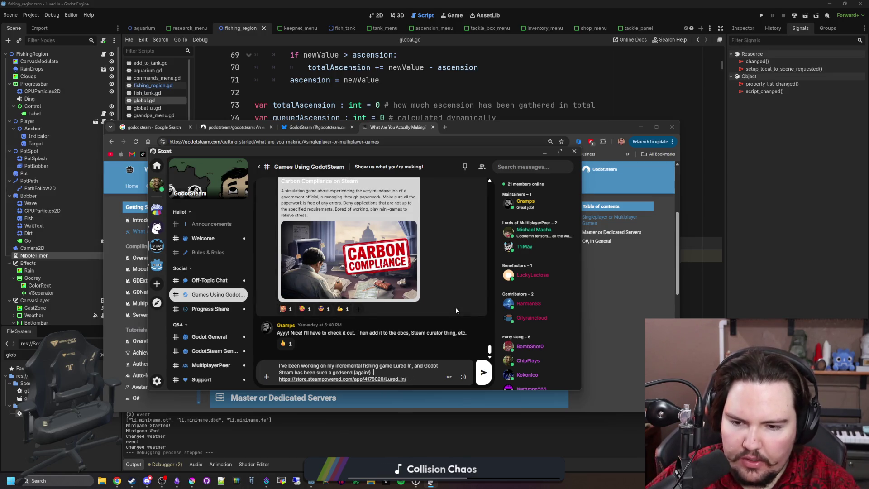
text(Thanks for )
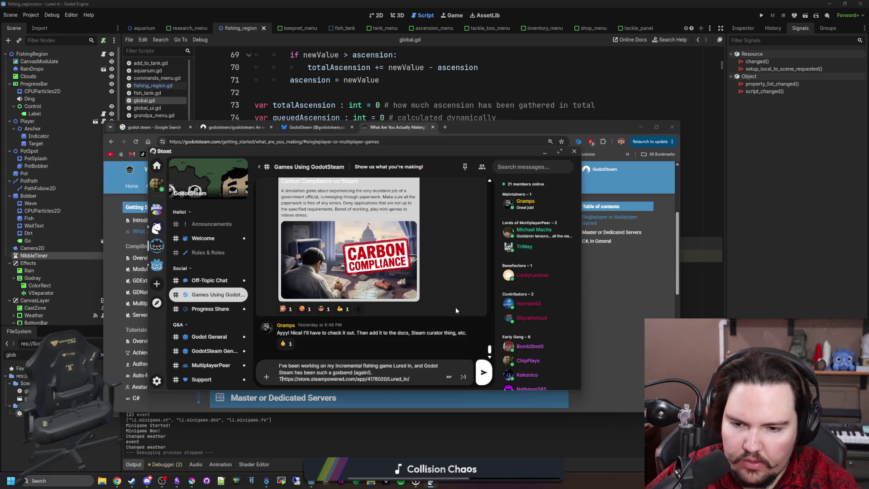
text(all the )
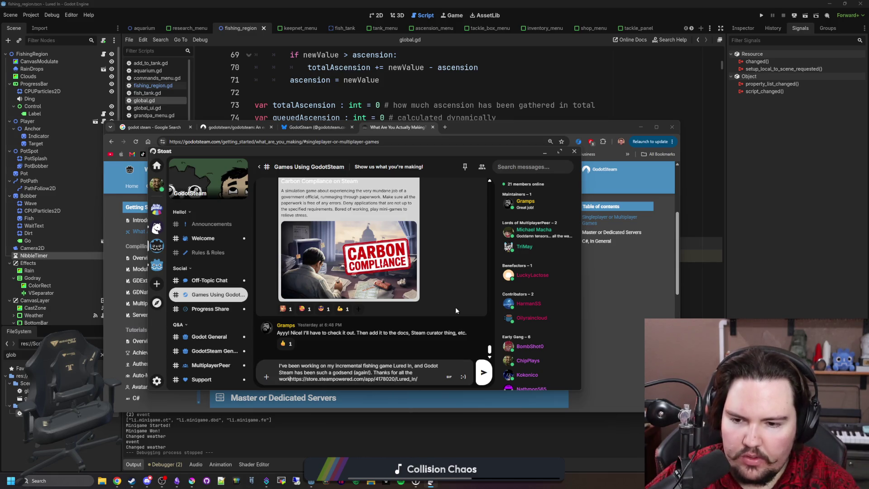
text(work)
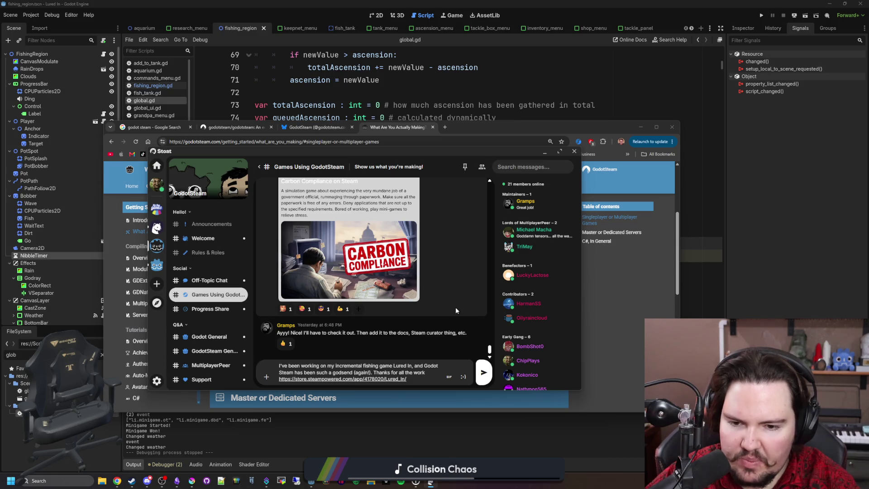
text( you do)
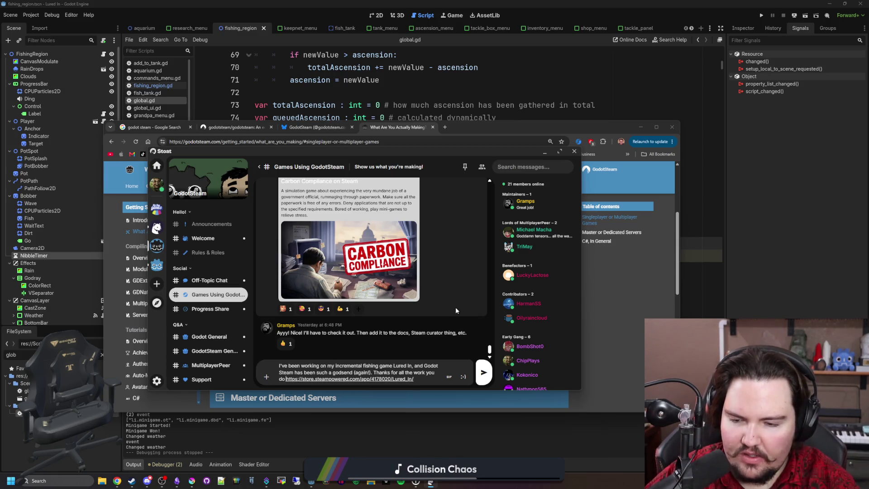
text( on it!)
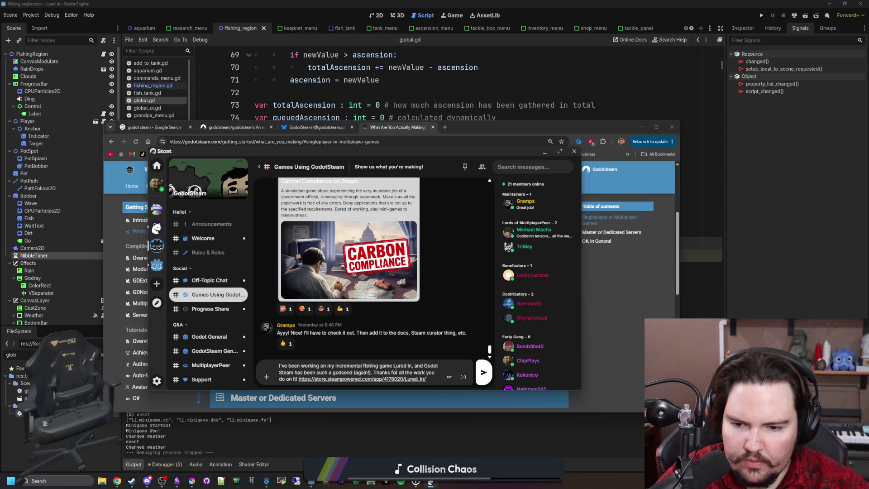
scroll(368, 308, up, 2)
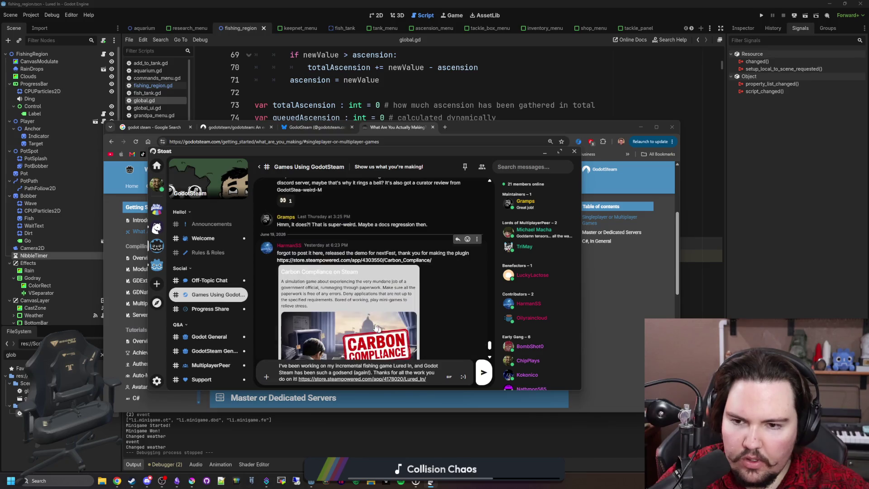
scroll(341, 324, down, 2)
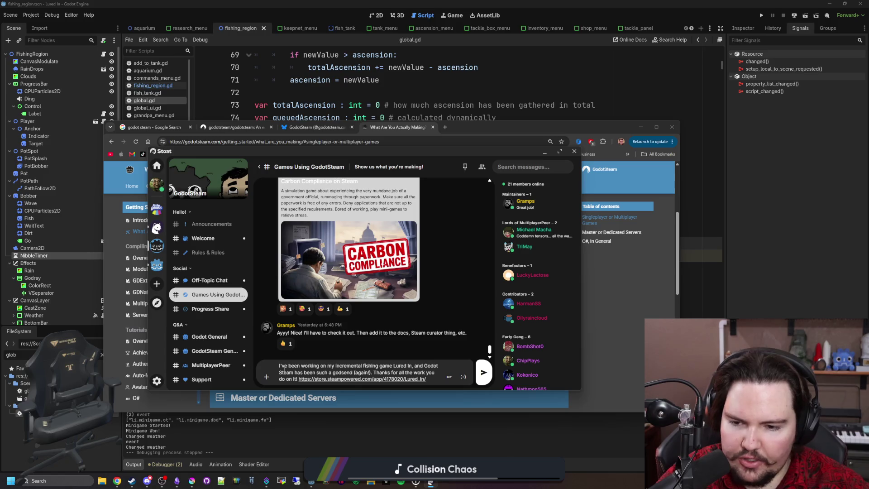
mouse_move(315, 366)
mouse_down()
mouse_move(425, 367)
mouse_move(291, 386)
mouse_up()
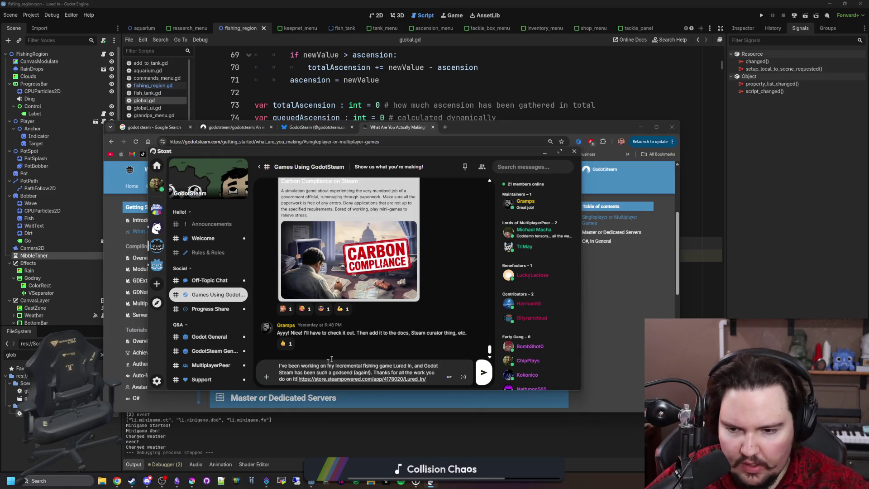
click(296, 378)
text(We launched our demo for NextFe)
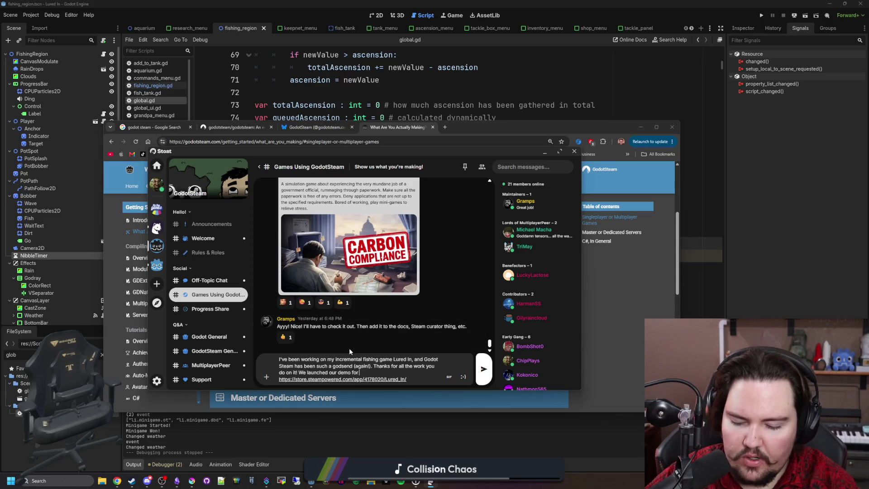
text(st with fu)
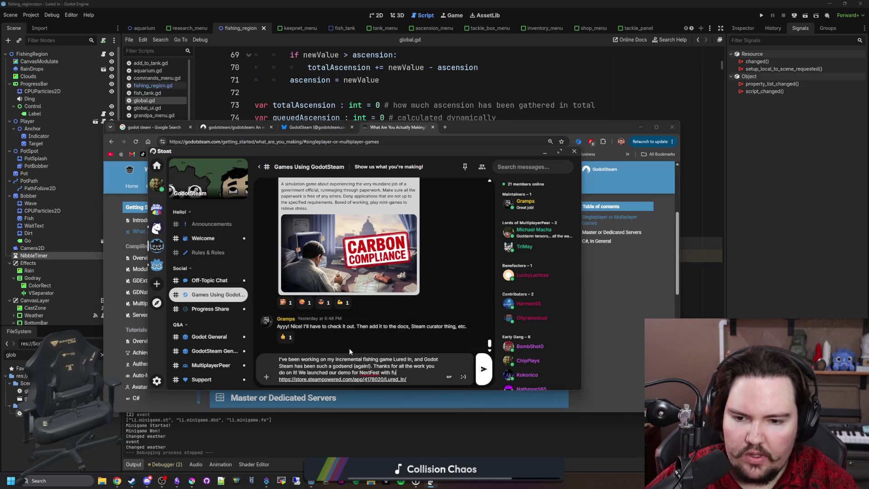
text(ll launch on the 17th of July)
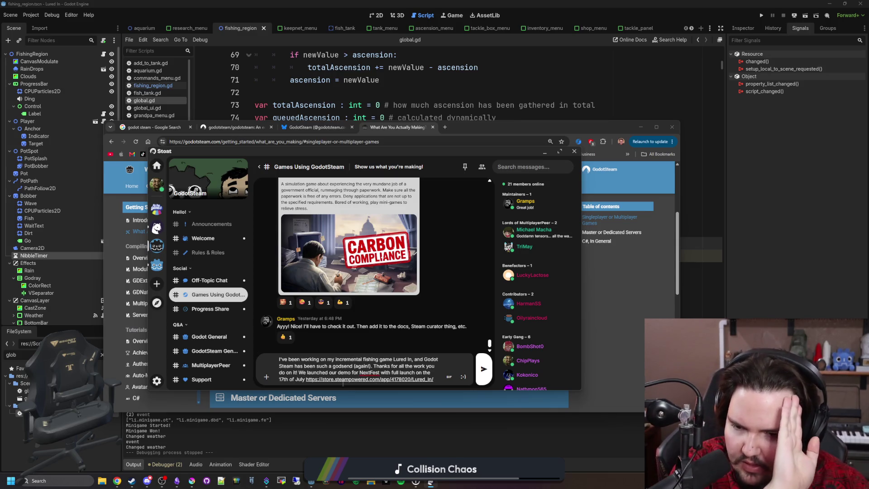
key(Up)
text(already)
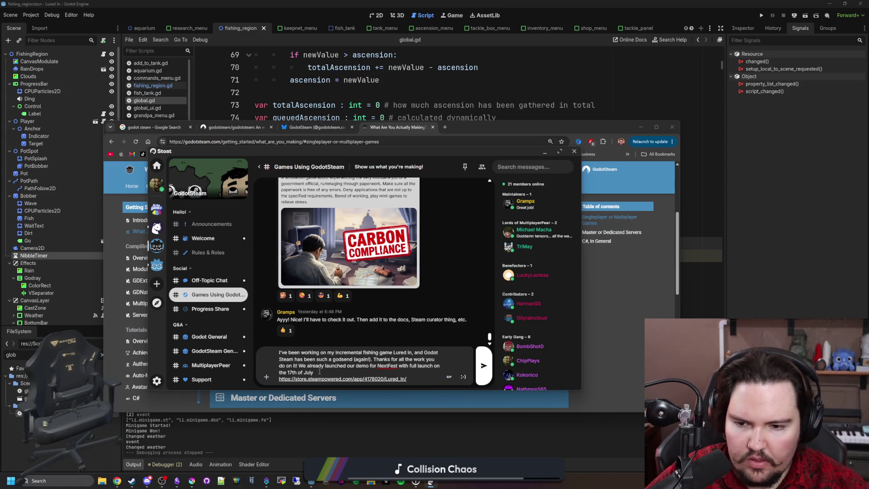
click(483, 366)
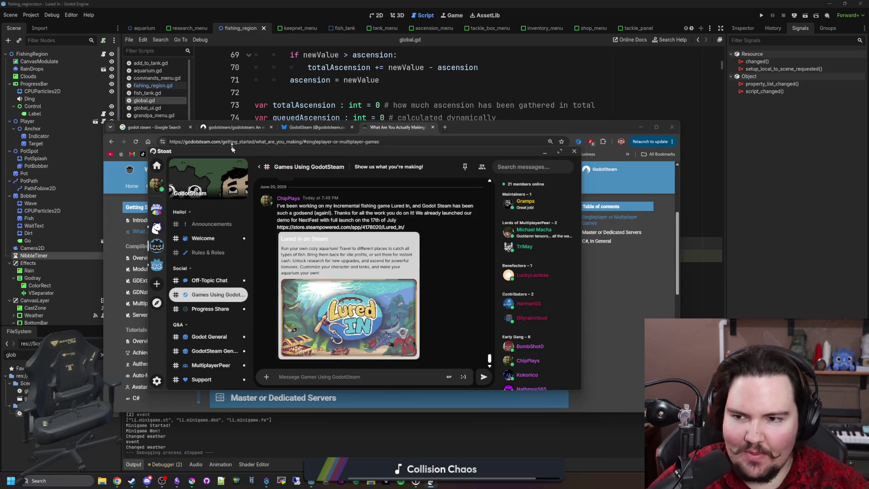
Move the Stoat window aside and close it, revealing the GodotSteam guide.
drag(212, 156, 195, 189)
click(555, 185)
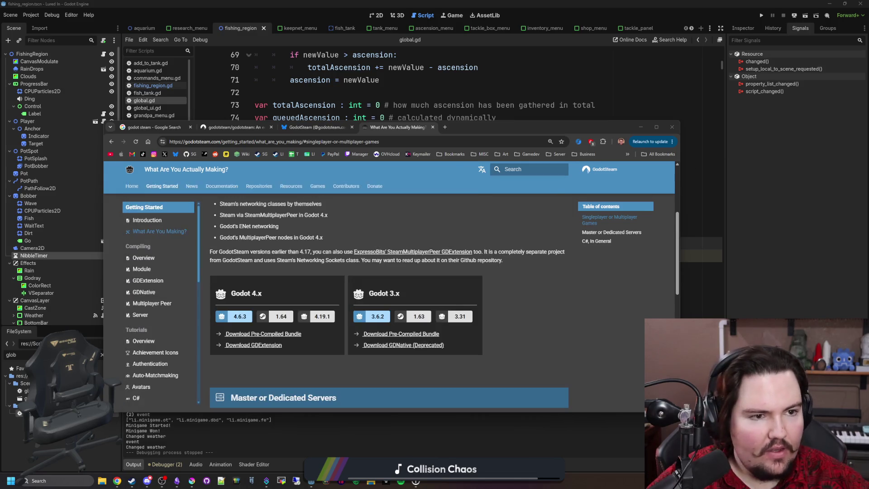
Load godotsteam.com in a new tab and open the Games list at games starting with S.
key(ctrl+t)
text(godots)
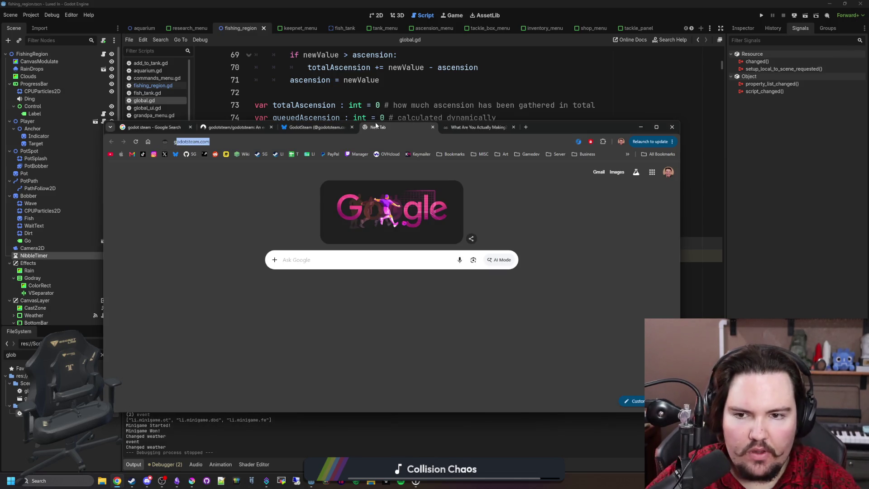
key(Return)
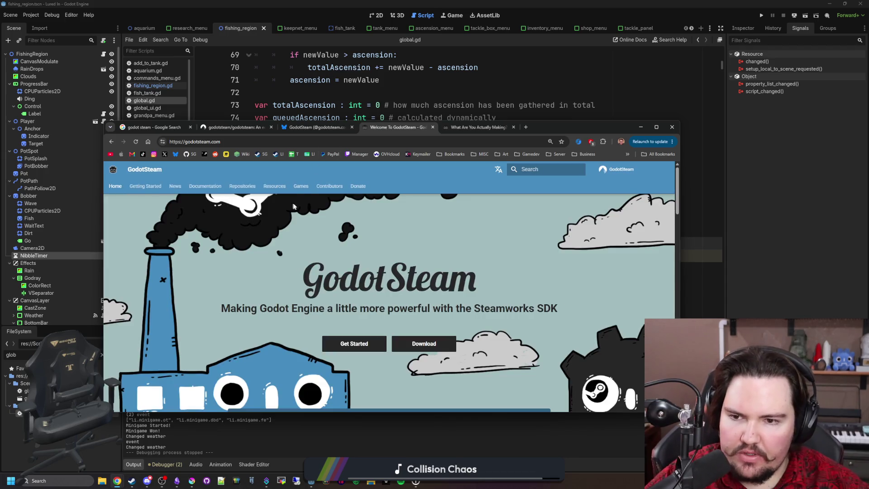
click(301, 186)
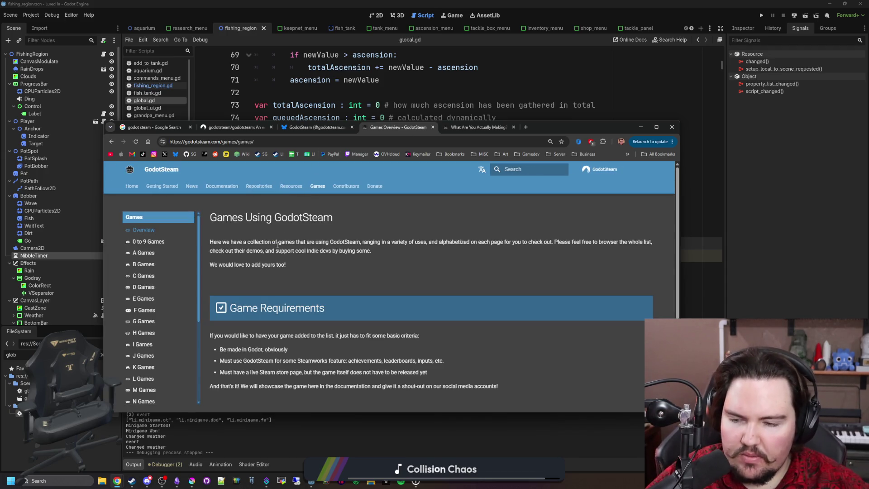
scroll(150, 302, down, 1)
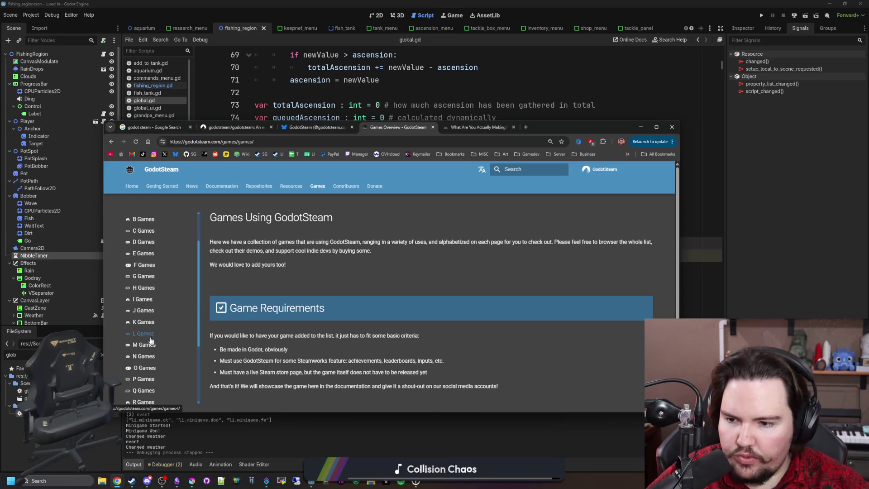
click(144, 383)
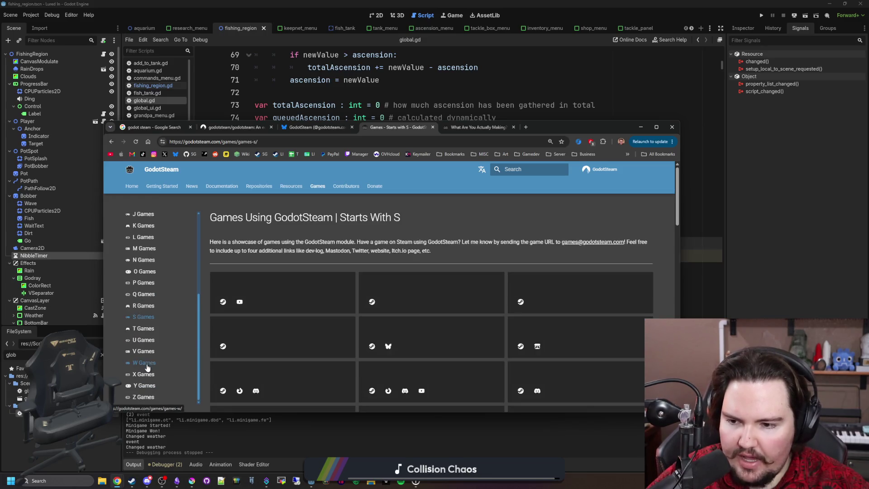
scroll(402, 326, down, 2)
scroll(402, 326, down, 2)
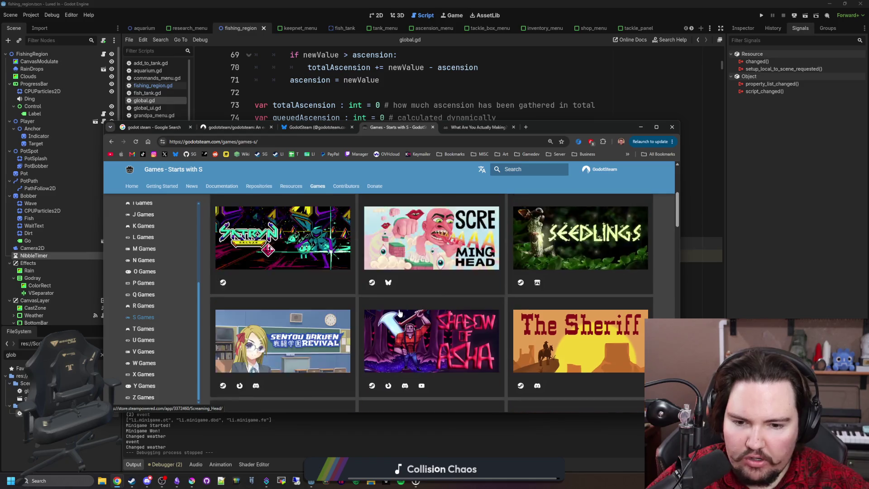
scroll(432, 309, down, 2)
scroll(434, 312, down, 2)
scroll(427, 303, down, 2)
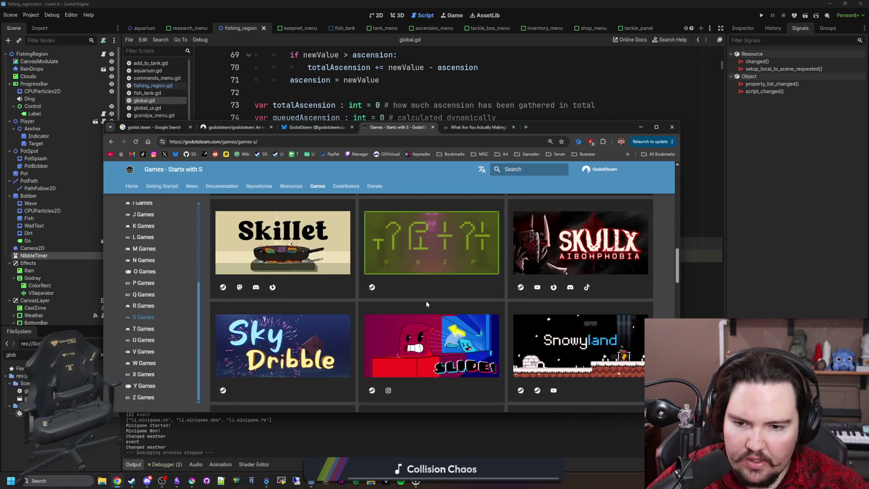
scroll(427, 304, down, 1)
scroll(426, 300, down, 1)
scroll(425, 300, down, 1)
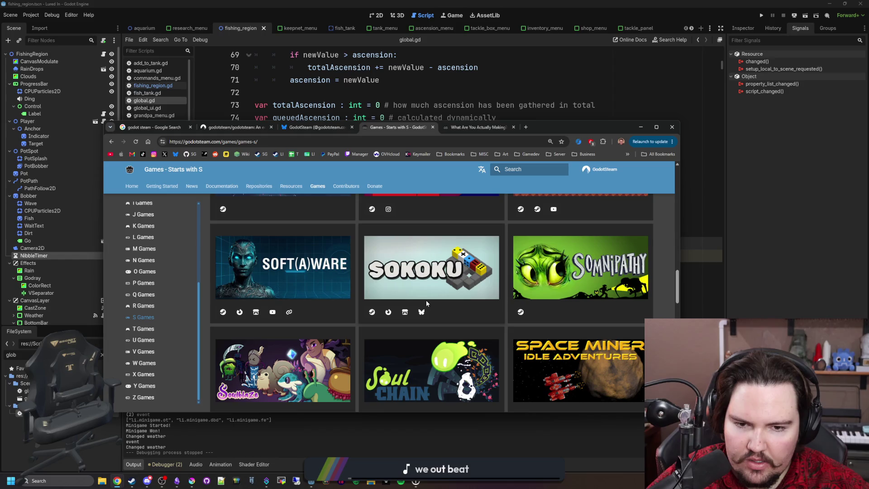
scroll(426, 301, down, 1)
scroll(426, 301, down, 1)
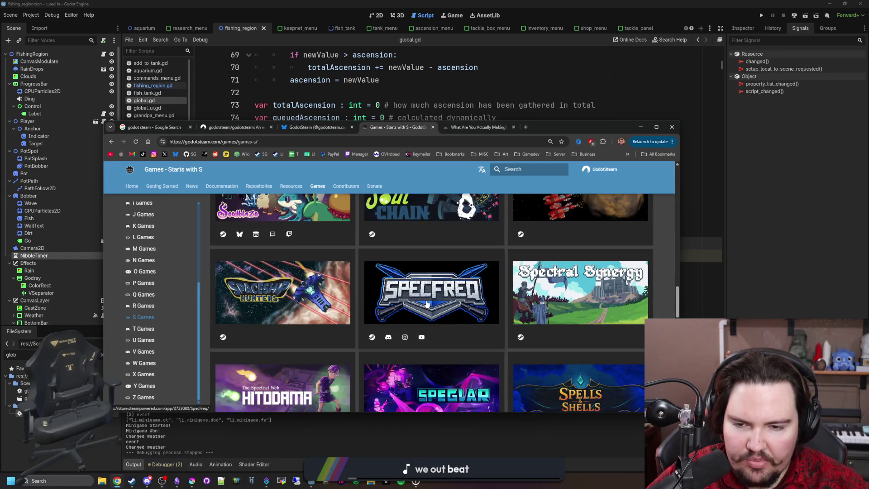
scroll(427, 305, down, 1)
scroll(427, 304, down, 1)
scroll(427, 304, down, 1)
scroll(427, 303, down, 1)
scroll(427, 304, down, 1)
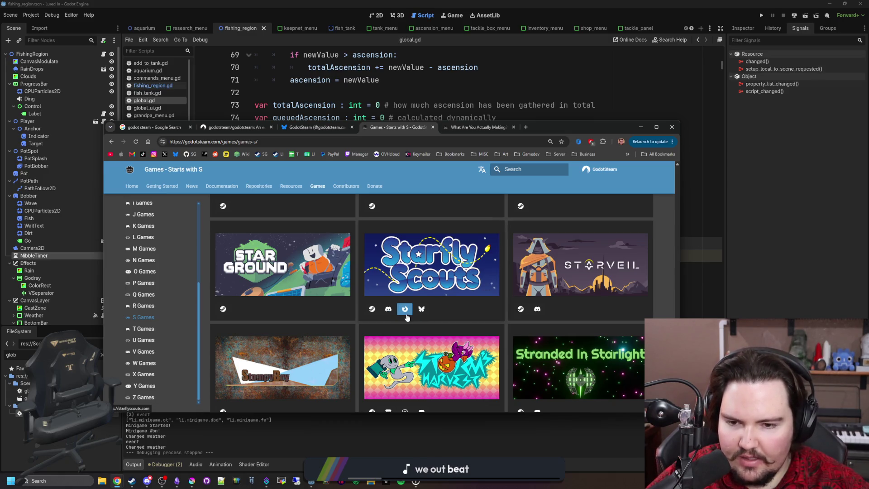
Open Starground's Steam store page, then return to the S games list.
click(372, 308)
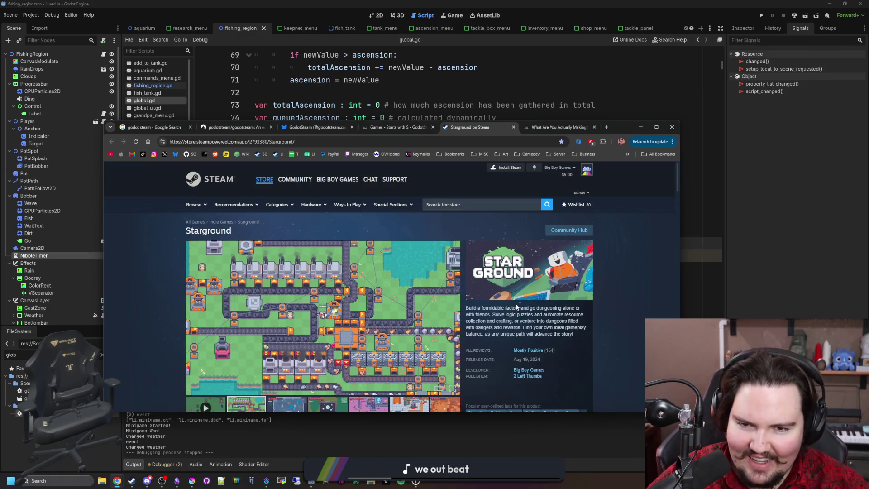
click(409, 129)
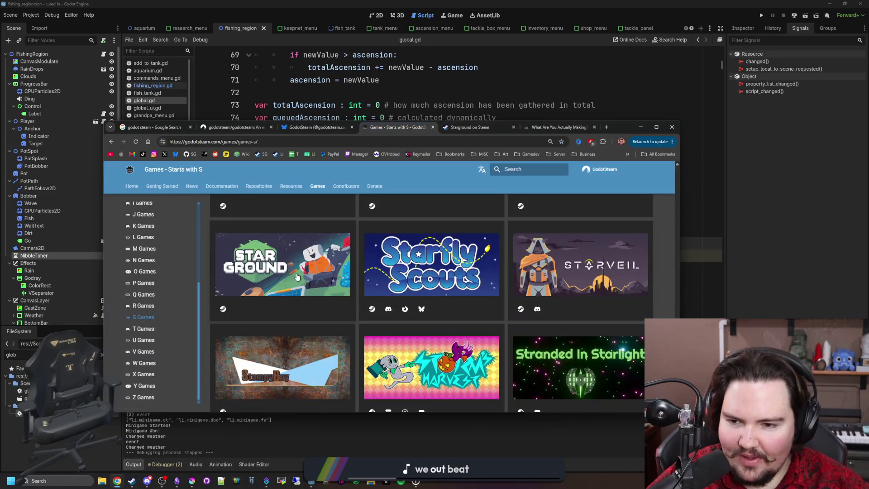
scroll(297, 279, up, 2)
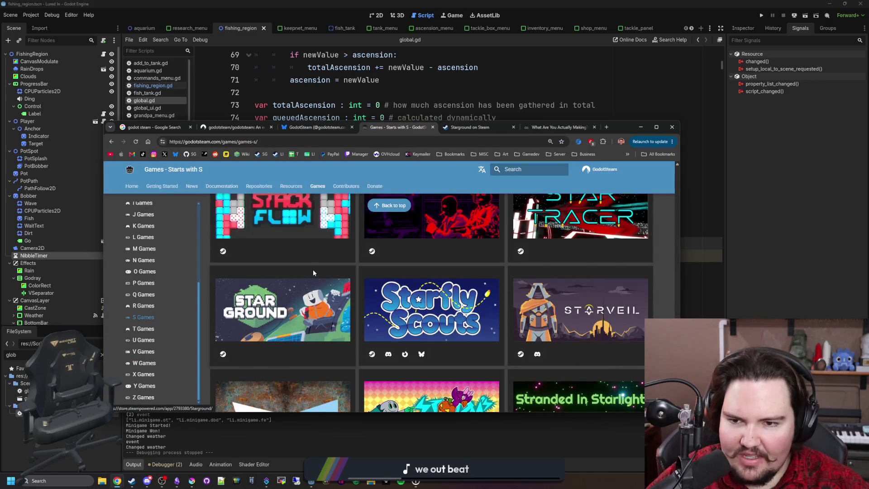
scroll(312, 270, up, 5)
scroll(271, 248, up, 5)
From Home, open 'What Are You Actually Making?' and its Godot 4.x pre-compiled bundle release.
click(131, 184)
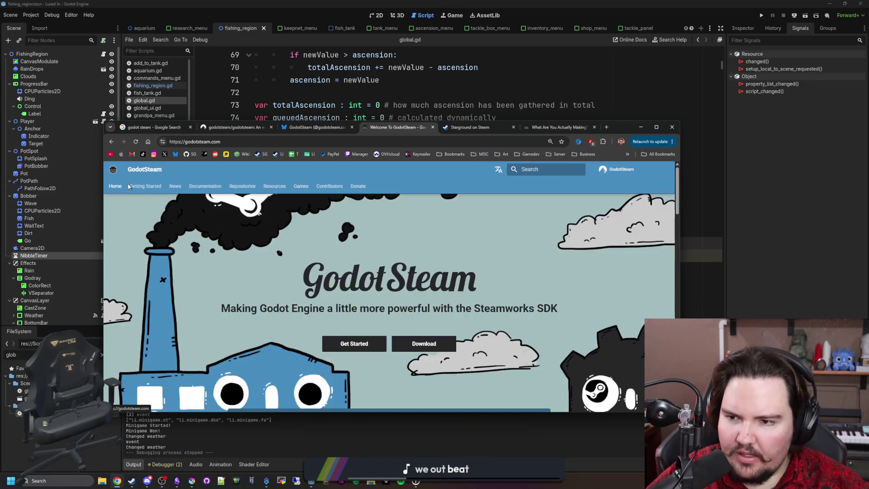
scroll(306, 336, down, 5)
scroll(315, 285, down, 5)
scroll(325, 235, down, 1)
click(325, 236)
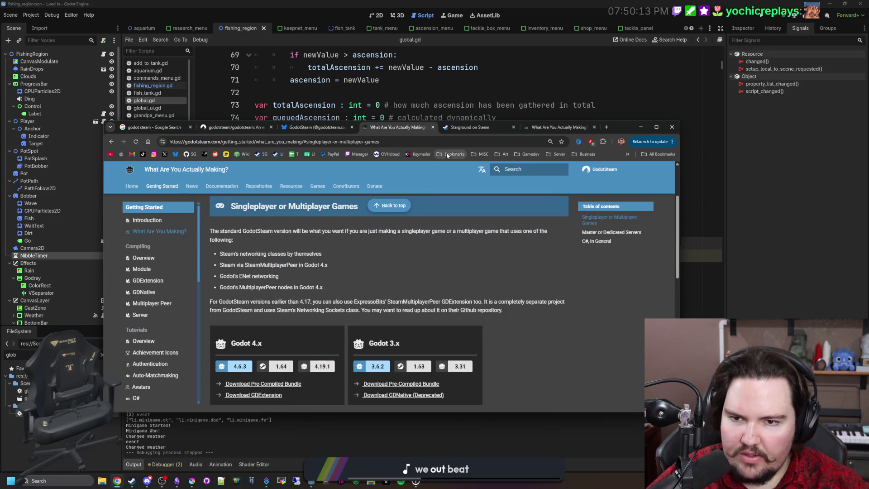
scroll(329, 279, up, 2)
scroll(257, 336, down, 2)
scroll(253, 338, down, 1)
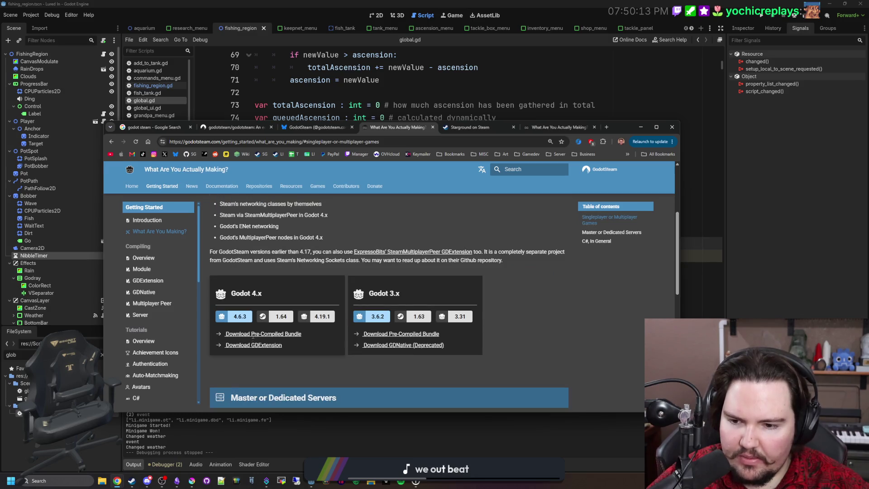
scroll(333, 212, up, 3)
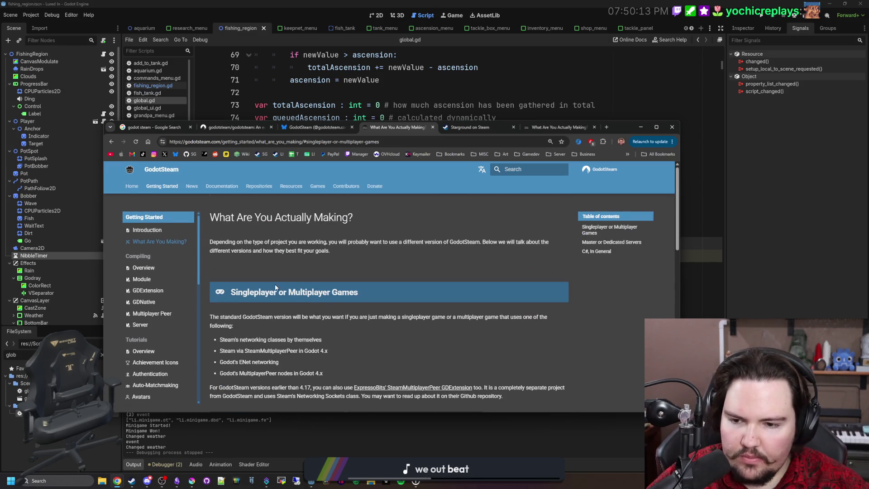
scroll(276, 287, down, 2)
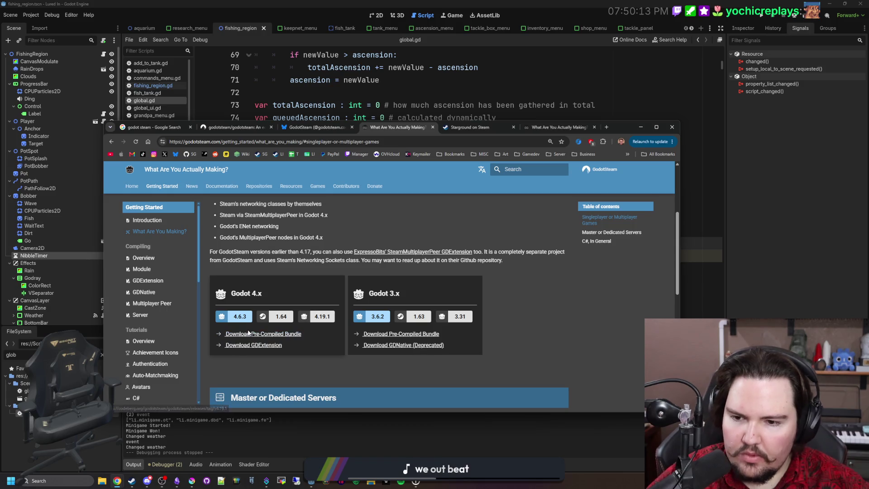
click(250, 332)
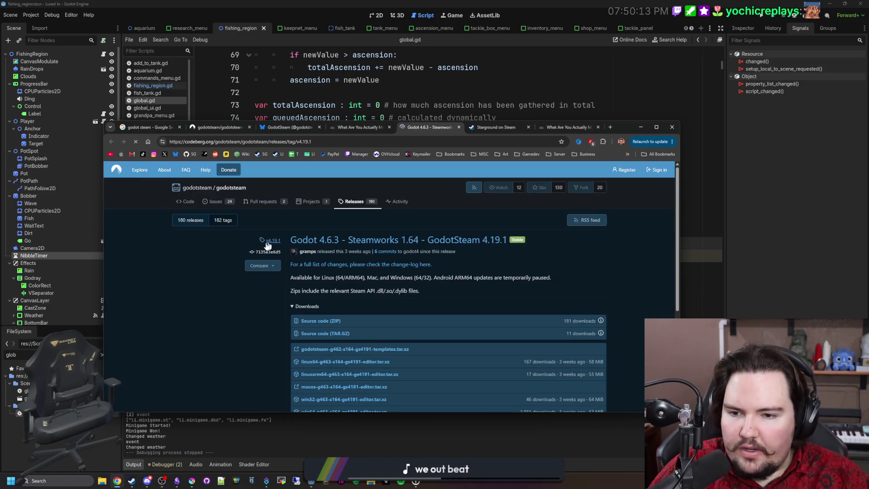
Navigate Codeberg's godotsteam-docs repository to docs/games and open games-s.md.
click(184, 201)
scroll(250, 283, down, 2)
scroll(250, 283, down, 3)
scroll(250, 283, up, 5)
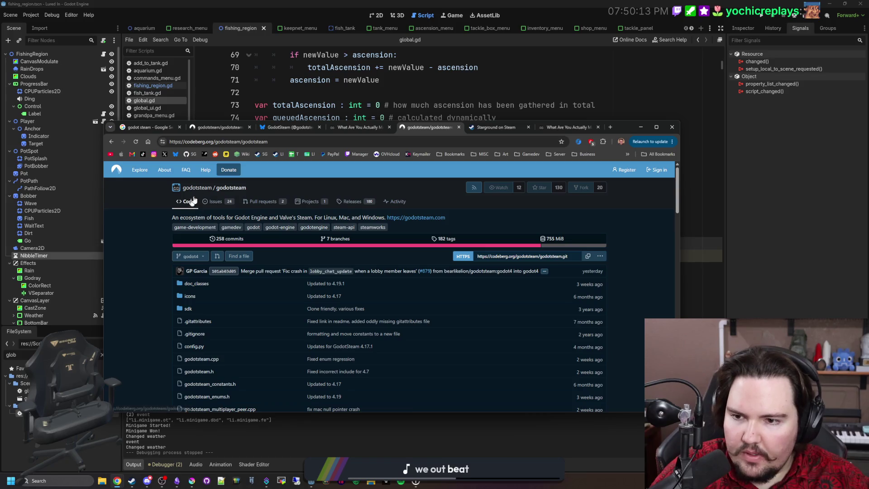
click(205, 187)
scroll(257, 301, down, 1)
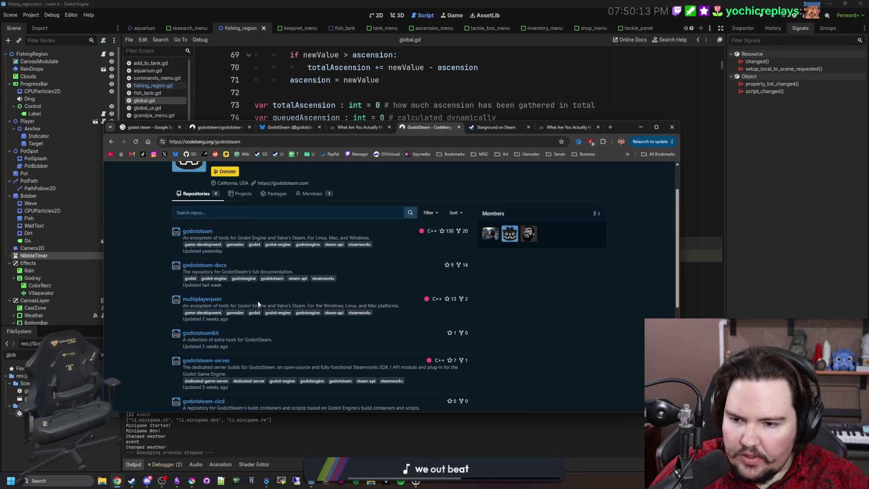
scroll(257, 301, down, 2)
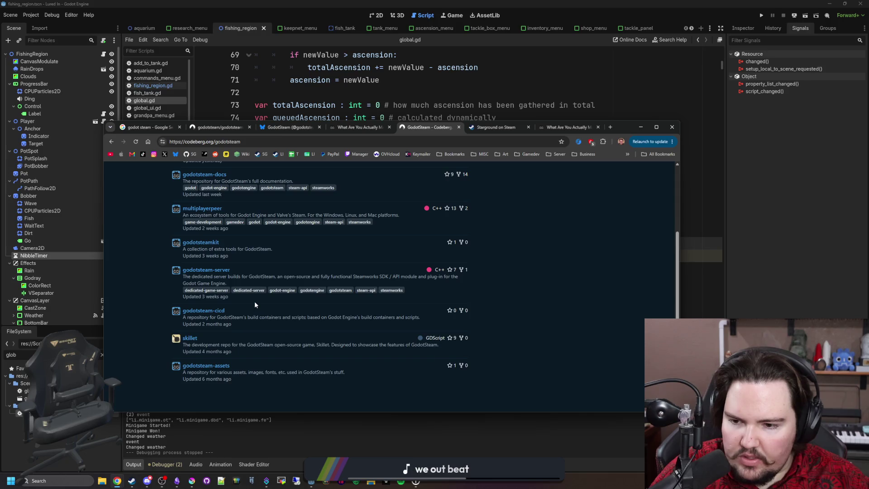
scroll(254, 301, up, 3)
click(209, 265)
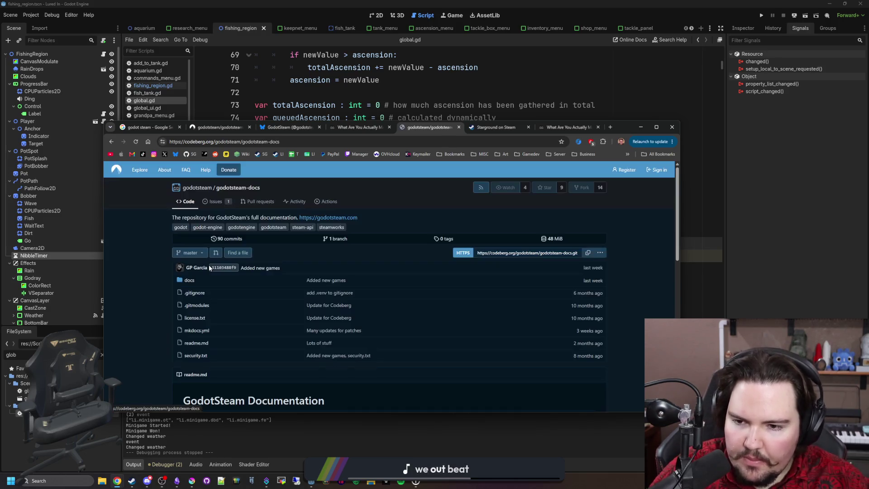
click(191, 279)
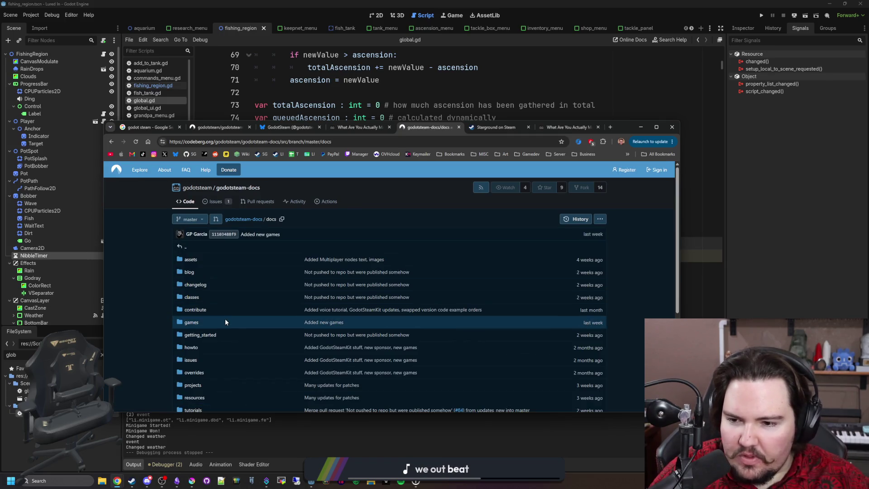
scroll(206, 266, down, 2)
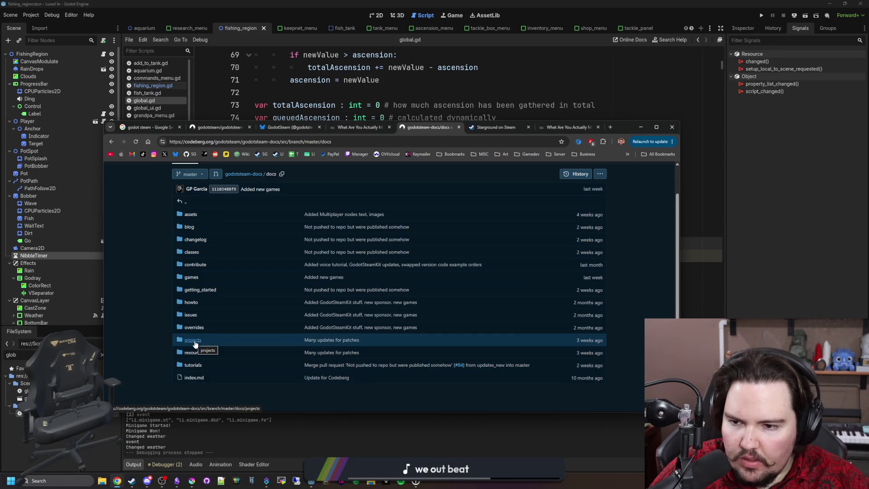
click(190, 277)
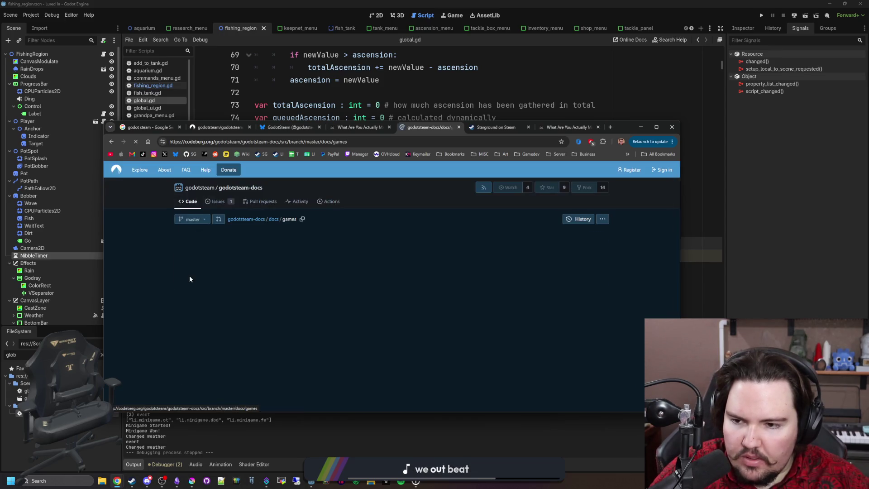
scroll(240, 302, down, 2)
scroll(240, 302, down, 3)
scroll(240, 299, down, 1)
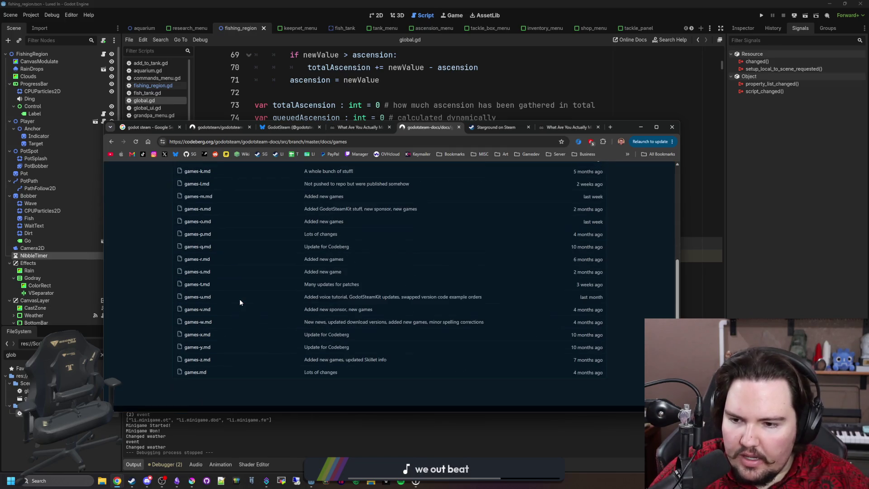
click(206, 273)
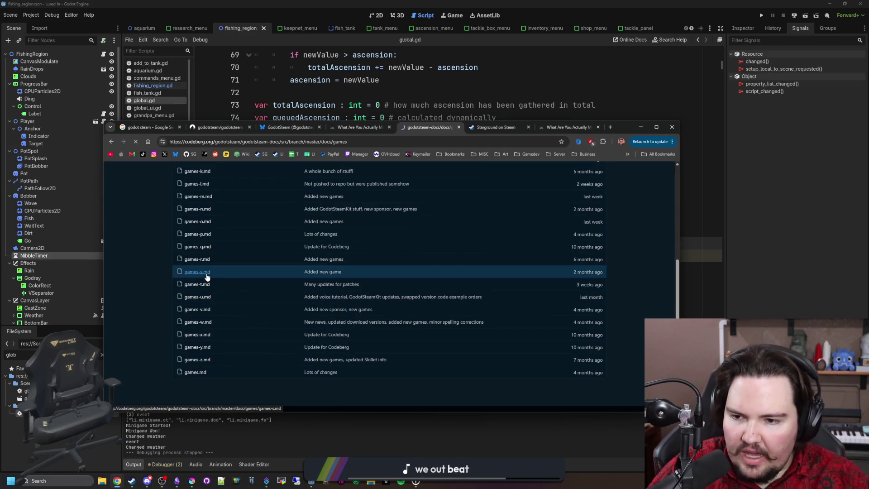
scroll(207, 276, down, 3)
scroll(207, 276, down, 2)
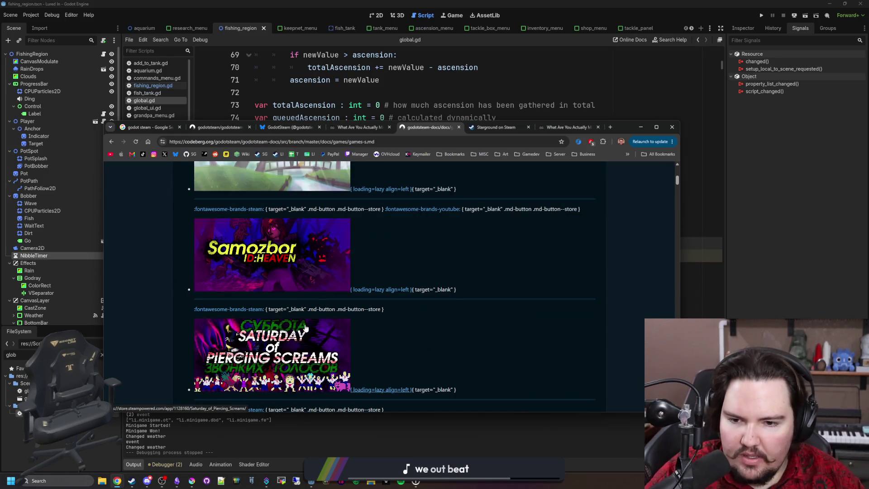
scroll(258, 342, down, 3)
scroll(272, 325, down, 3)
scroll(311, 306, down, 3)
scroll(310, 305, down, 3)
scroll(310, 306, down, 3)
scroll(311, 305, down, 3)
scroll(309, 308, down, 3)
scroll(310, 307, down, 3)
scroll(310, 308, down, 3)
scroll(310, 308, down, 3)
scroll(310, 308, down, 3)
scroll(310, 308, down, 3)
scroll(310, 307, down, 3)
scroll(310, 307, down, 3)
scroll(309, 308, down, 3)
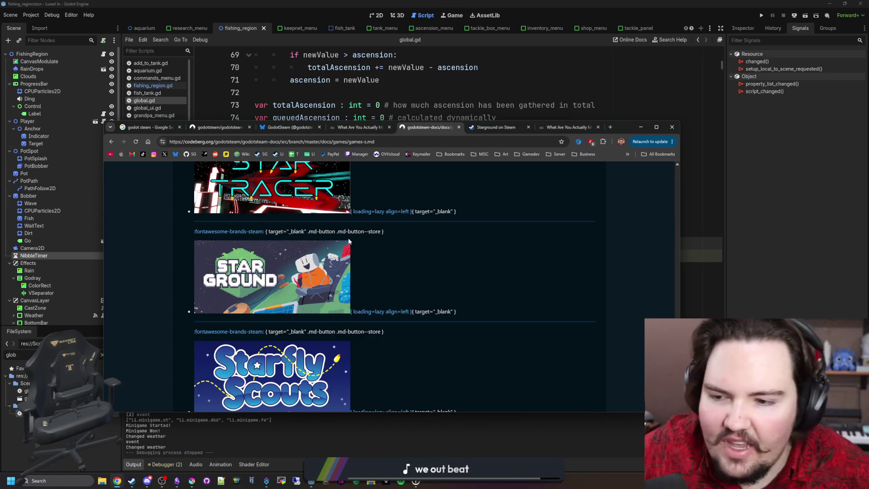
scroll(378, 288, up, 2)
scroll(378, 288, up, 2)
scroll(378, 288, up, 1)
scroll(378, 288, up, 2)
scroll(378, 289, up, 1)
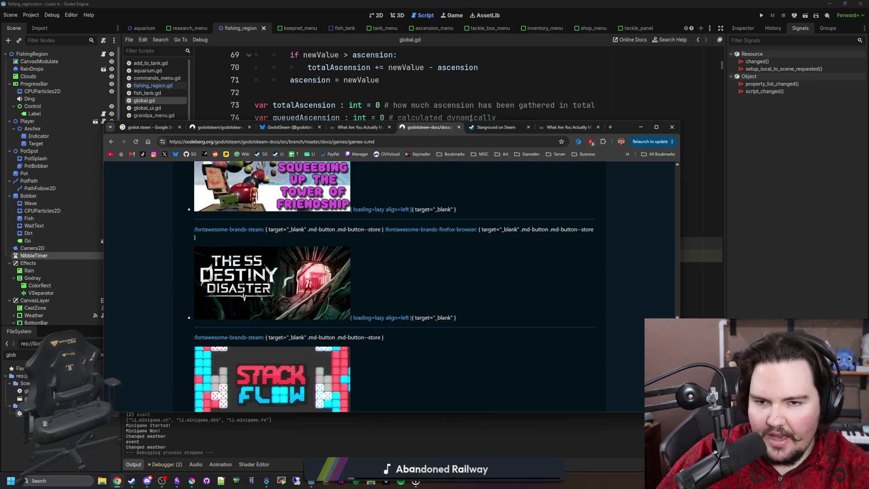
Close the Codeberg games docs tab and the Starground Steam tab.
click(458, 127)
click(457, 128)
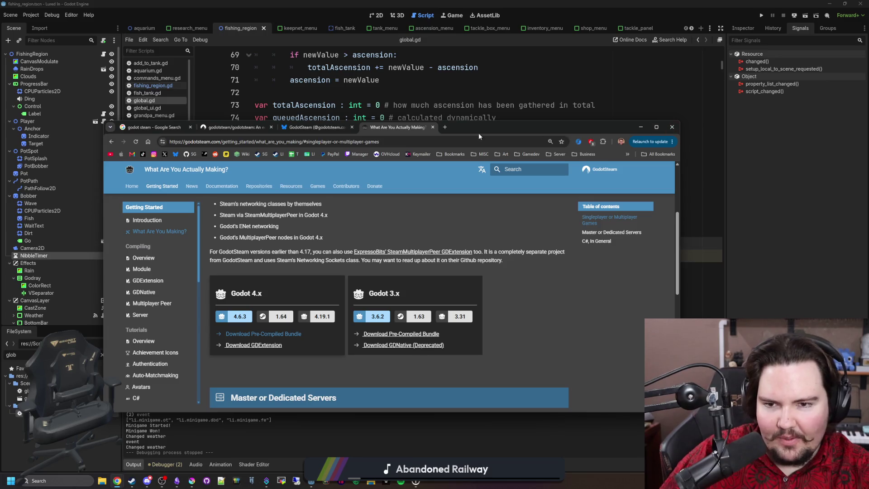
Search 'godot 4.7', open the release announcement maximized, and open its migration guide in a background tab.
click(447, 127)
text(godot 4.7)
key(Return)
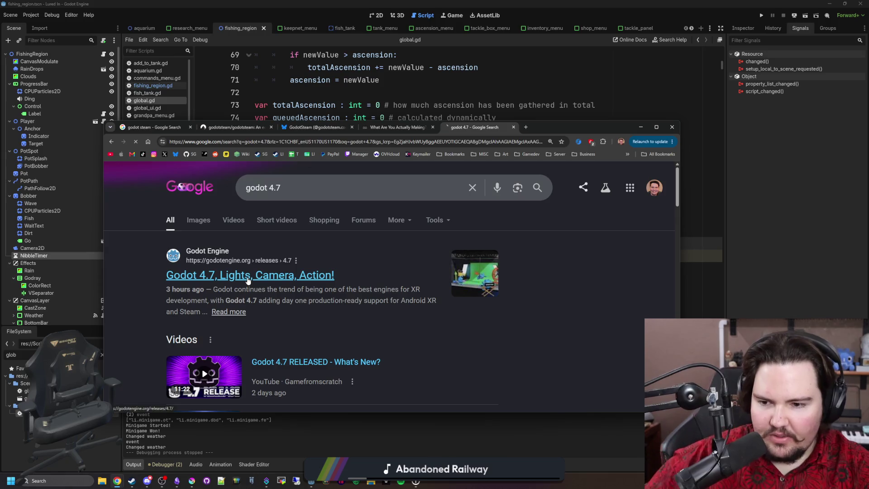
click(281, 262)
double_click(609, 134)
scroll(427, 196, down, 2)
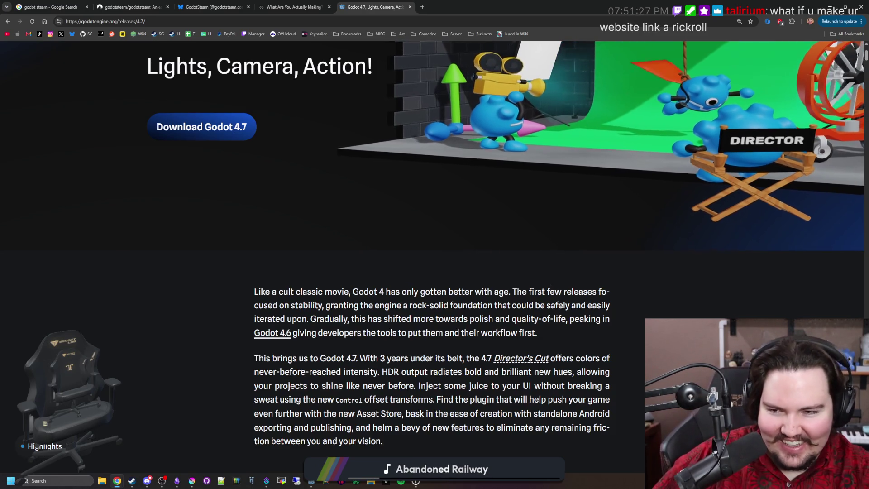
scroll(439, 255, down, 4)
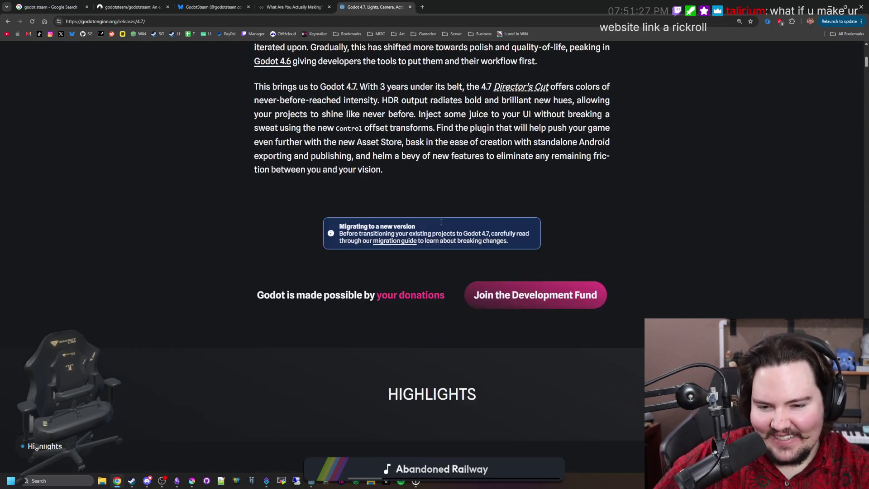
middle_click(400, 242)
scroll(401, 241, down, 2)
scroll(398, 258, down, 3)
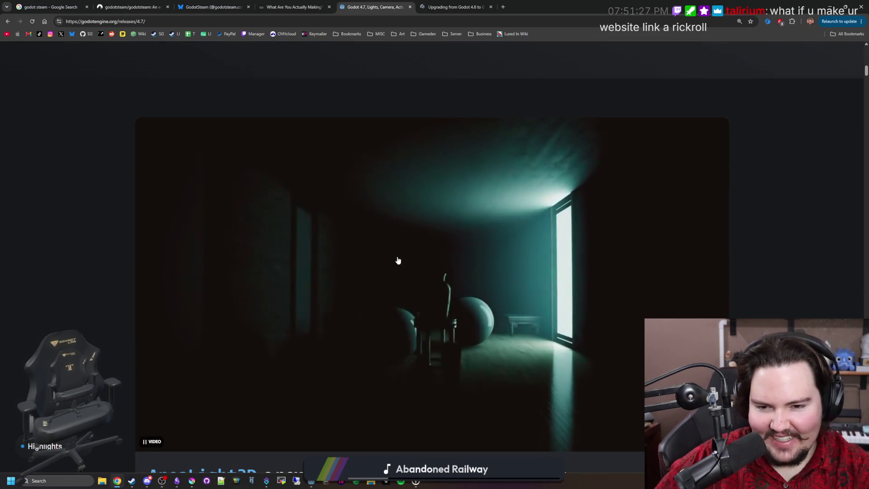
scroll(398, 258, down, 2)
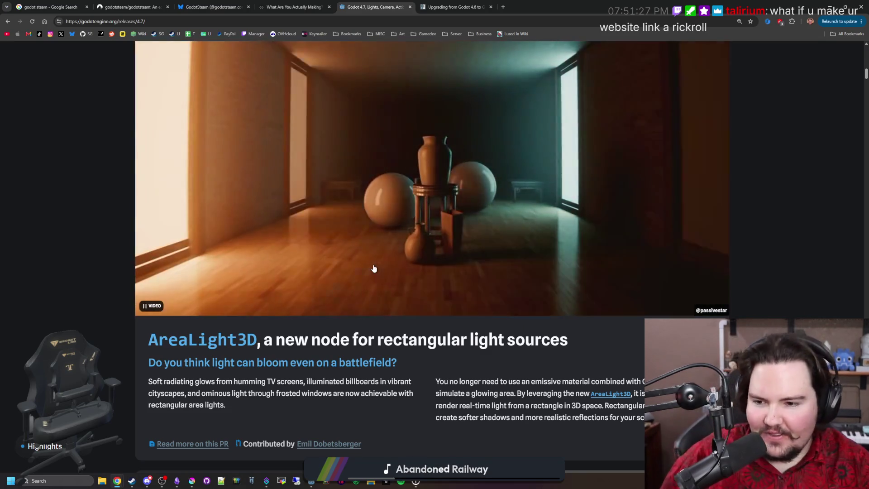
scroll(367, 271, up, 1)
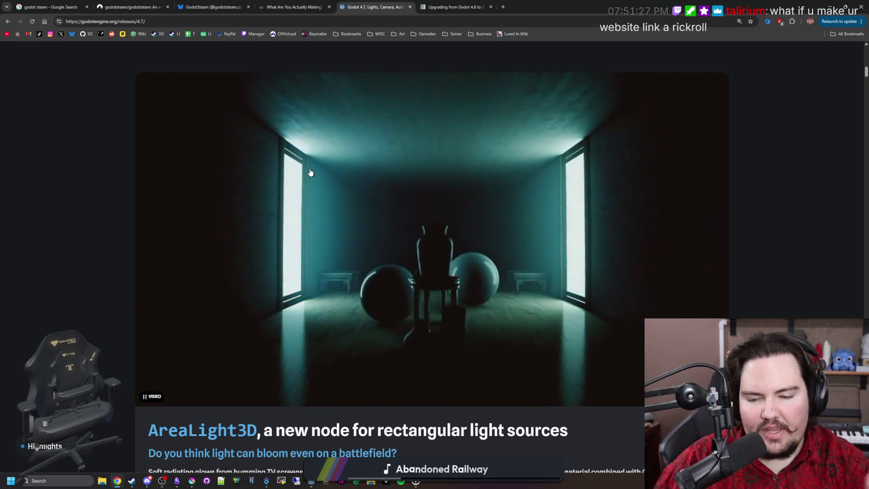
scroll(292, 177, down, 2)
scroll(288, 179, down, 2)
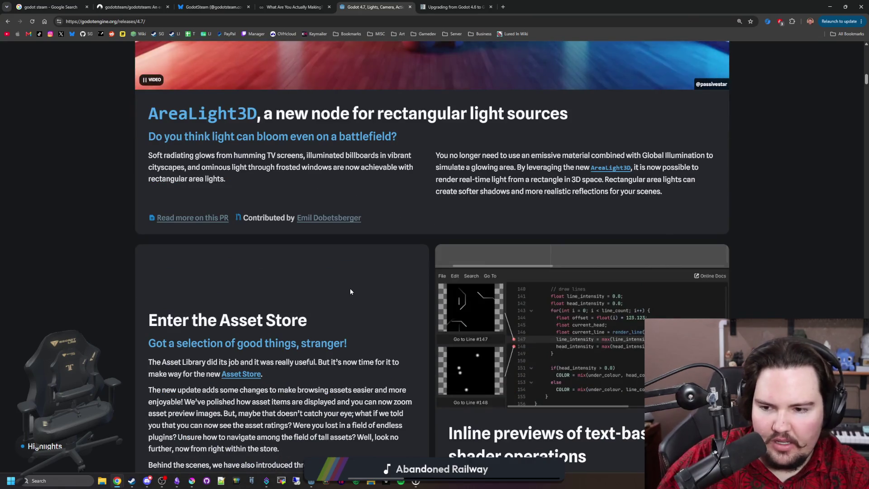
scroll(349, 288, down, 1)
scroll(475, 276, down, 1)
scroll(618, 277, up, 1)
View the shader preview image in its own tab, then switch to the 4.6-to-4.7 upgrade guide.
right_click(605, 265)
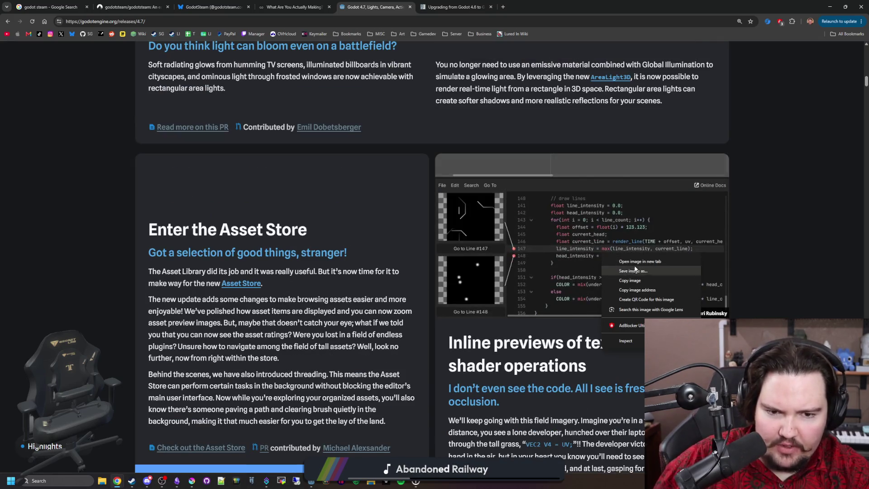
click(638, 261)
click(536, 7)
scroll(404, 309, up, 3)
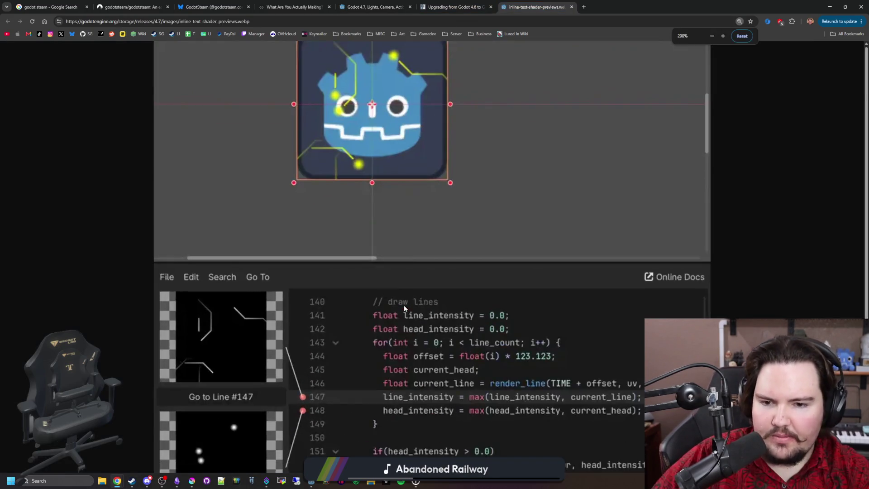
scroll(404, 309, down, 1)
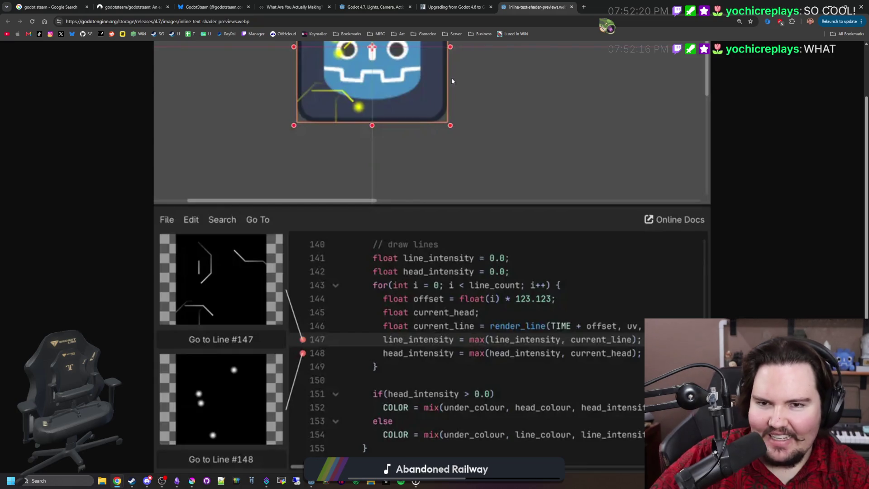
click(462, 9)
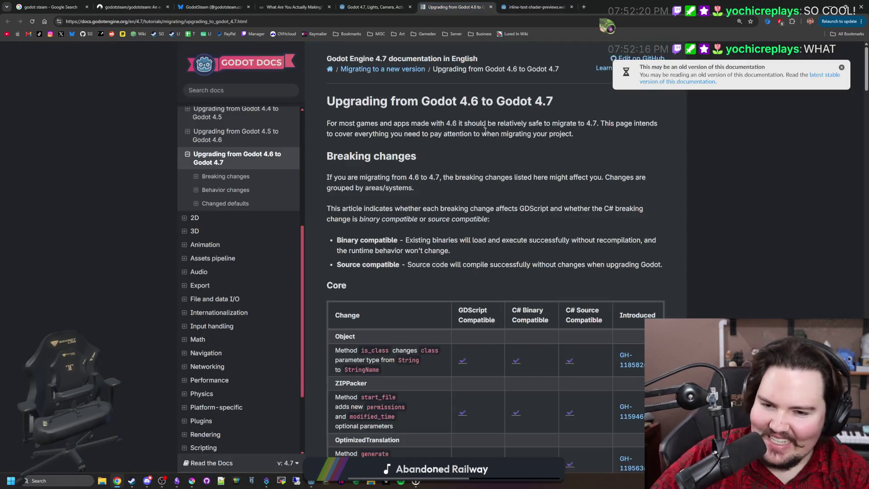
Return to the Godot 4.7 release article and follow the offset_transform_* link to the Control docs.
click(537, 7)
click(376, 7)
scroll(428, 146, down, 2)
scroll(412, 225, down, 1)
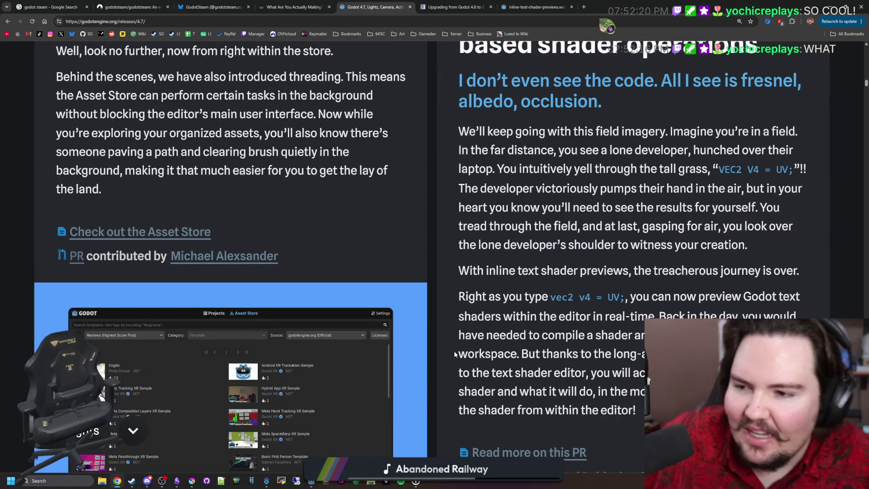
scroll(455, 354, down, 1)
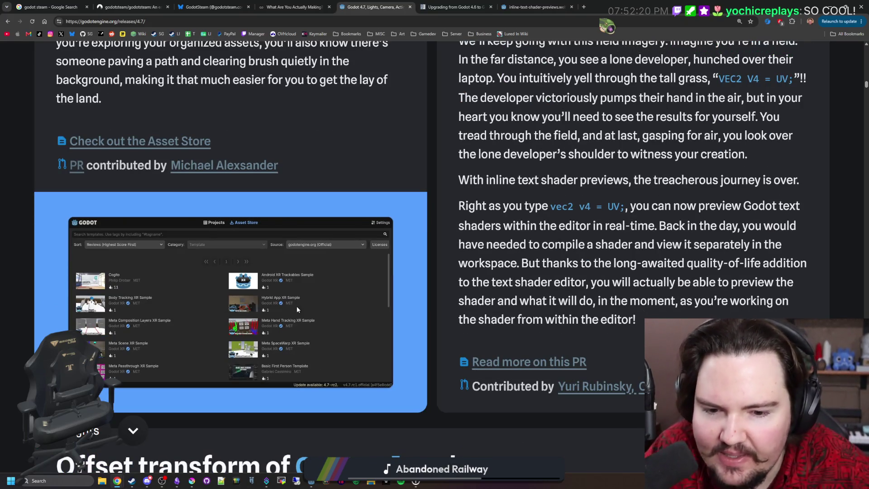
scroll(297, 307, down, 1)
scroll(296, 307, down, 1)
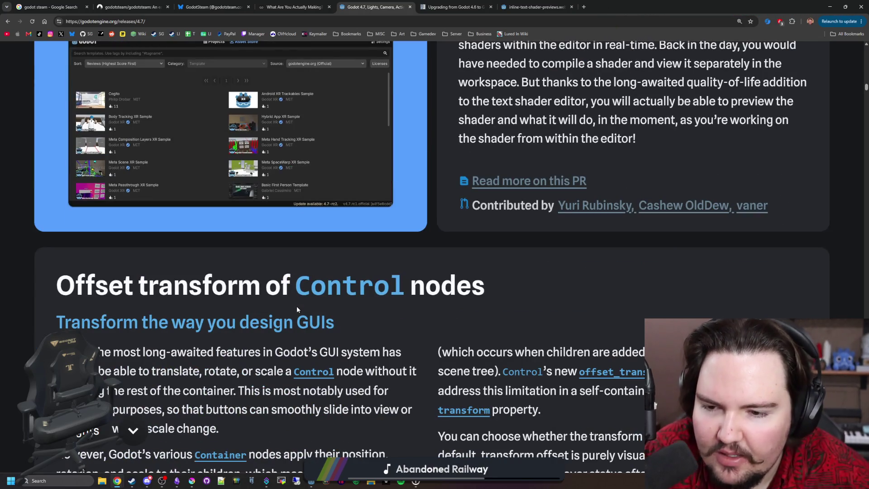
scroll(345, 285, down, 1)
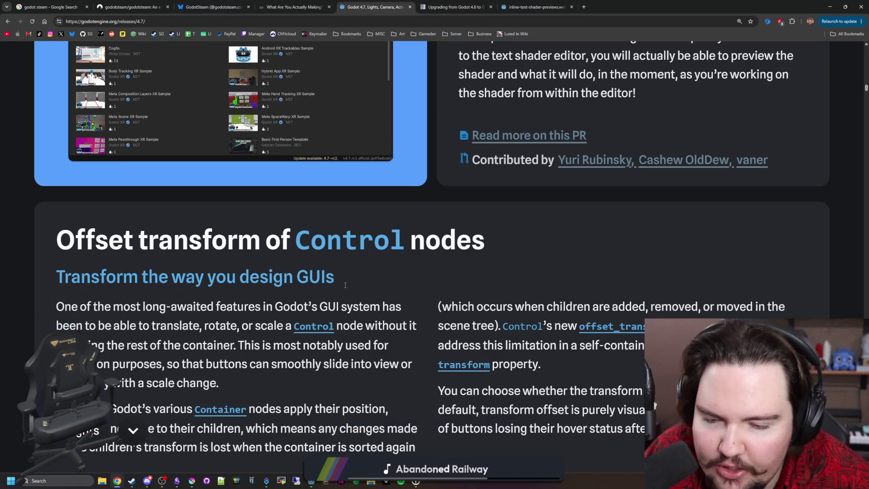
scroll(350, 272, down, 1)
scroll(354, 258, down, 2)
scroll(357, 253, down, 2)
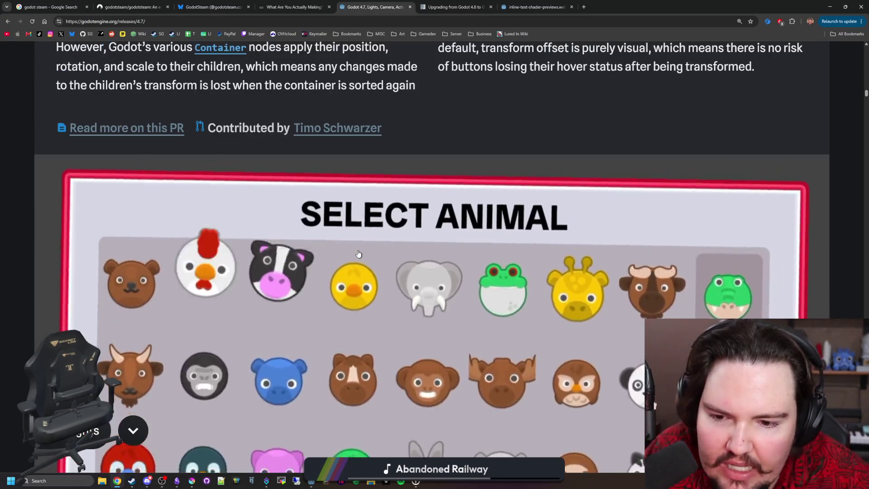
scroll(358, 253, down, 1)
scroll(407, 255, down, 1)
scroll(432, 257, down, 1)
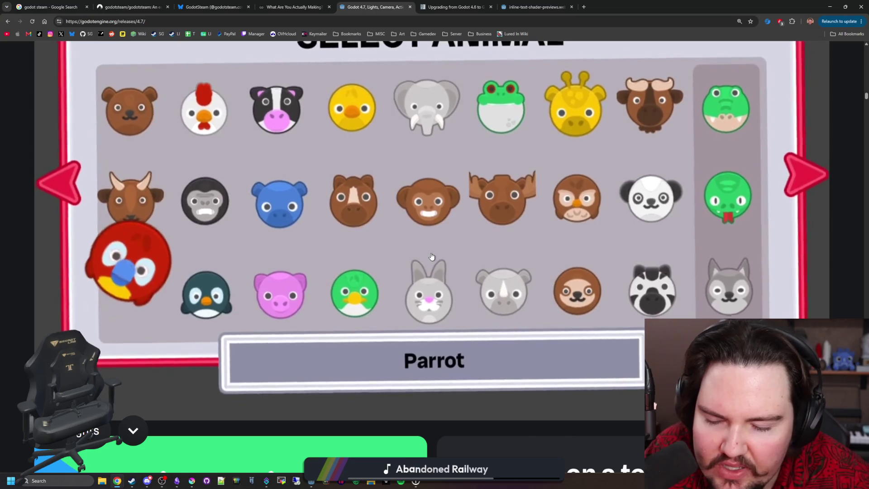
scroll(431, 258, up, 1)
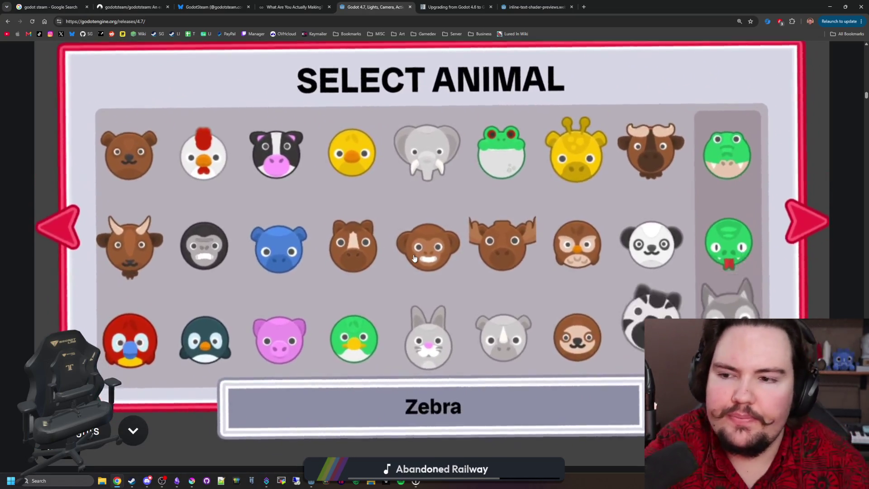
scroll(296, 243, up, 5)
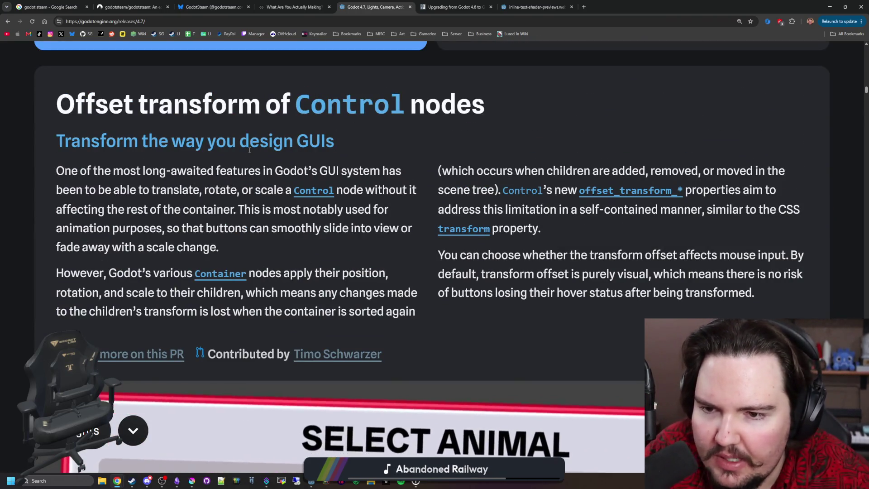
click(618, 193)
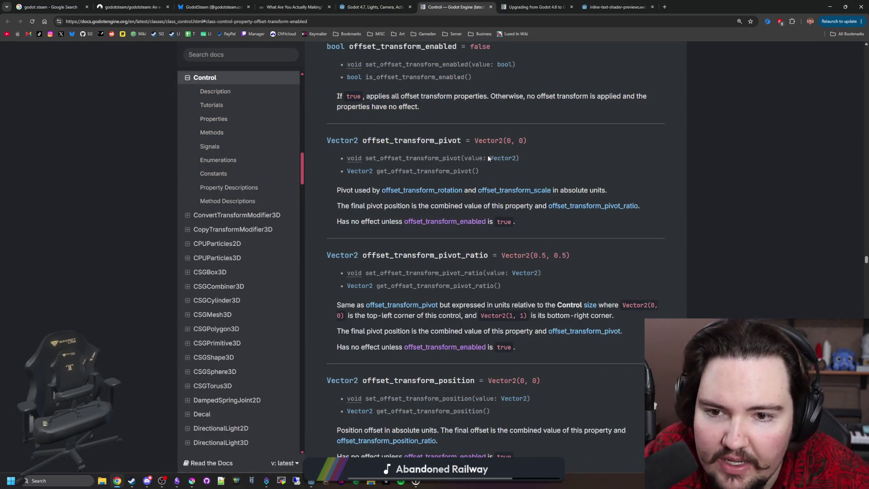